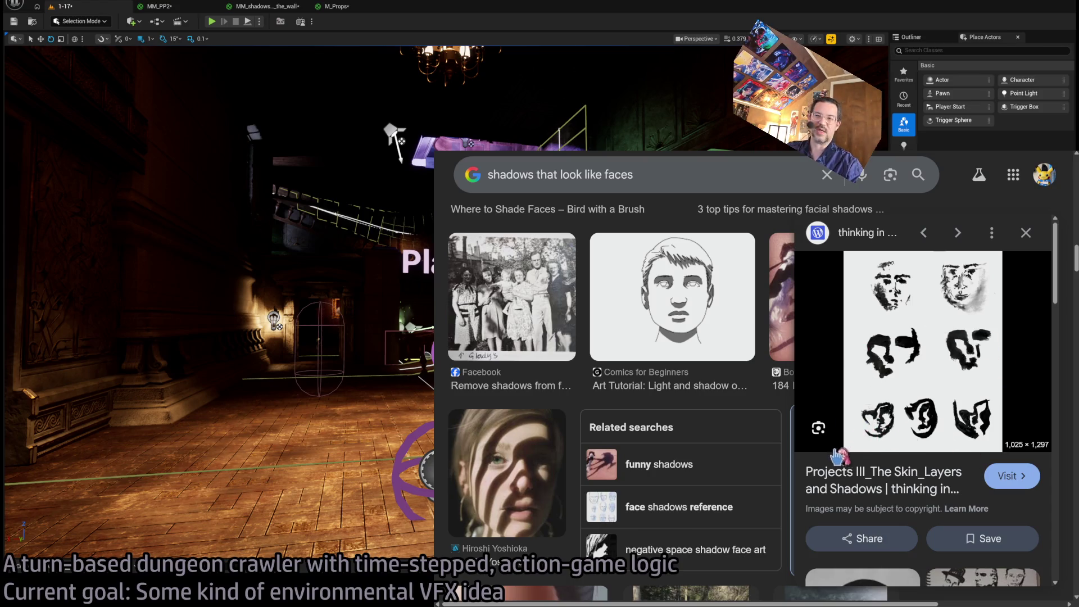
Browse the 'shadows that look like faces' image results.
scroll(651, 487, "down", 5)
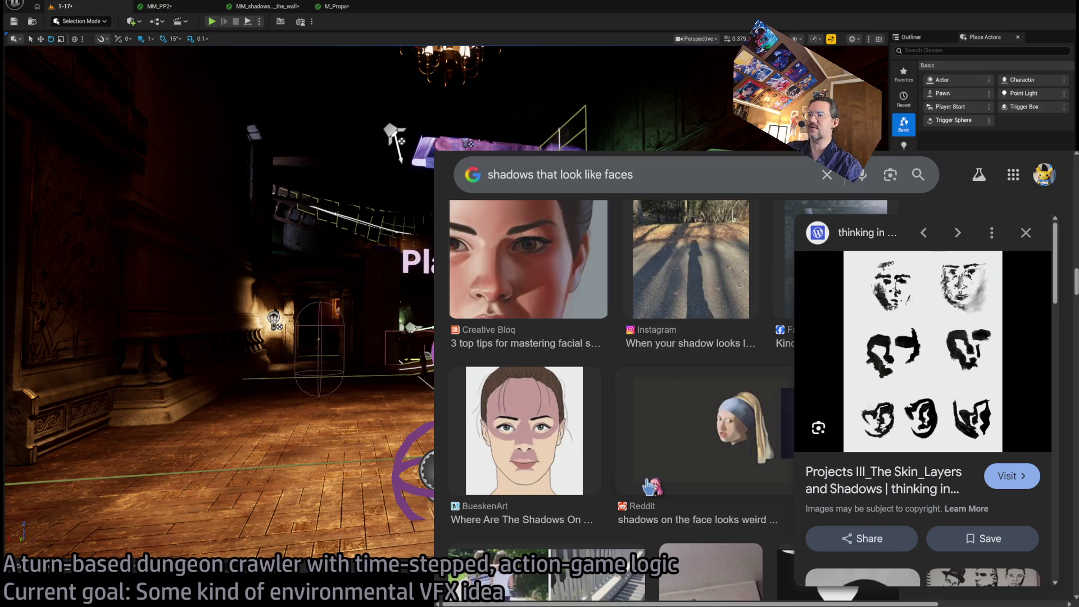
scroll(663, 485, "down", 8)
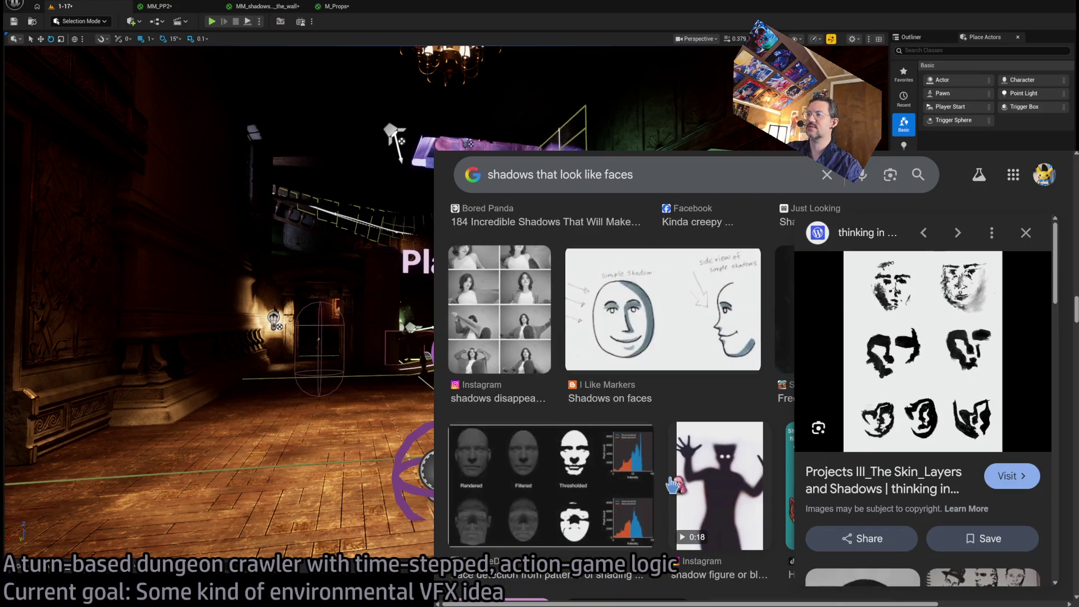
scroll(673, 484, "down", 4)
scroll(675, 484, "up", 5)
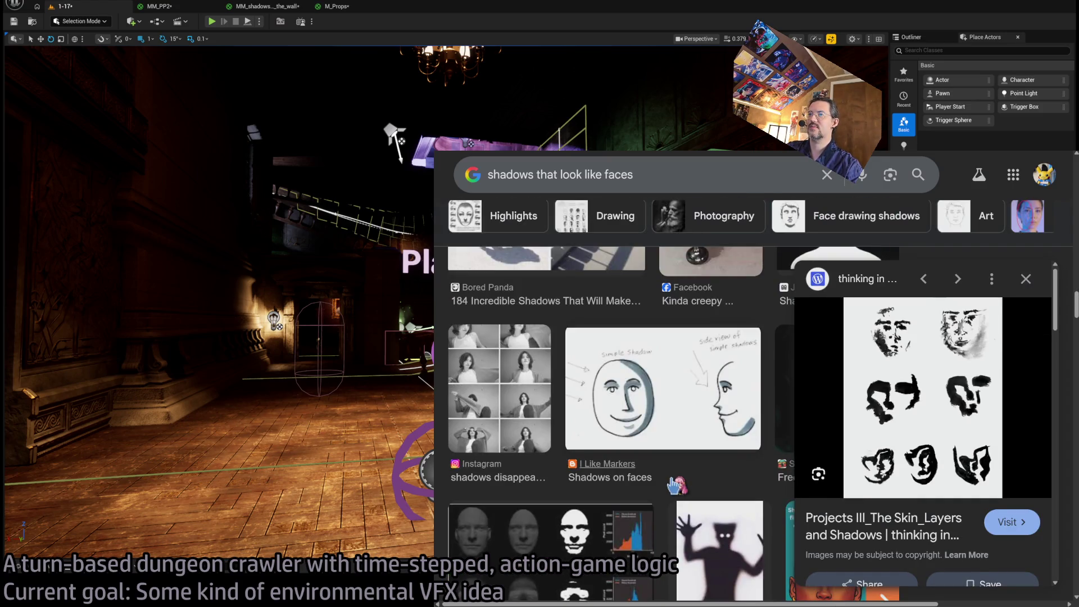
scroll(677, 485, "down", 5)
scroll(681, 484, "up", 10)
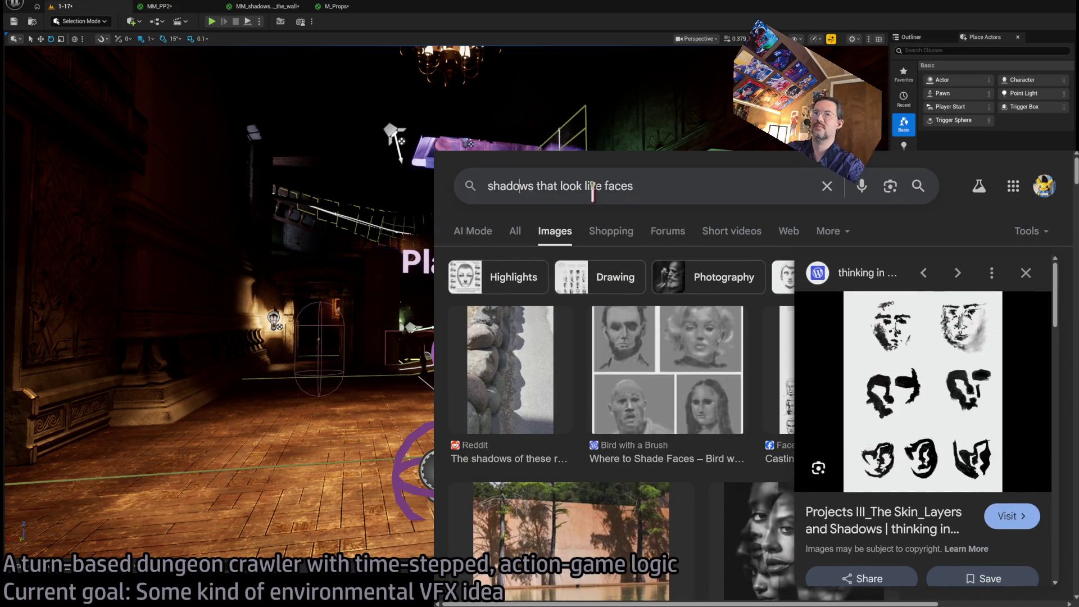
Search for 'silhouettes that look like faces' and skim the new image results.
type("silhouettes")
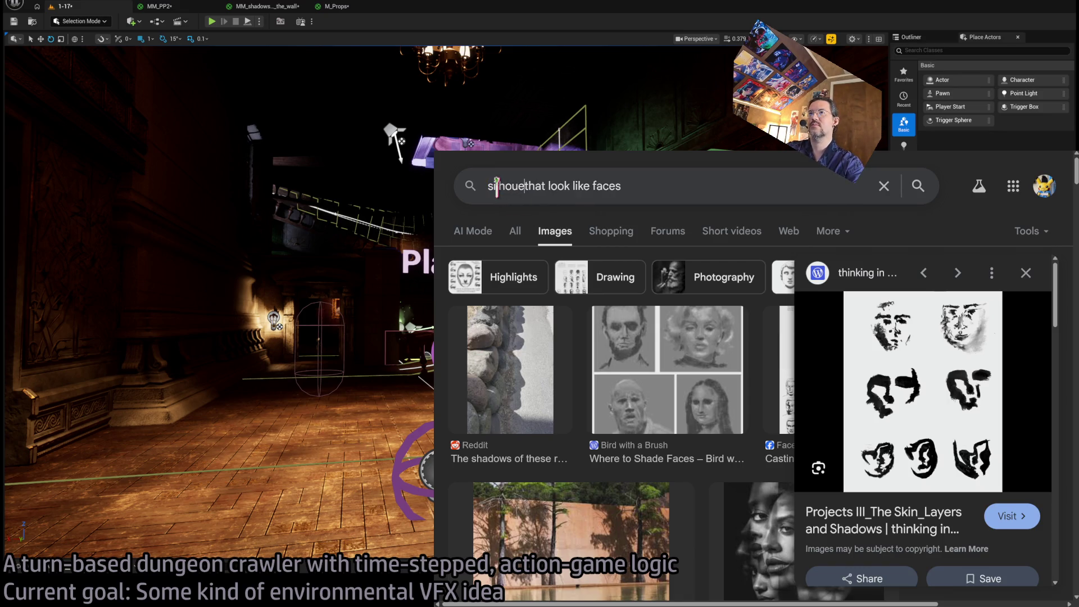
key("Return")
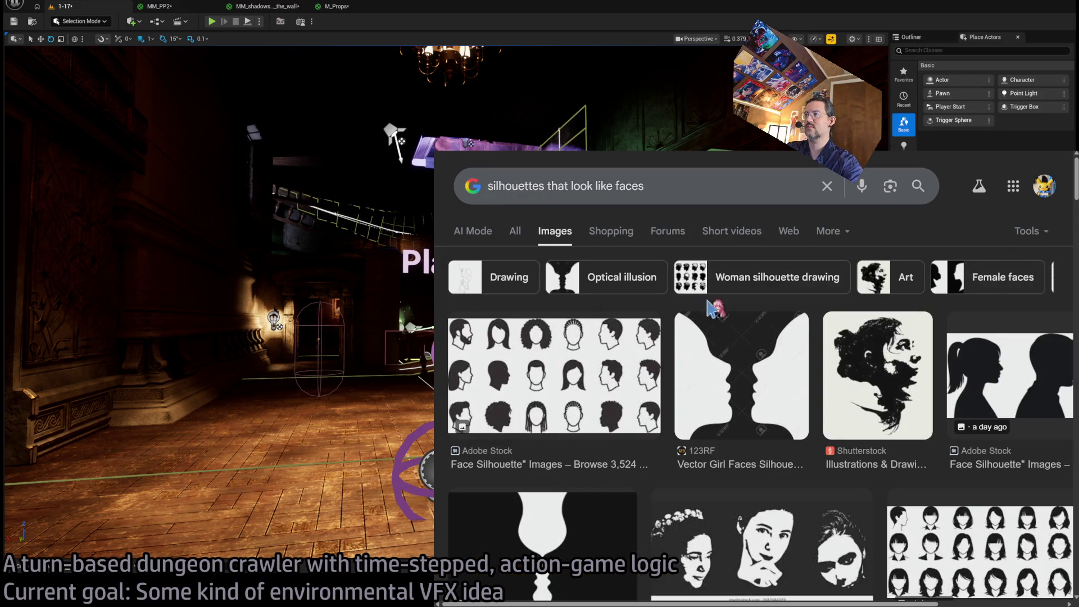
scroll(801, 375, "down", 5)
scroll(730, 337, "up", 5)
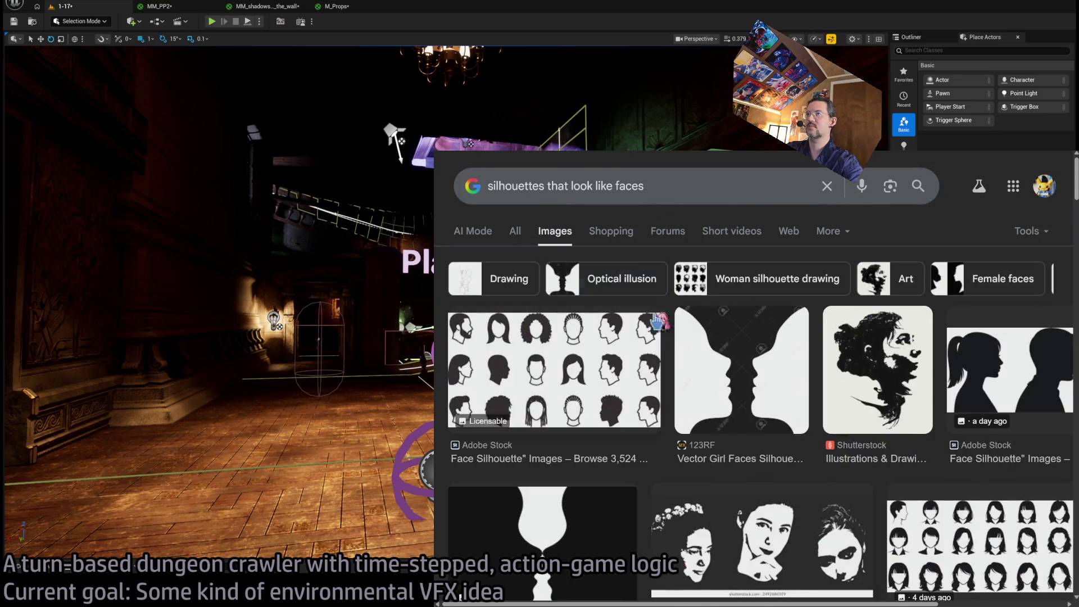
triple_click(540, 184)
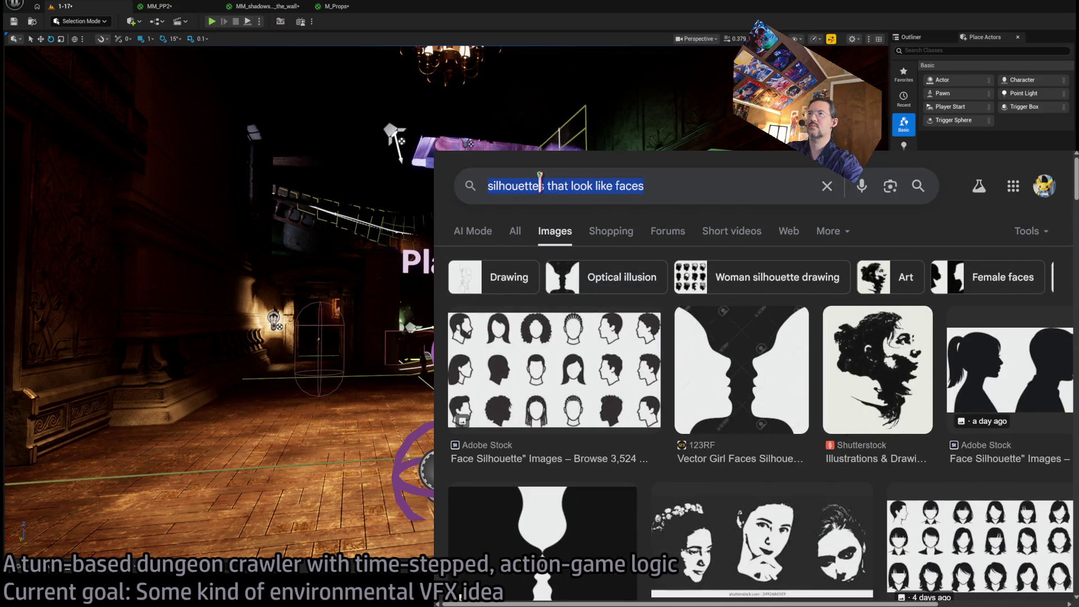
Search images for 'ink blot faces' and scroll through the results.
type("ink blot facial")
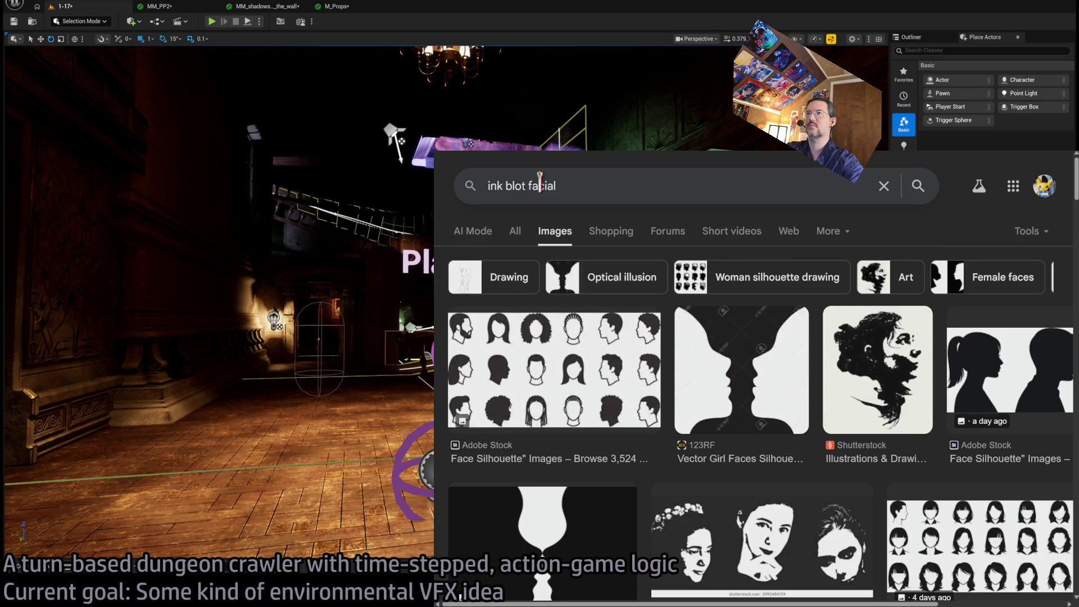
key("BackSpace")
key("BackSpace")
type("ces")
key("Return")
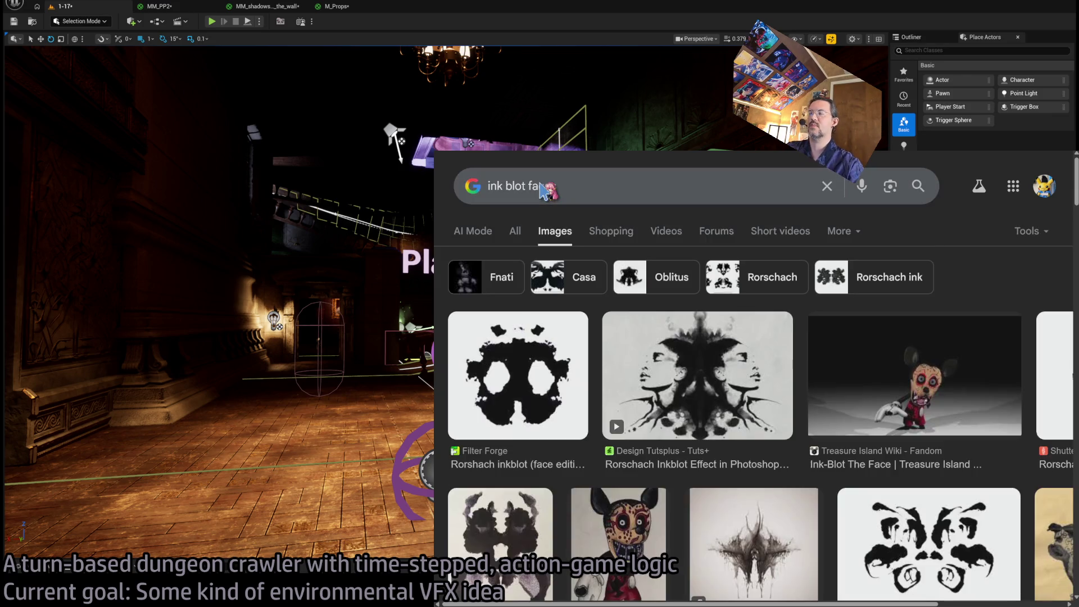
scroll(730, 275, "down", 4)
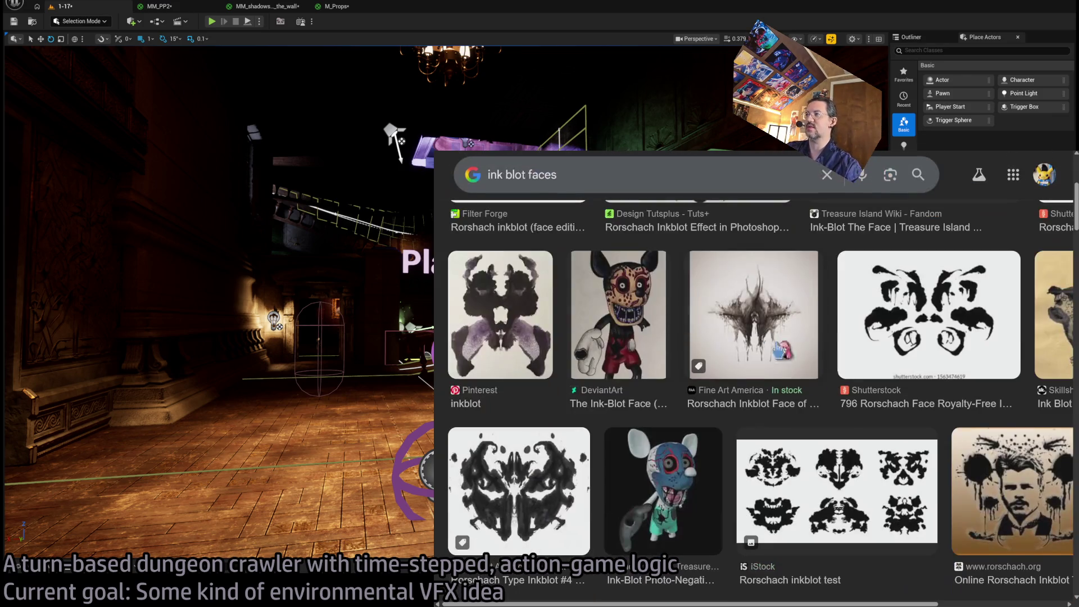
scroll(727, 326, "down", 1)
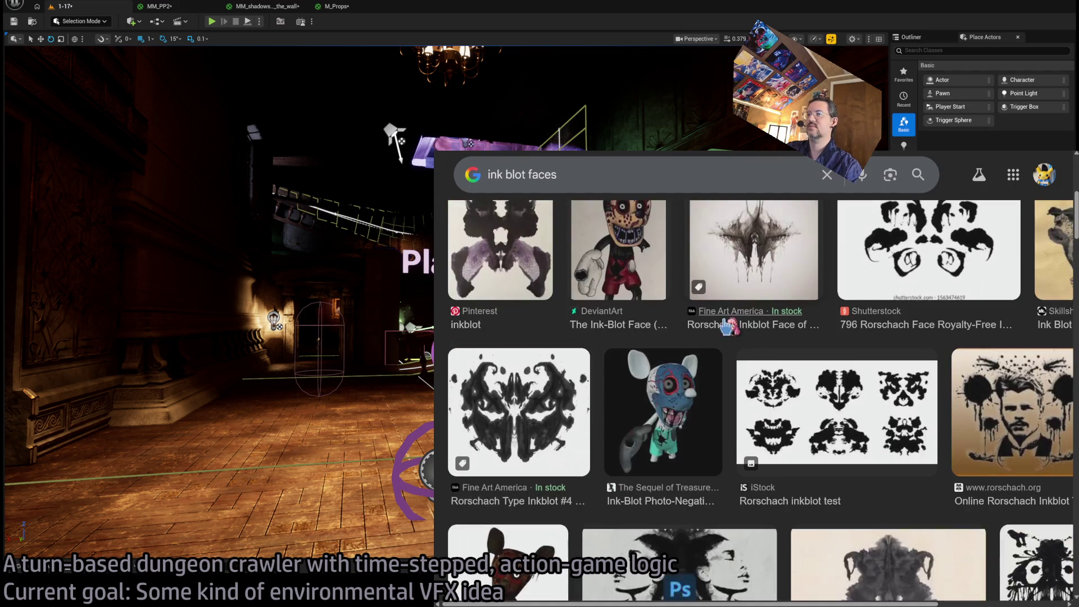
scroll(801, 317, "down", 1)
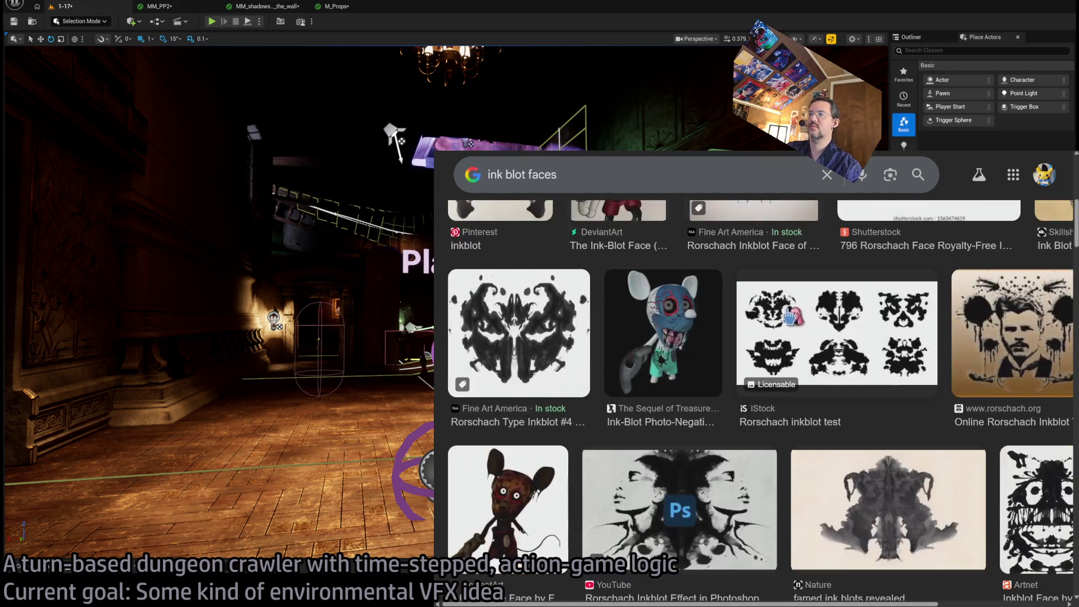
scroll(678, 386, "down", 2)
scroll(678, 386, "up", 5)
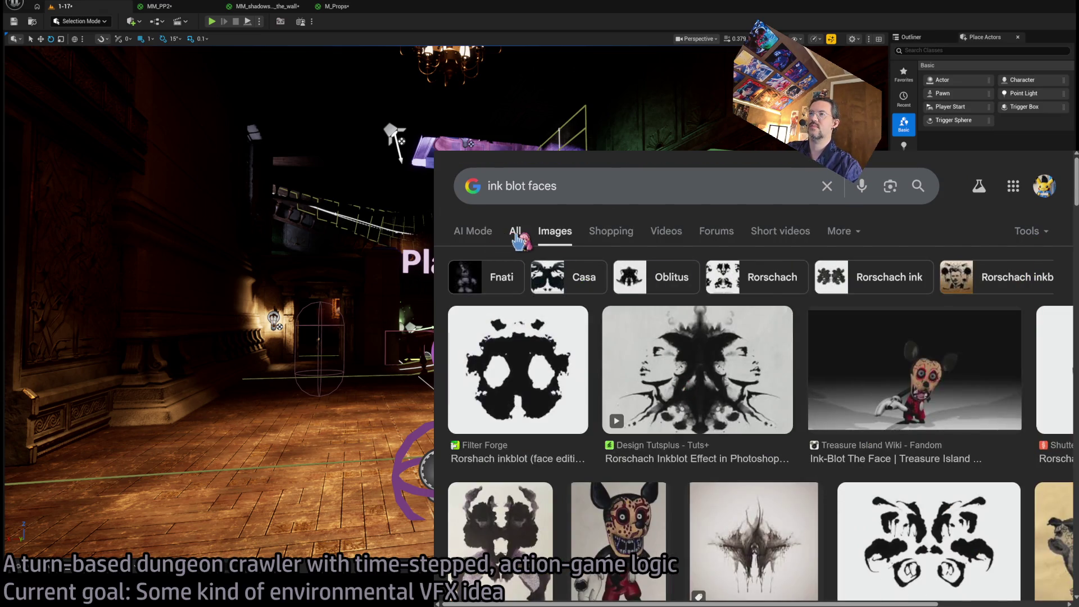
Switch to All results and search for 'ink blot library'.
left_click(515, 236)
triple_click(618, 184)
type("ink b")
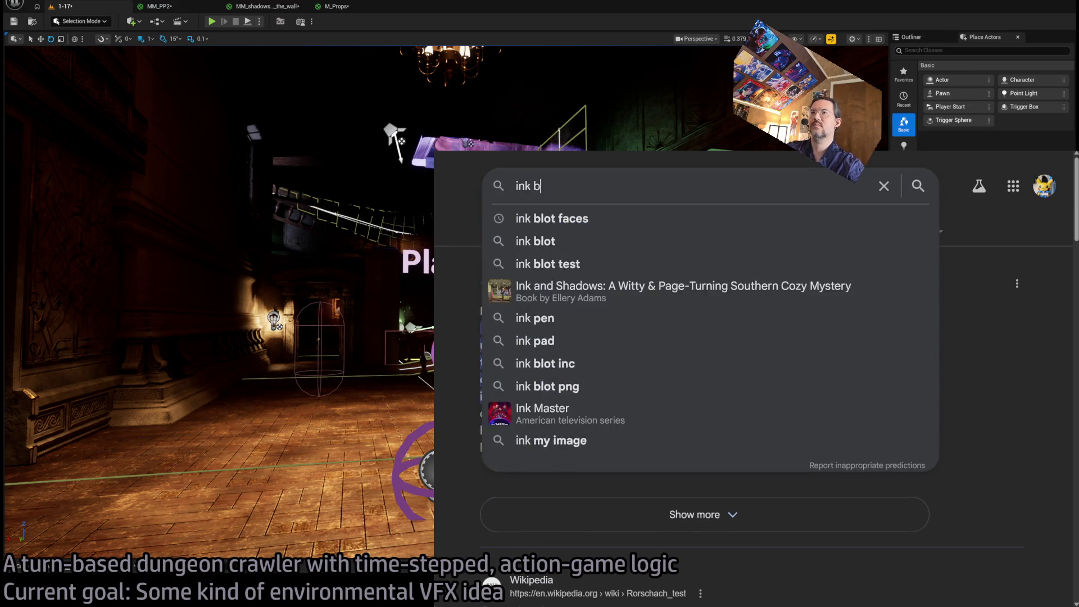
type("lot library")
key("Return")
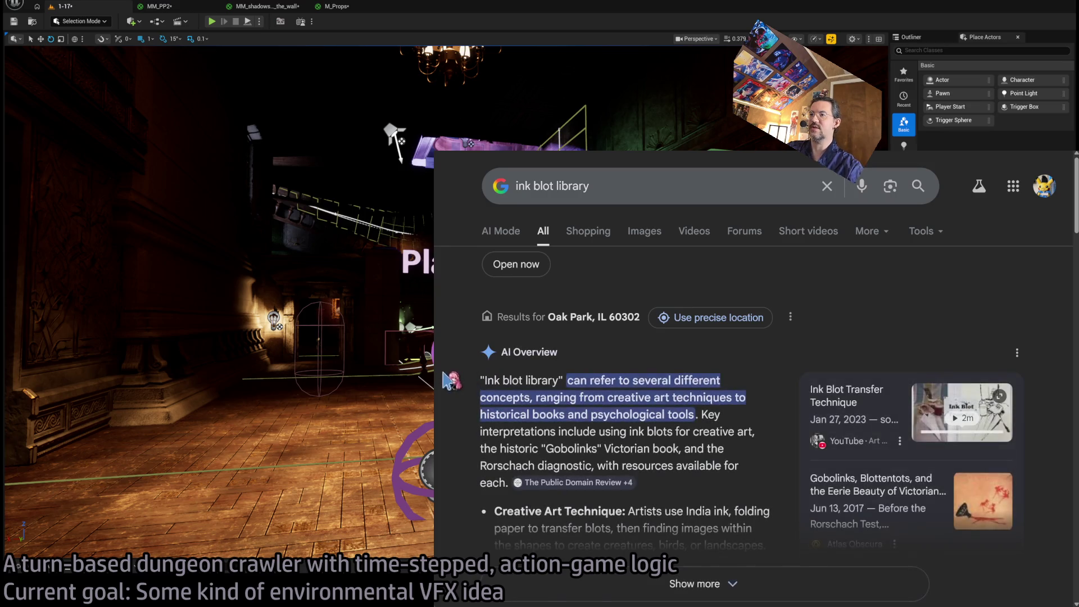
Visit the Chicago Public Library ink blot result, then open the Online Rorschach Inkblot Test site.
scroll(449, 381, "down", 5)
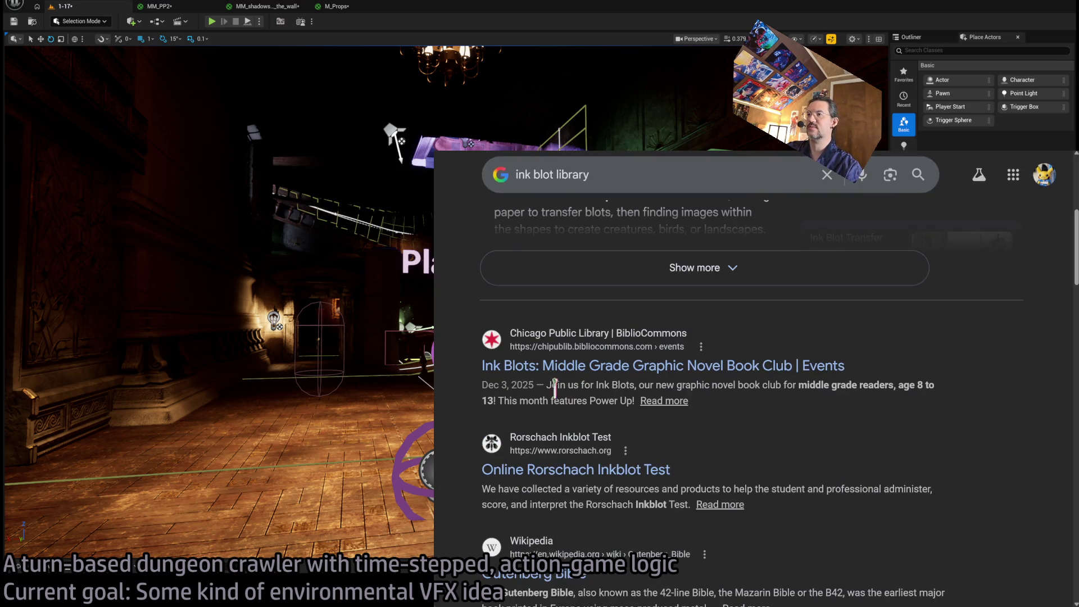
left_click(608, 344)
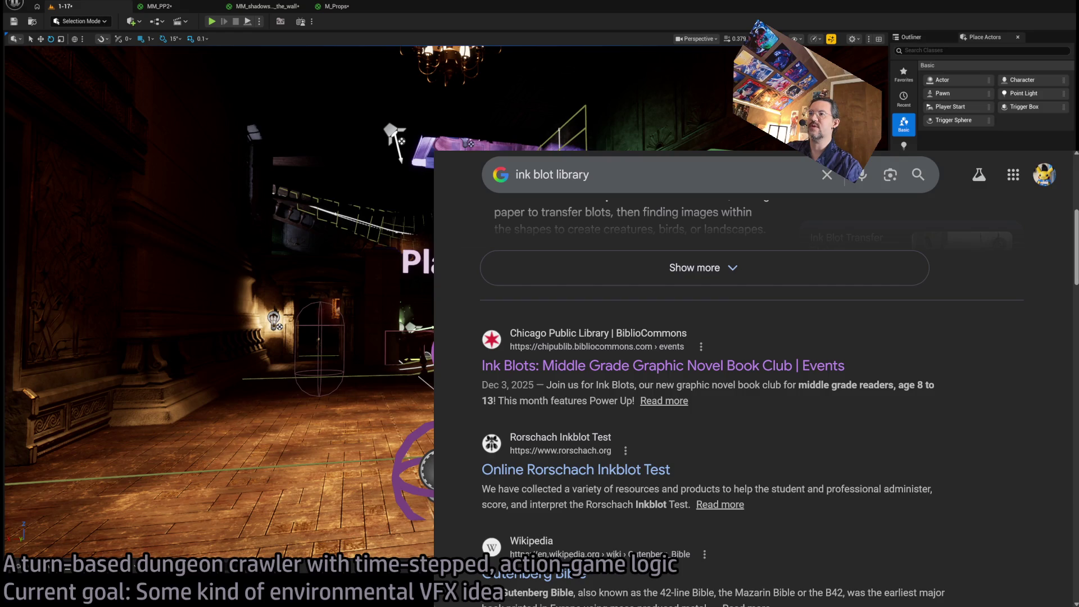
scroll(531, 476, "down", 5)
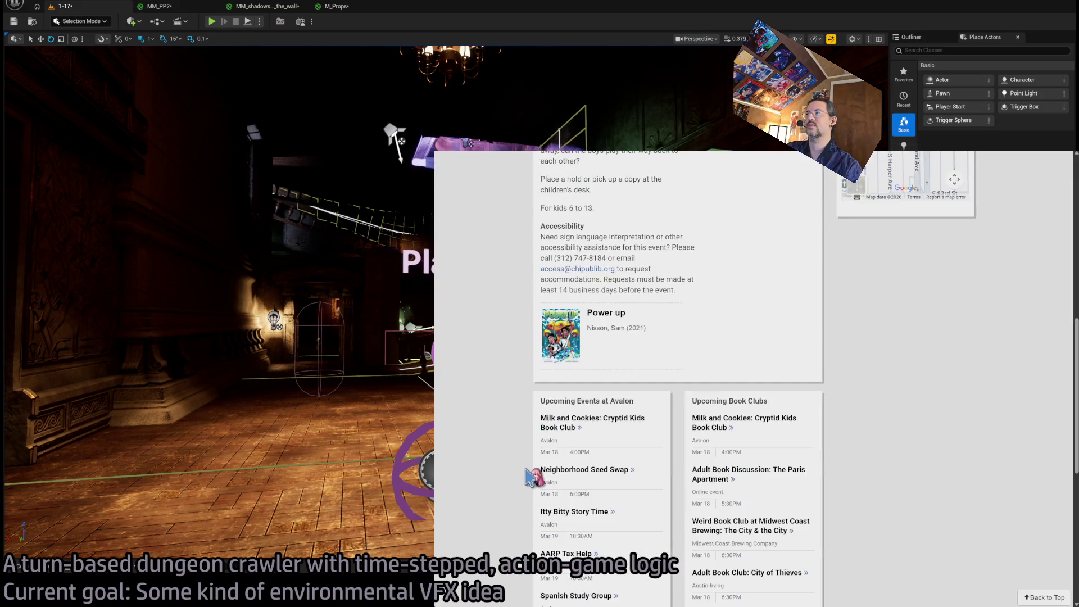
scroll(521, 470, "down", 5)
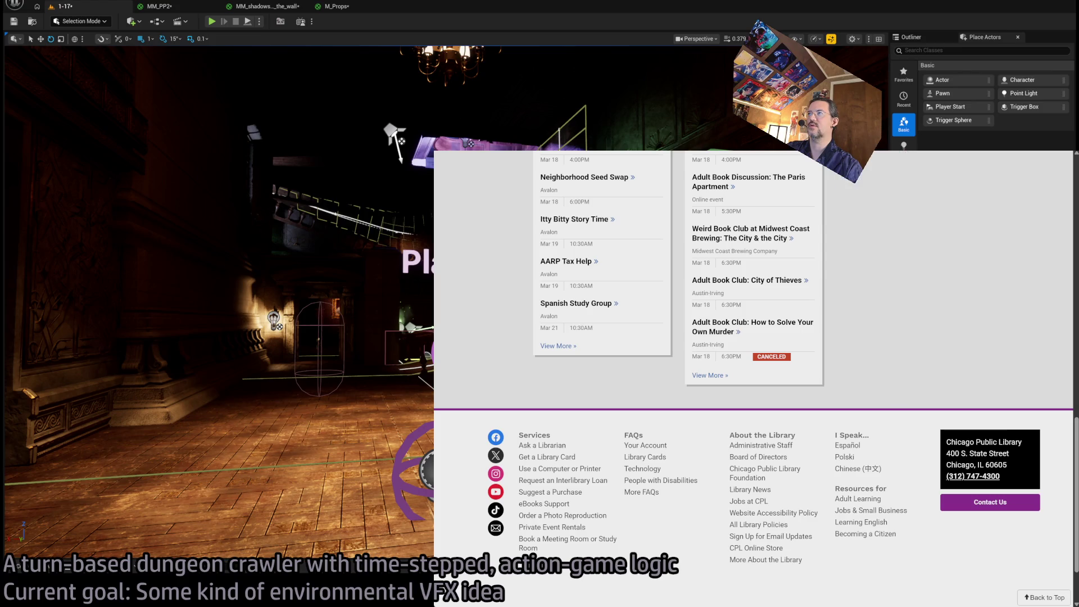
key("alt+Left")
left_click(623, 469)
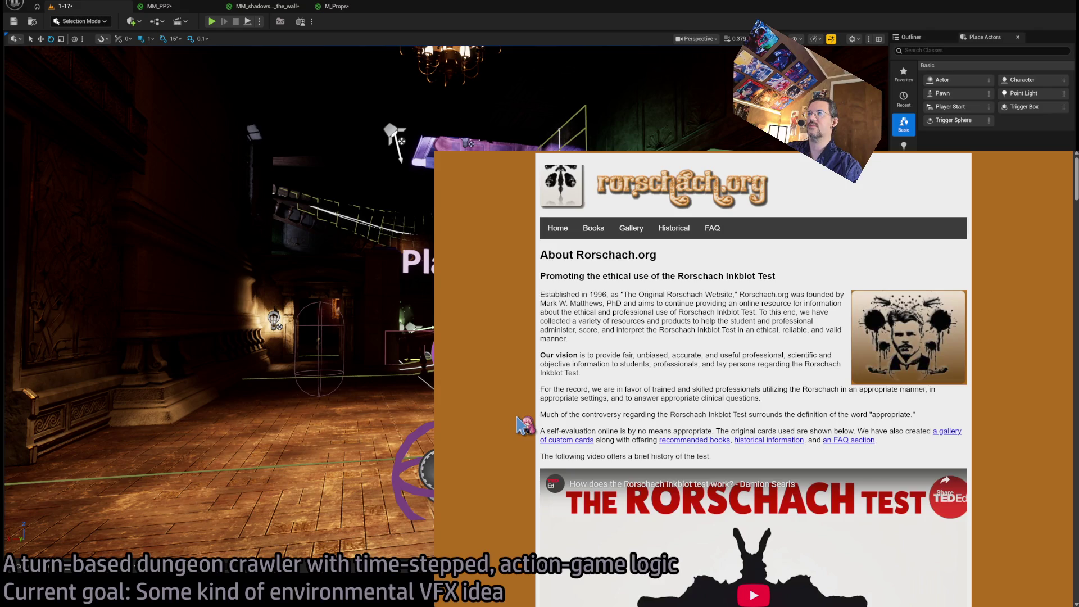
Scroll through the Rorschach.org blot card descriptions, then return to the ink blot library results.
scroll(544, 409, "down", 5)
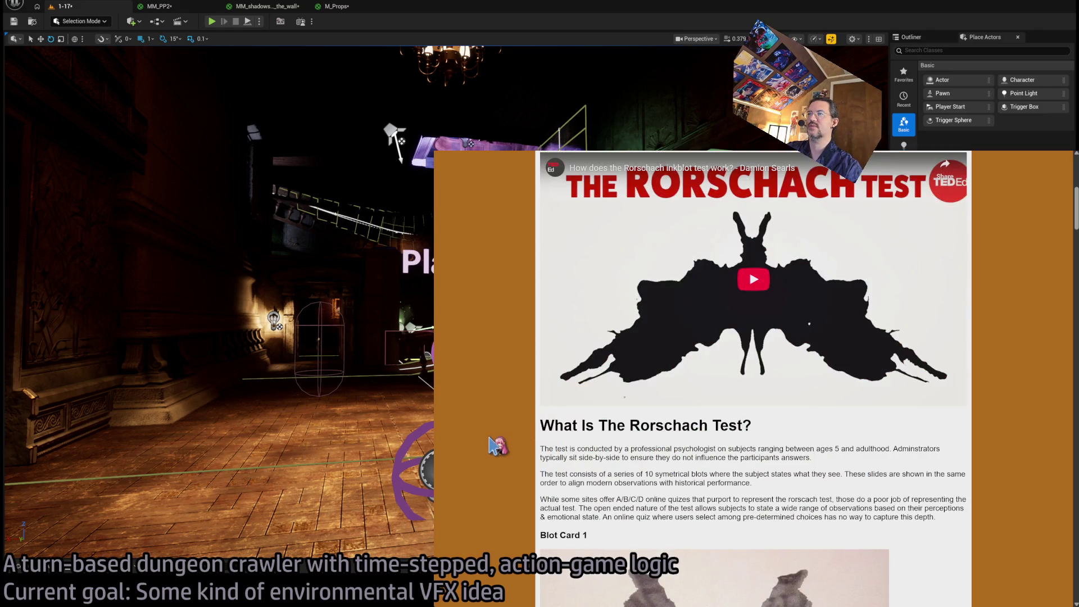
scroll(490, 440, "down", 4)
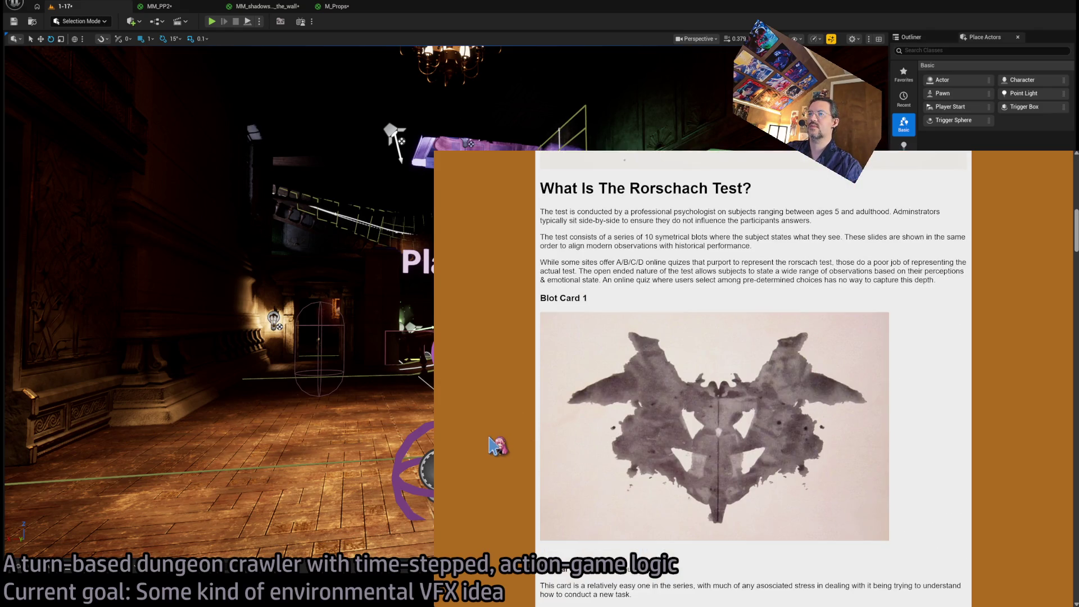
scroll(498, 445, "down", 10)
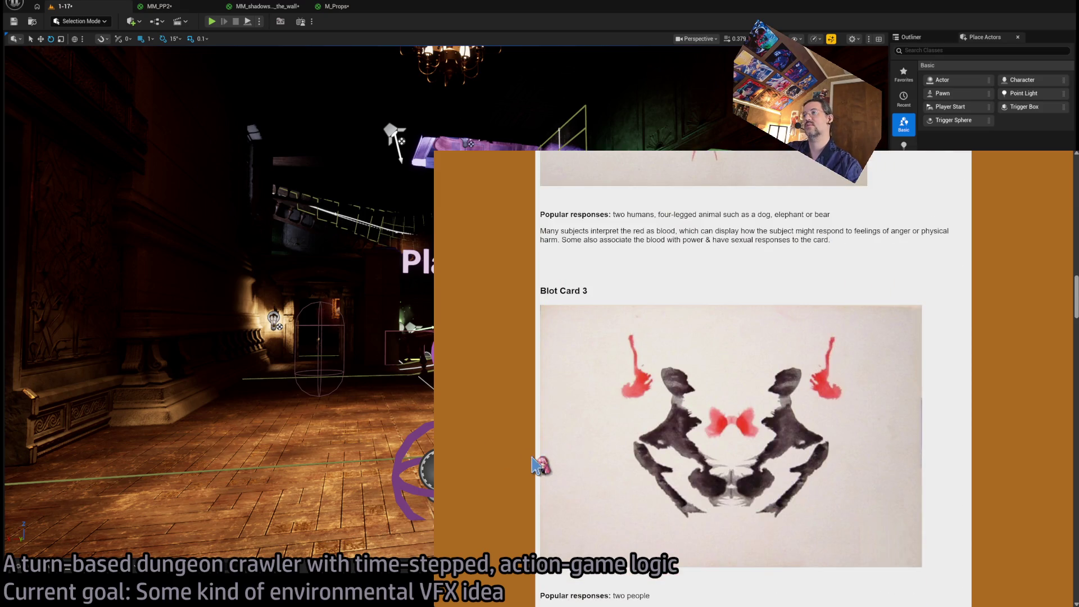
scroll(531, 466, "down", 7)
scroll(517, 474, "down", 8)
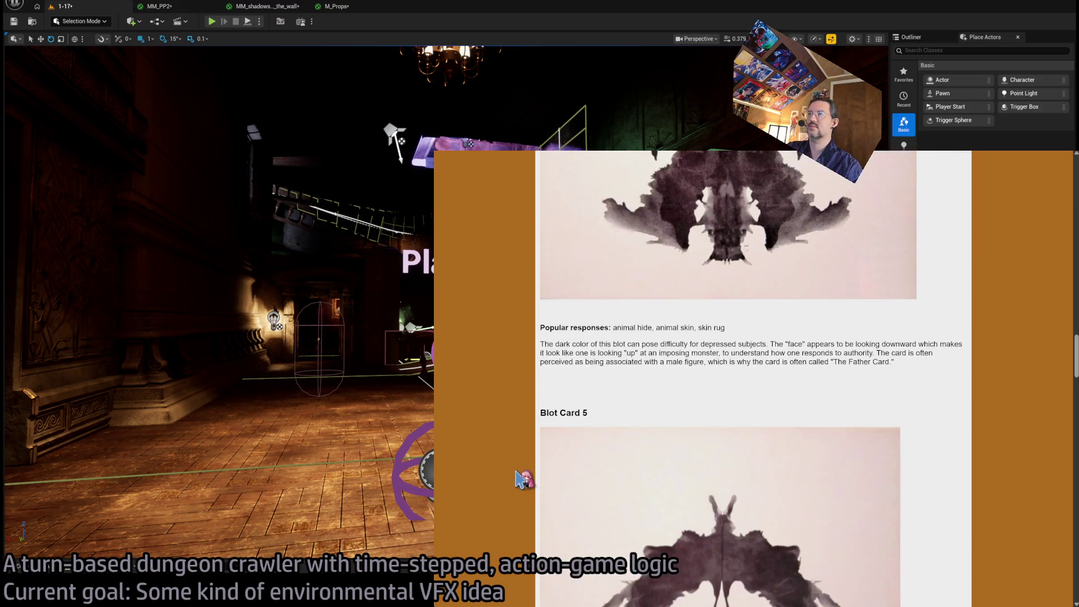
scroll(517, 479, "down", 19)
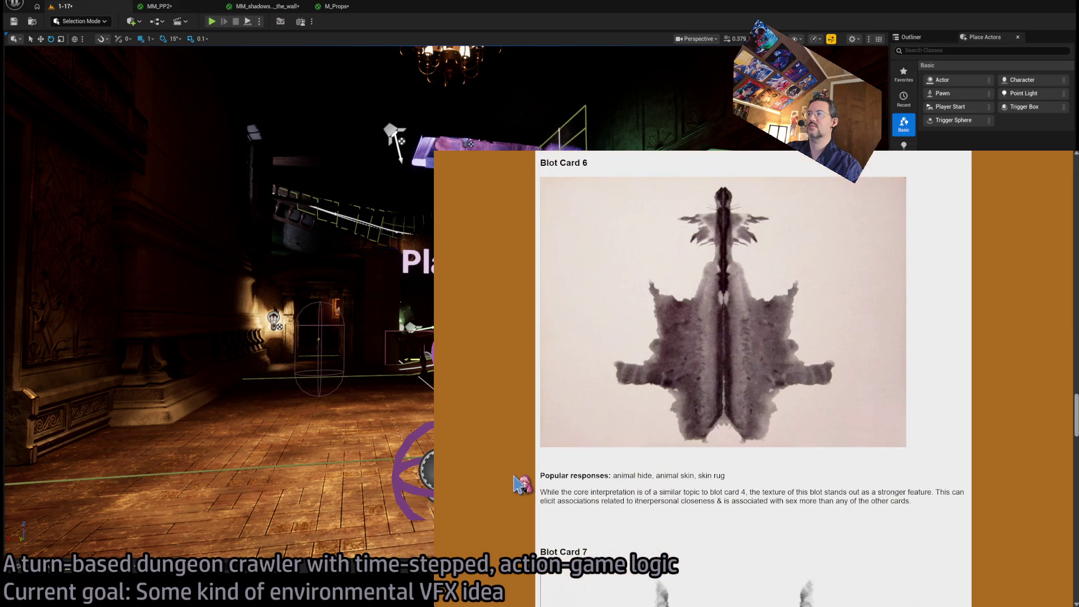
scroll(521, 485, "down", 20)
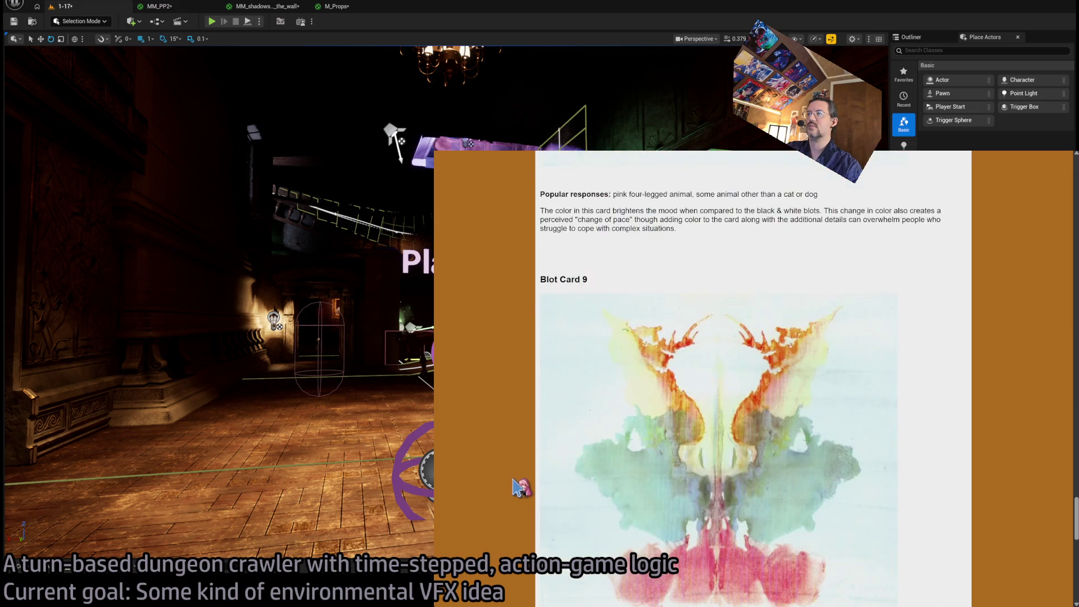
scroll(518, 484, "up", 20)
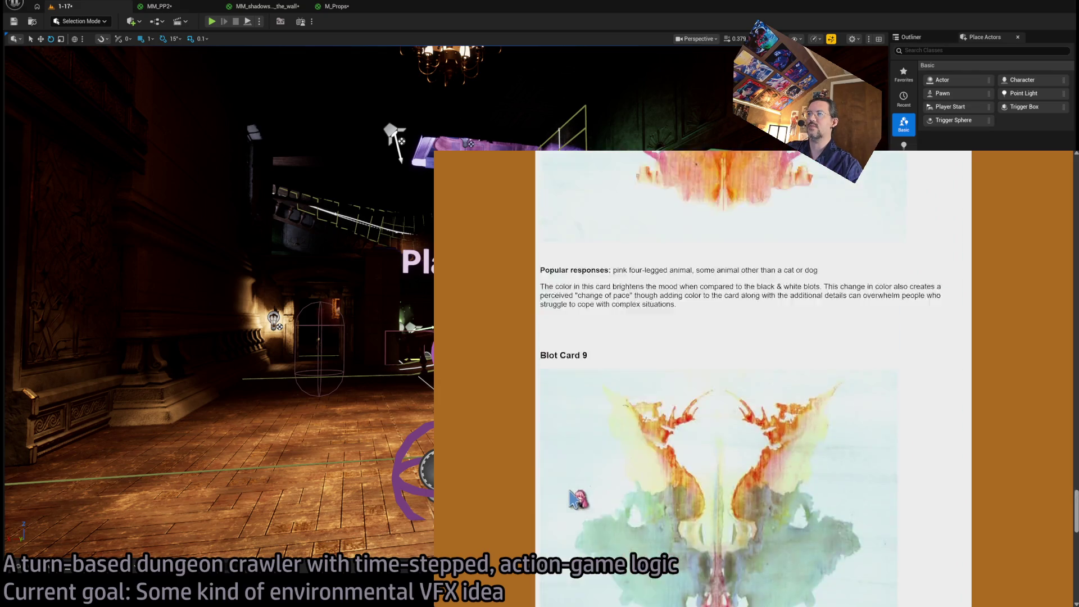
key("alt+Left")
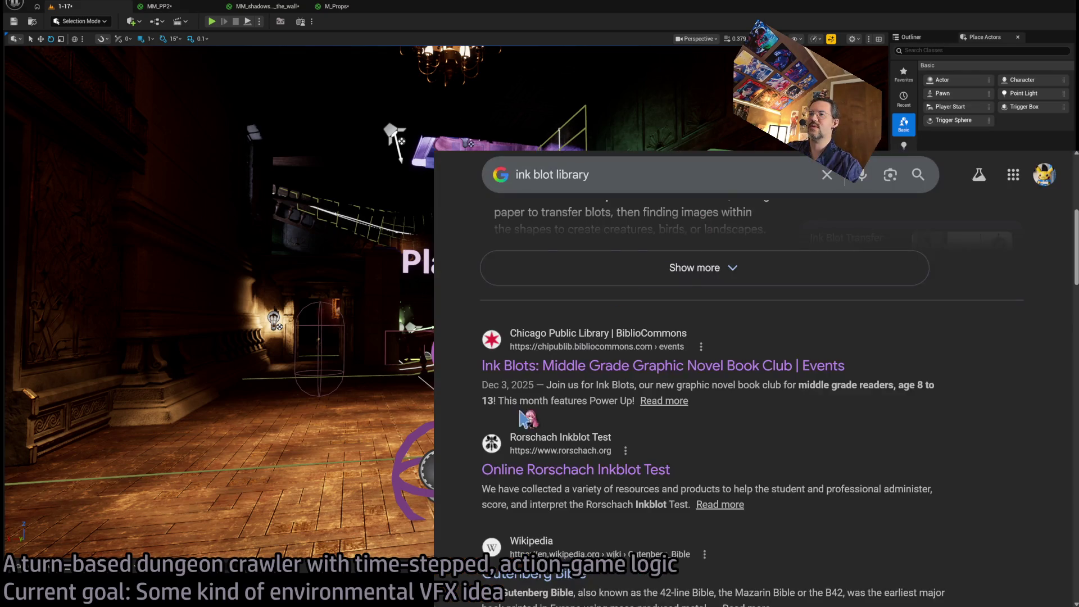
Glance at the Gutenberg Bible Wikipedia article and return to the ink blot library results.
scroll(539, 333, "down", 3)
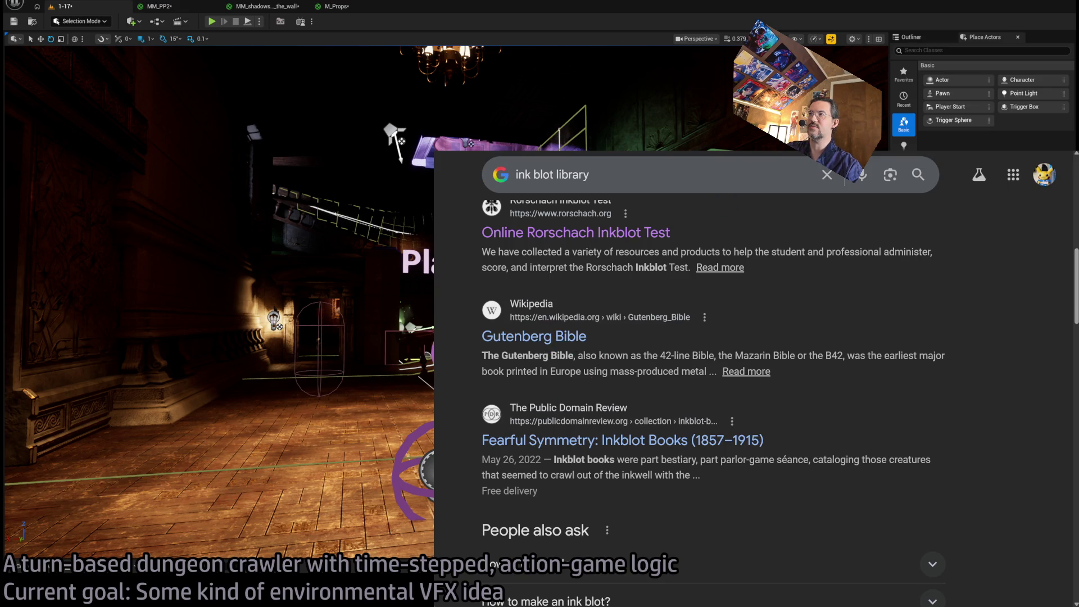
left_click(538, 340)
scroll(647, 393, "down", 10)
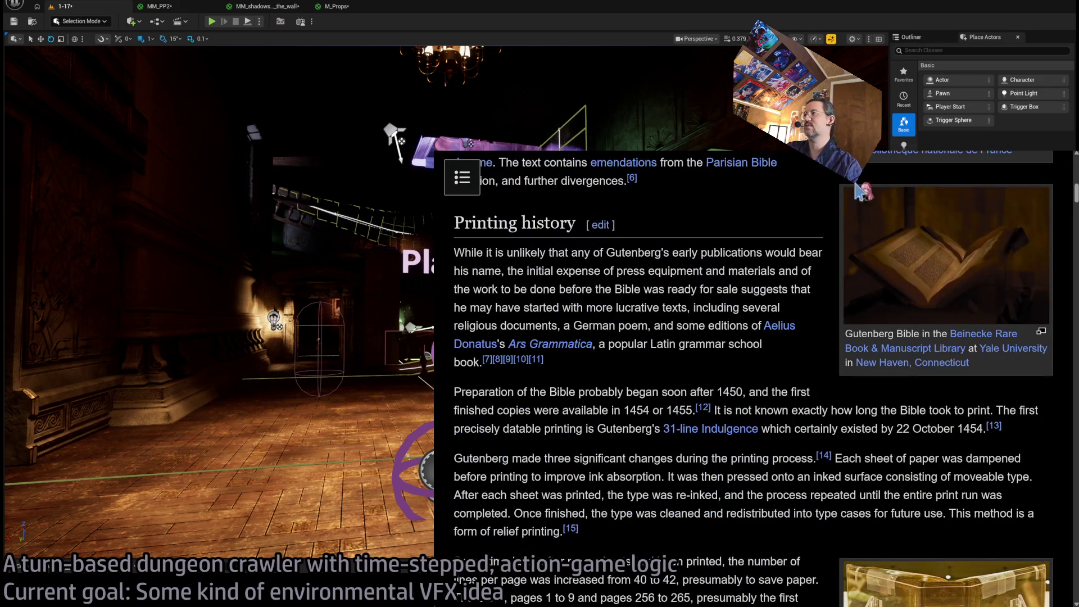
scroll(760, 325, "down", 6)
key("alt+Left")
scroll(517, 426, "up", 3)
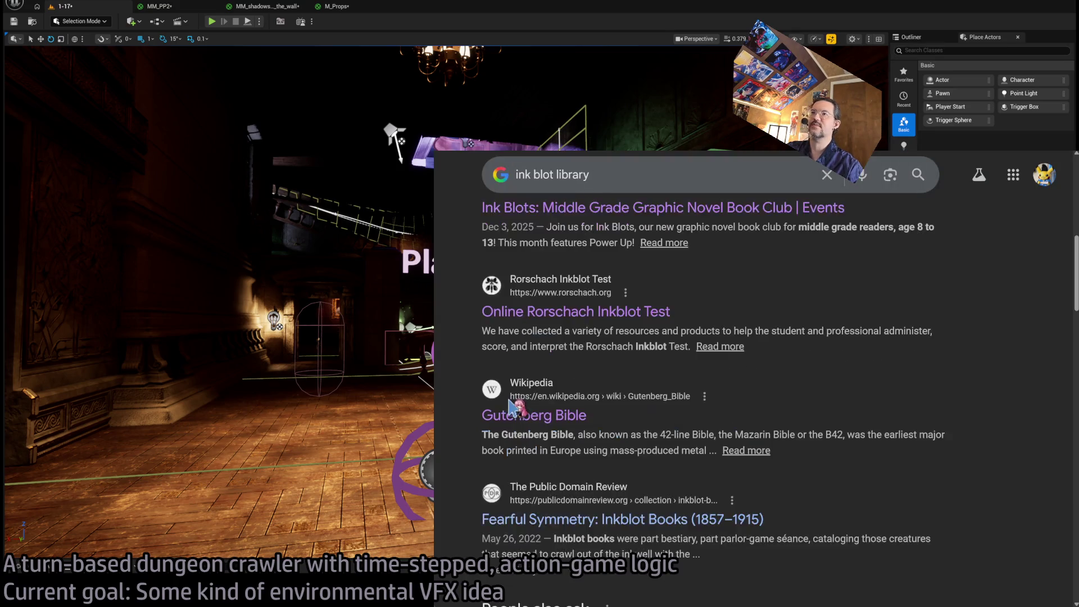
Search Google for 'Rorschach ink blots' and open the Wikipedia Rorschach test article.
triple_click(620, 175)
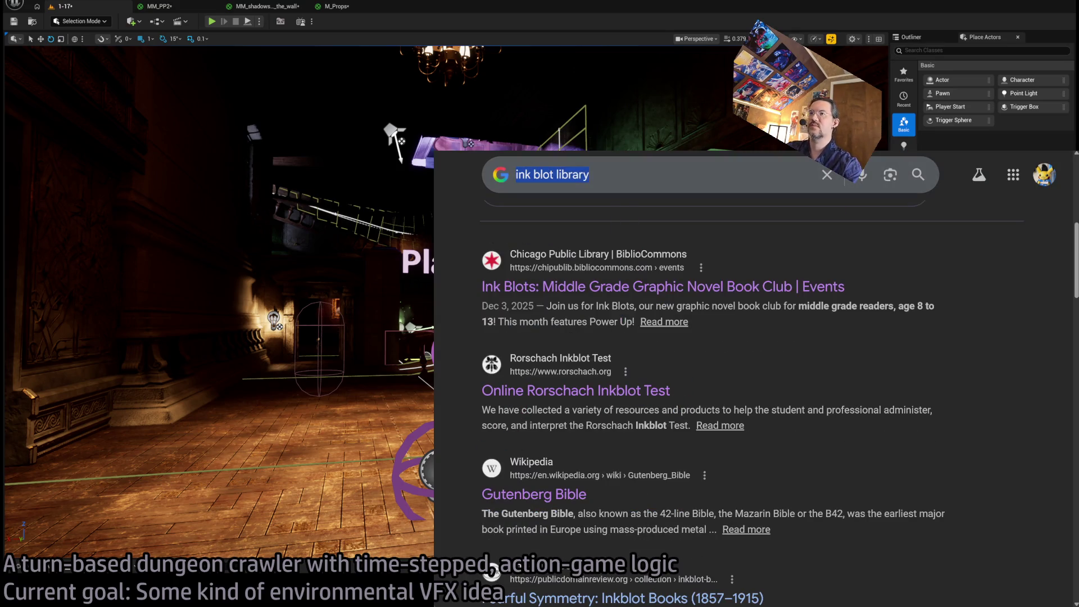
type("Rorscha")
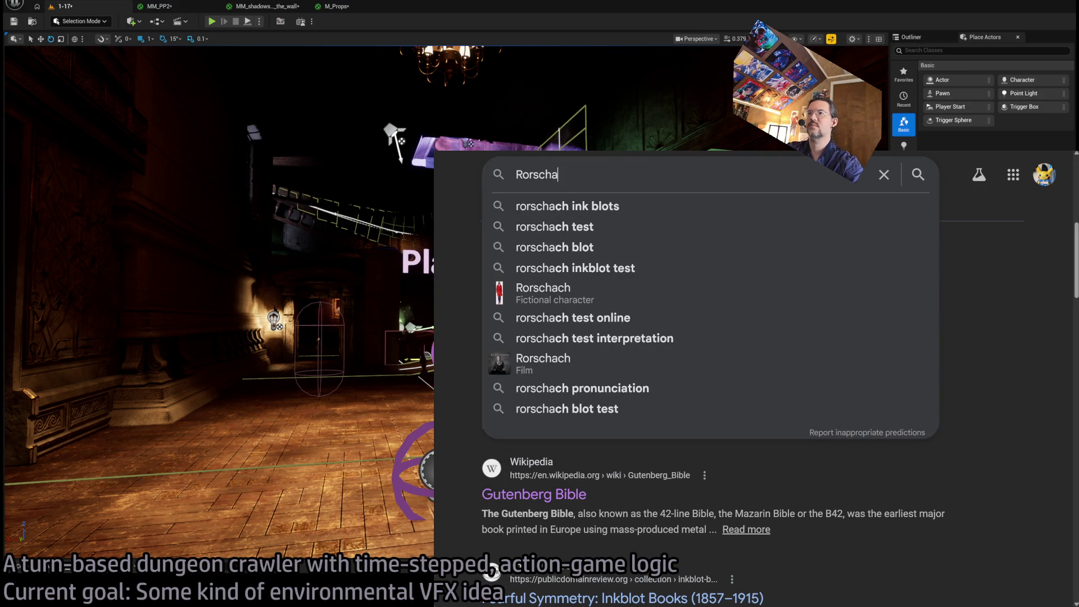
type("ch ink blots")
key("Return")
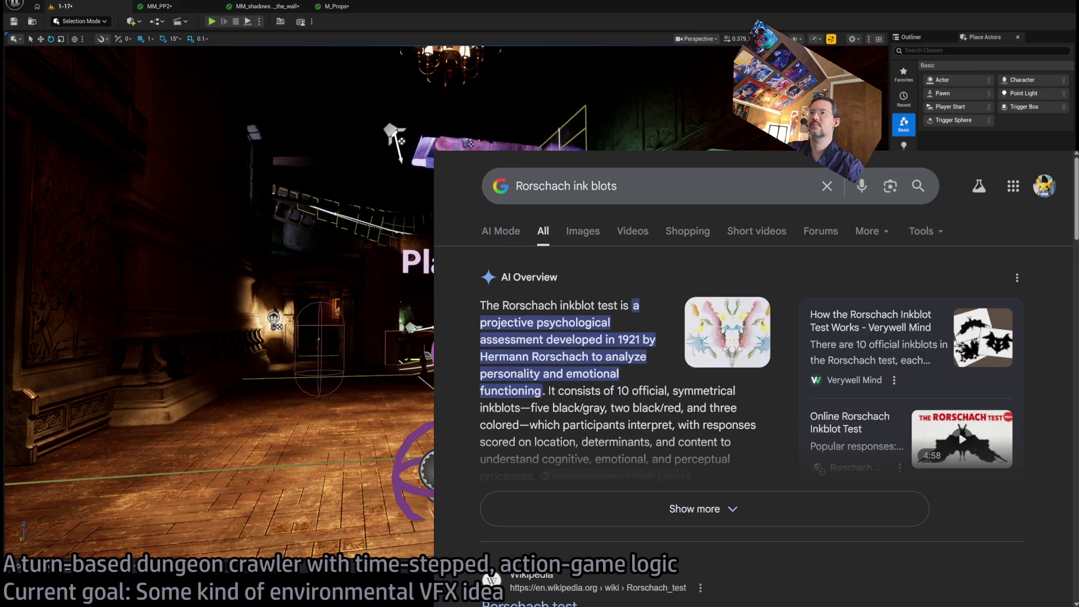
scroll(637, 405, "down", 3)
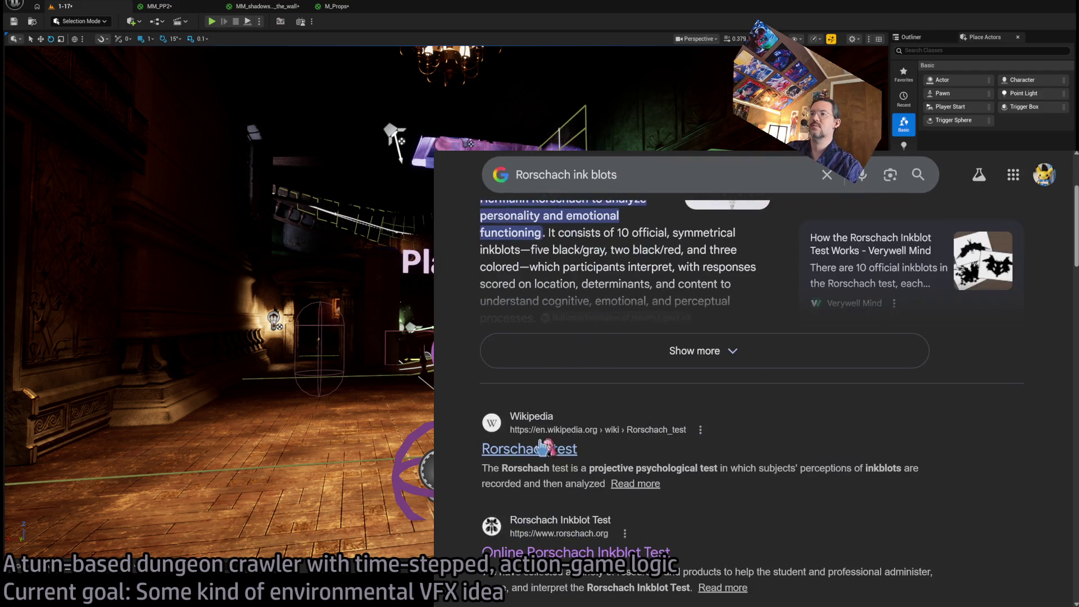
left_click(539, 445)
Read through the Wikipedia Rorschach test article and return to the search results.
scroll(703, 436, "down", 4)
scroll(709, 431, "up", 1)
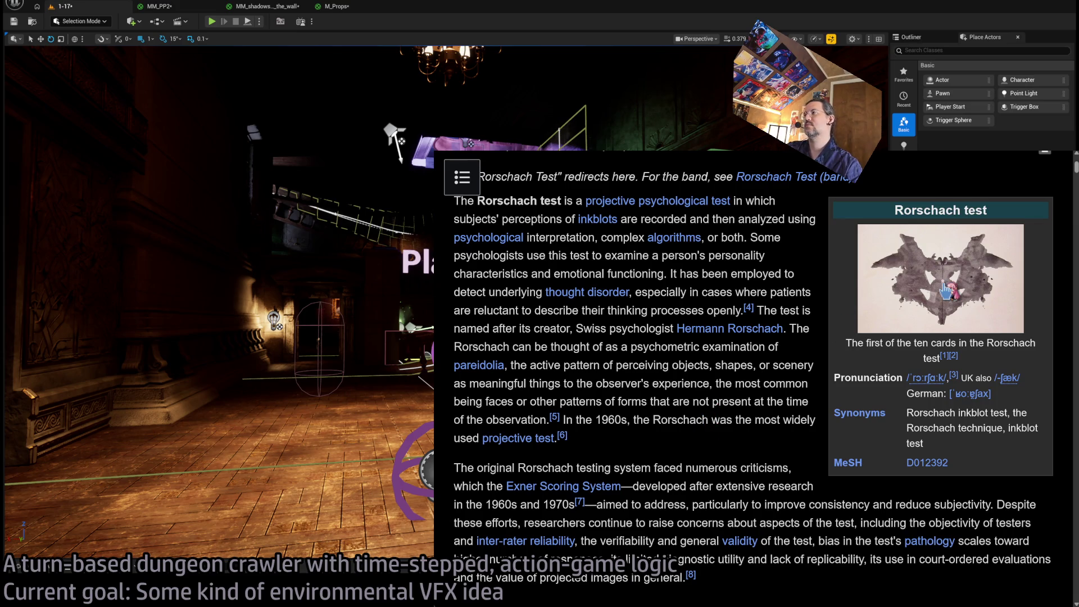
scroll(724, 404, "down", 5)
scroll(727, 401, "down", 5)
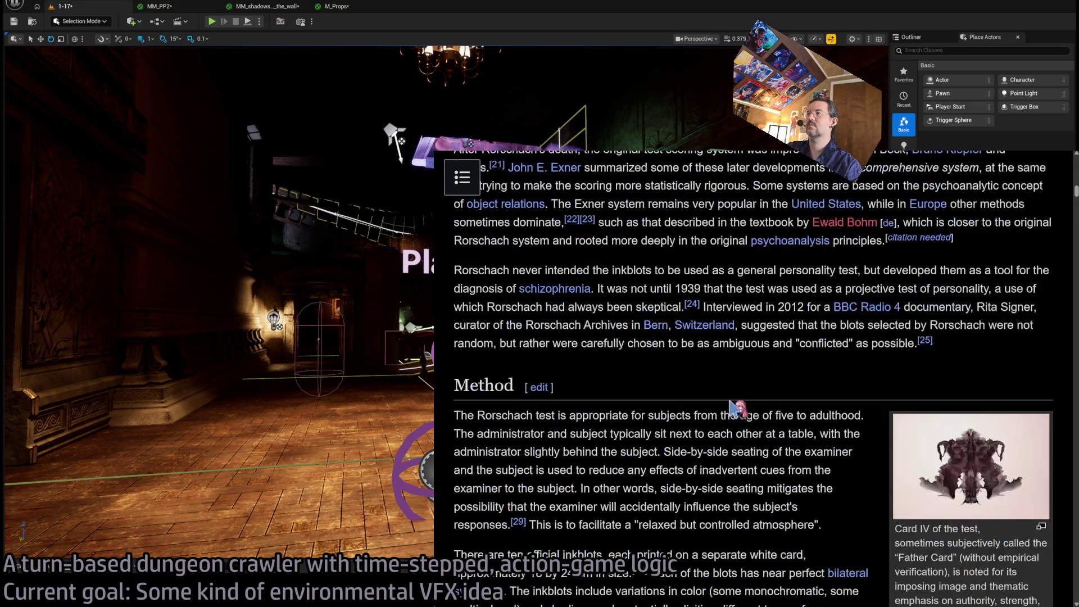
scroll(753, 393, "down", 1)
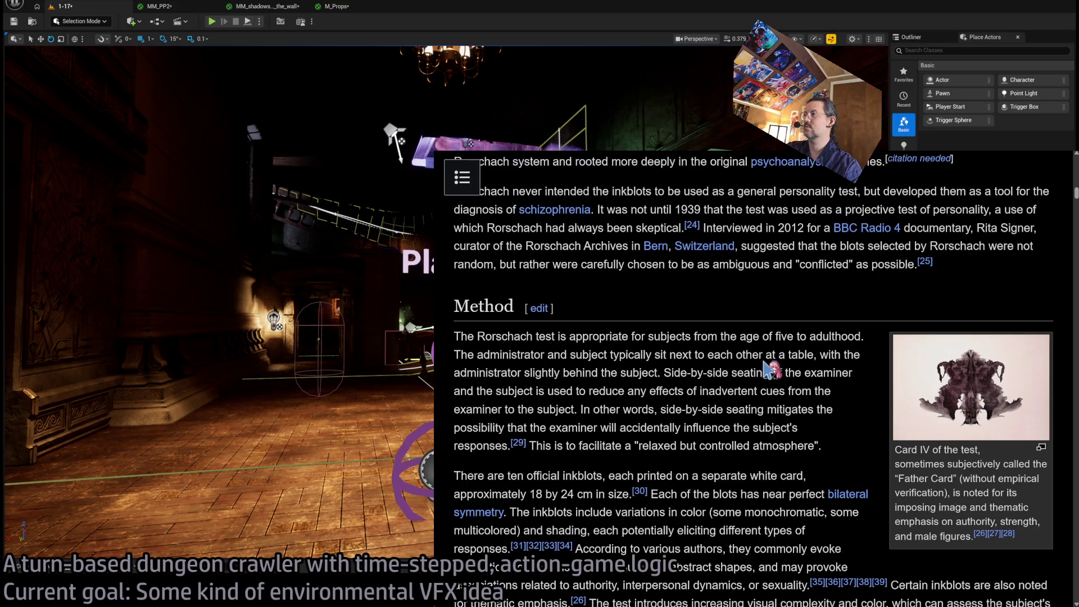
scroll(771, 371, "down", 5)
scroll(771, 371, "up", 4)
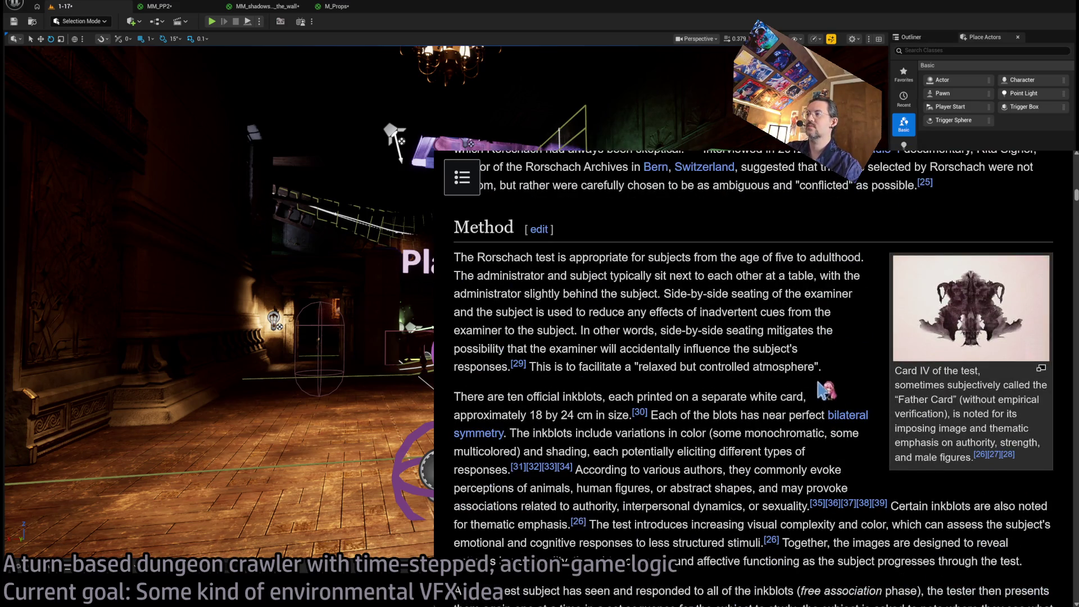
scroll(818, 384, "up", 15)
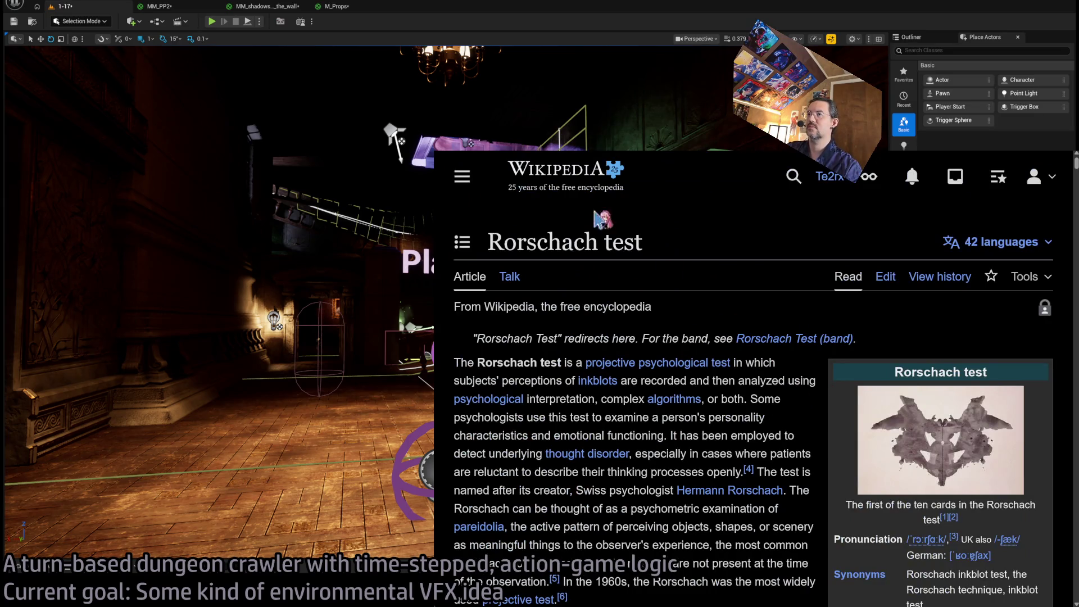
key("alt+Left")
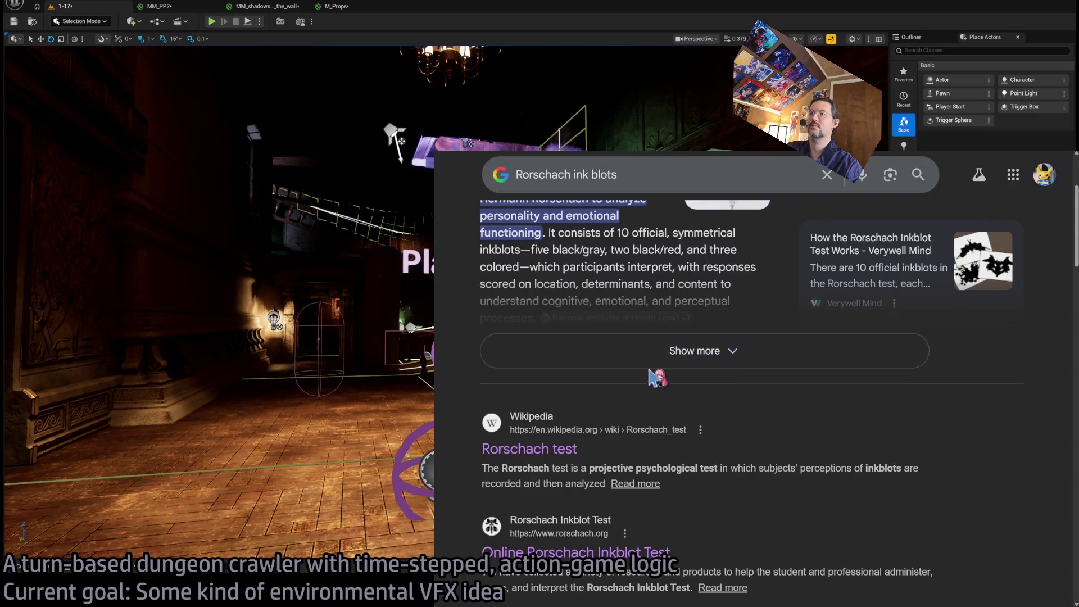
Open the rorschach.org inkblot image result, scroll its blot cards, then go back.
scroll(654, 380, "down", 5)
scroll(607, 388, "down", 1)
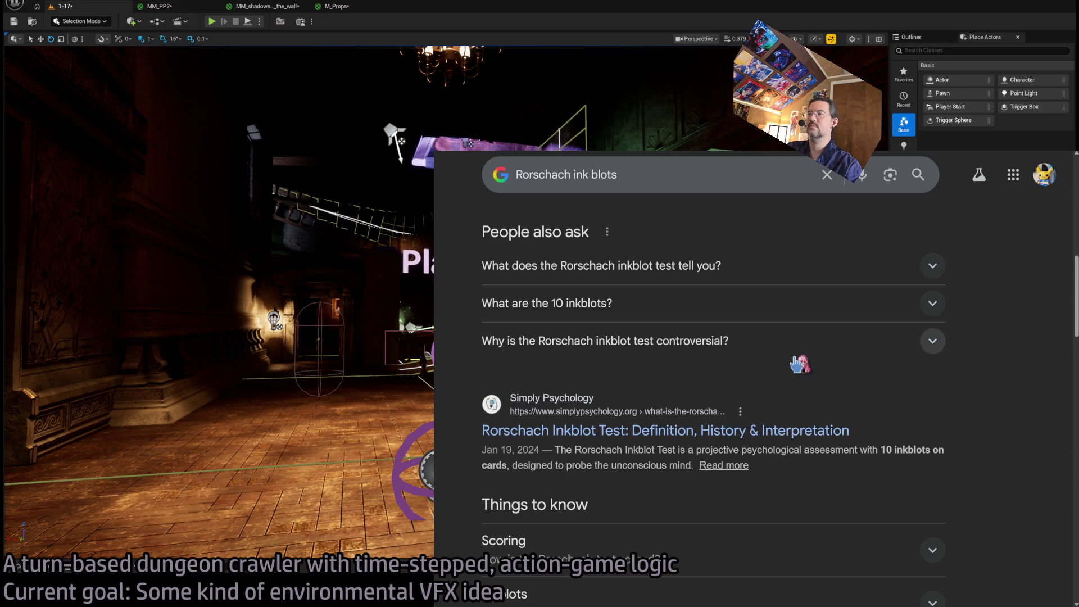
scroll(797, 361, "down", 3)
scroll(632, 275, "down", 5)
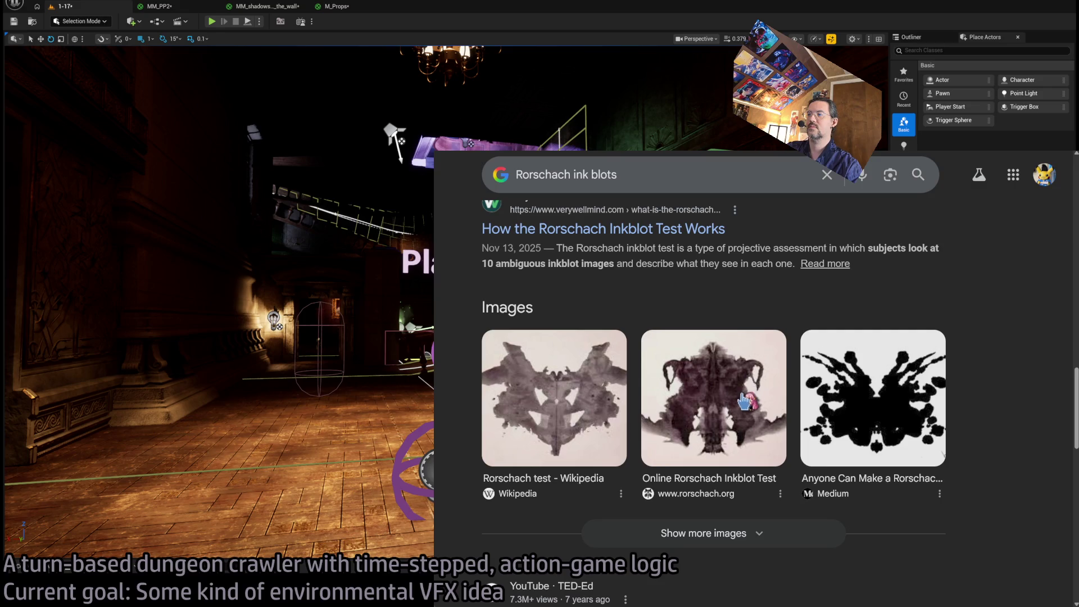
scroll(746, 362, "up", 3)
scroll(746, 361, "down", 2)
left_click(725, 529)
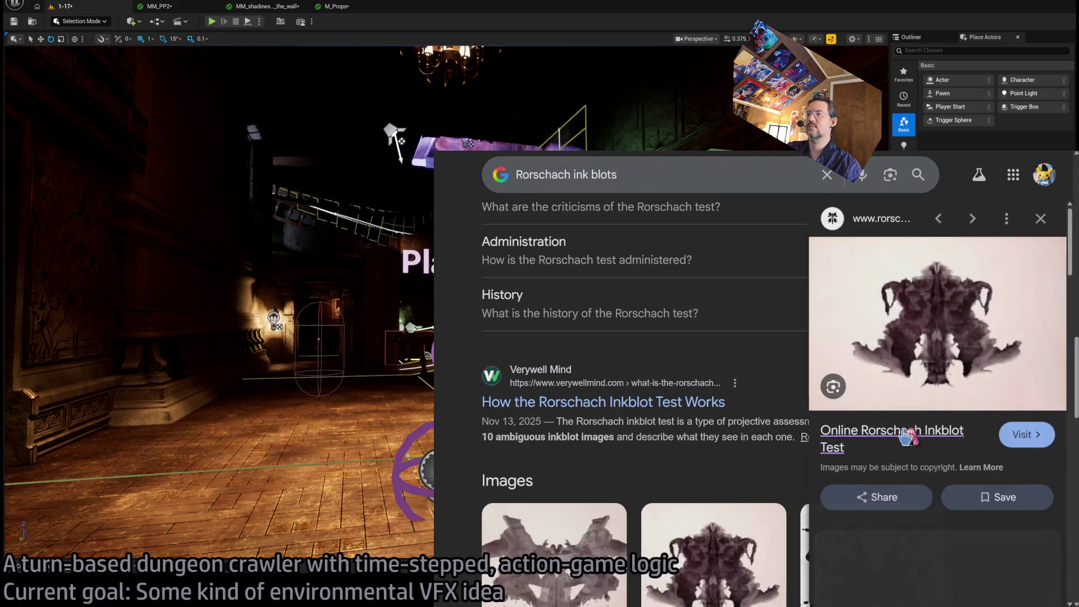
left_click(849, 419)
scroll(644, 403, "down", 10)
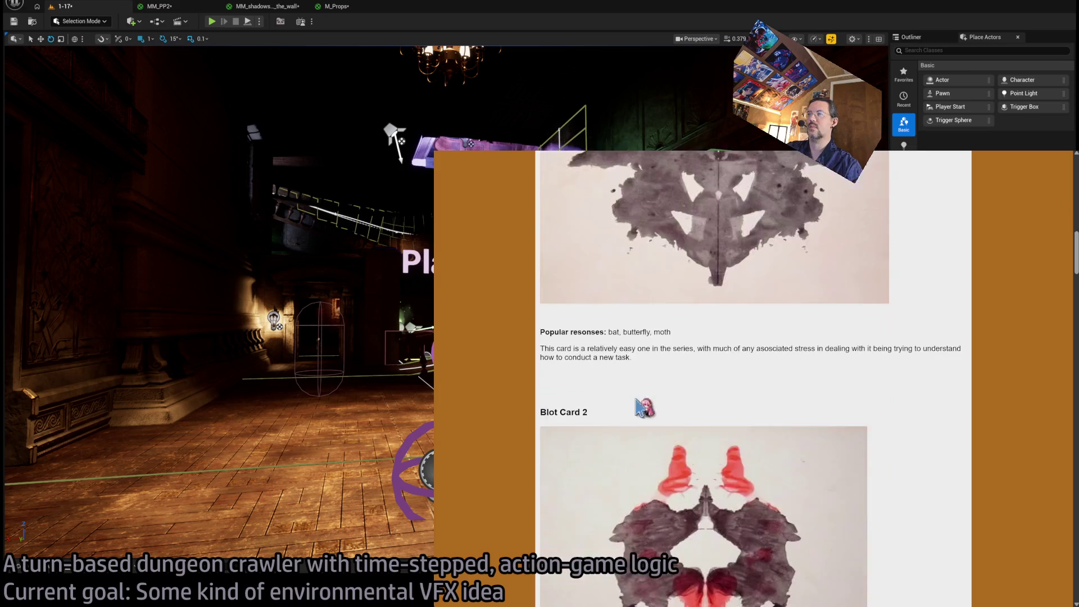
scroll(646, 399, "down", 15)
scroll(651, 398, "down", 15)
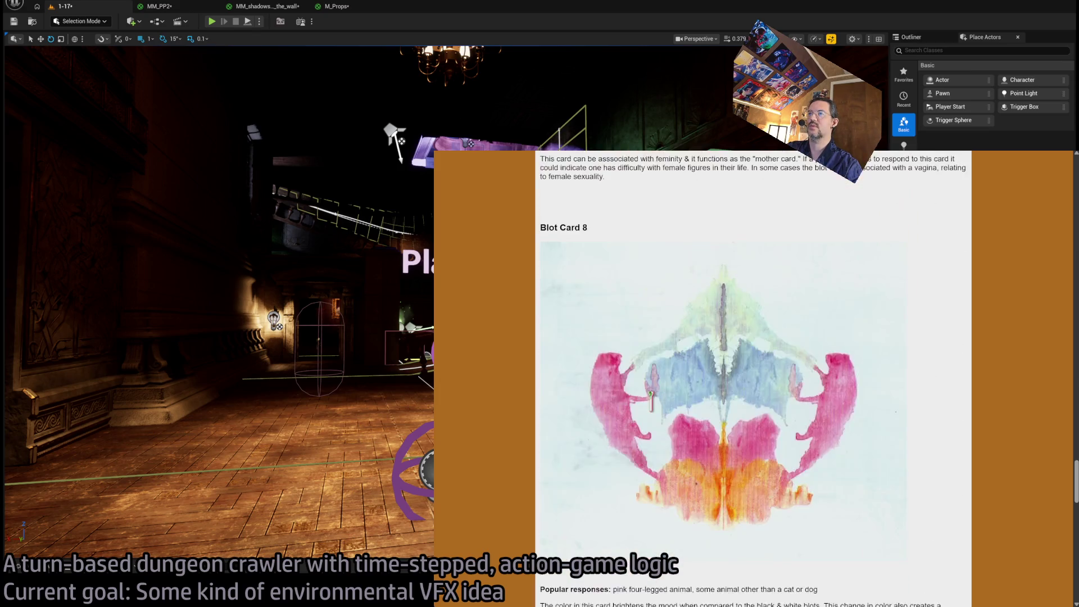
scroll(674, 389, "up", 11)
scroll(692, 403, "up", 20)
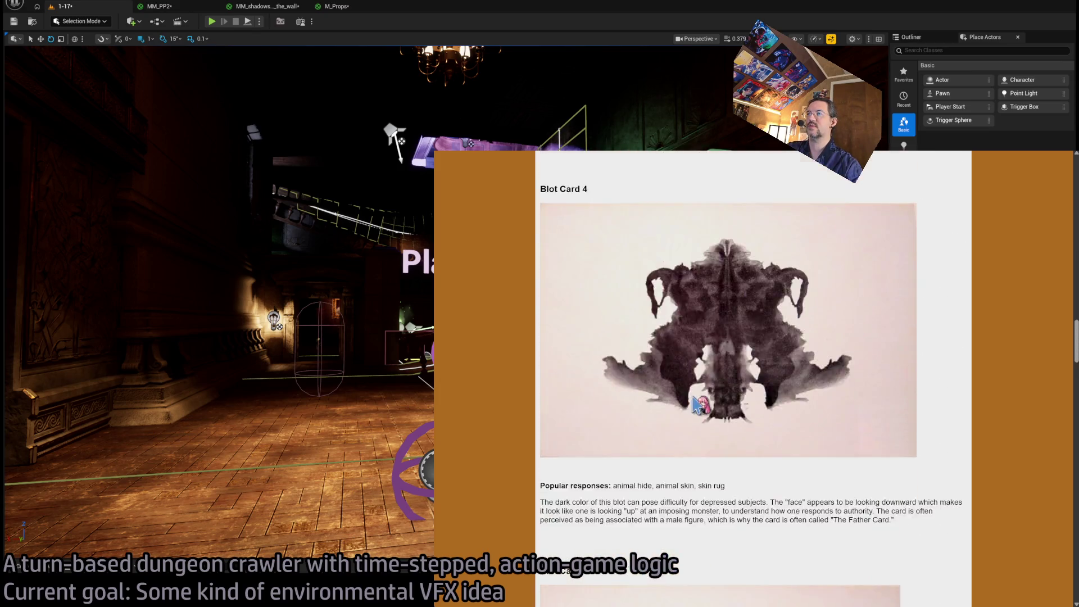
scroll(698, 393, "down", 5)
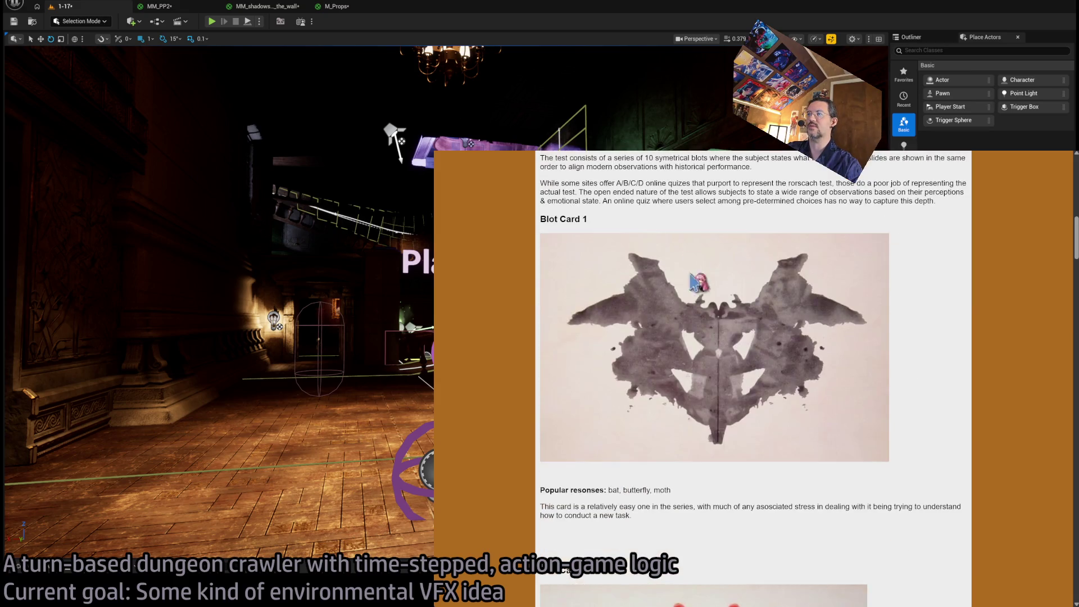
key("alt+Left")
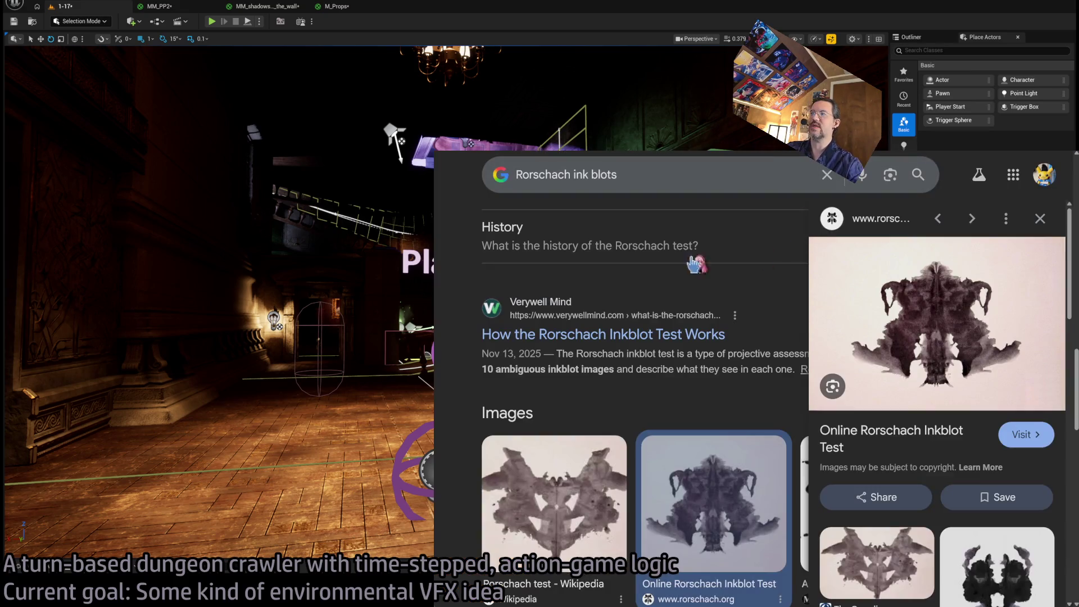
Reopen the Wikipedia article, then switch to the rorschach.org tab showing Blot Cards 1 and 2.
scroll(646, 315, "up", 5)
scroll(581, 260, "up", 5)
scroll(567, 337, "down", 7)
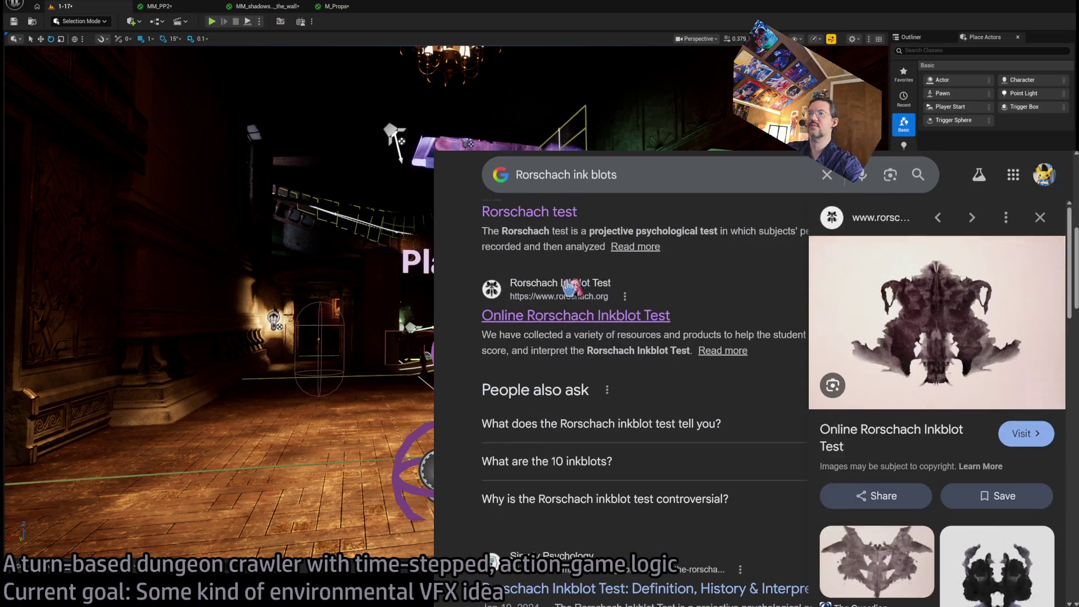
scroll(553, 449, "up", 4)
left_click(553, 449)
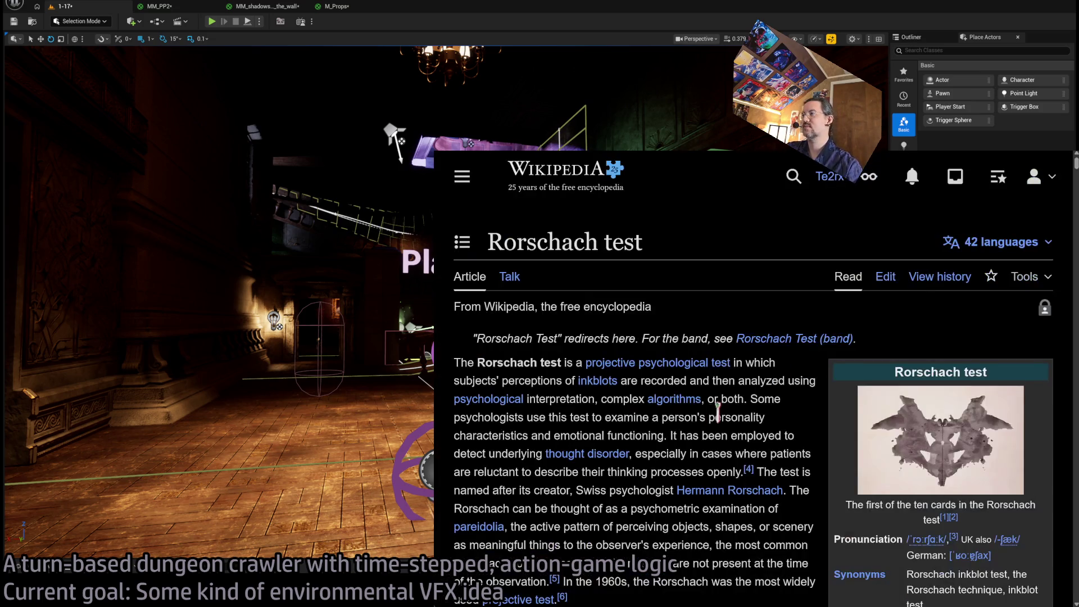
key("ctrl+Tab")
scroll(753, 342, "up", 3)
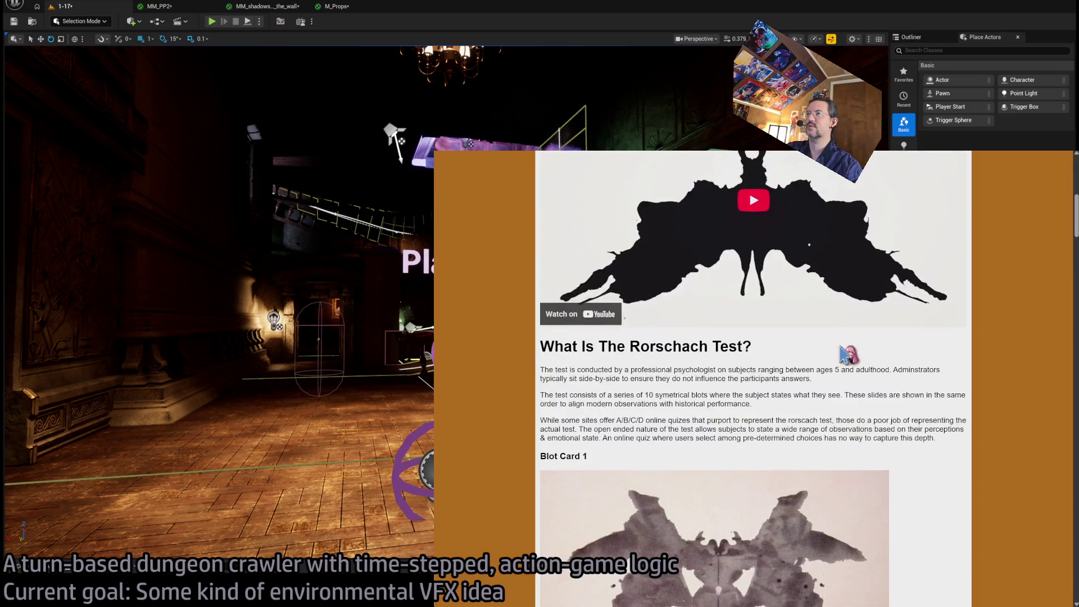
scroll(695, 354, "down", 2)
scroll(680, 372, "up", 8)
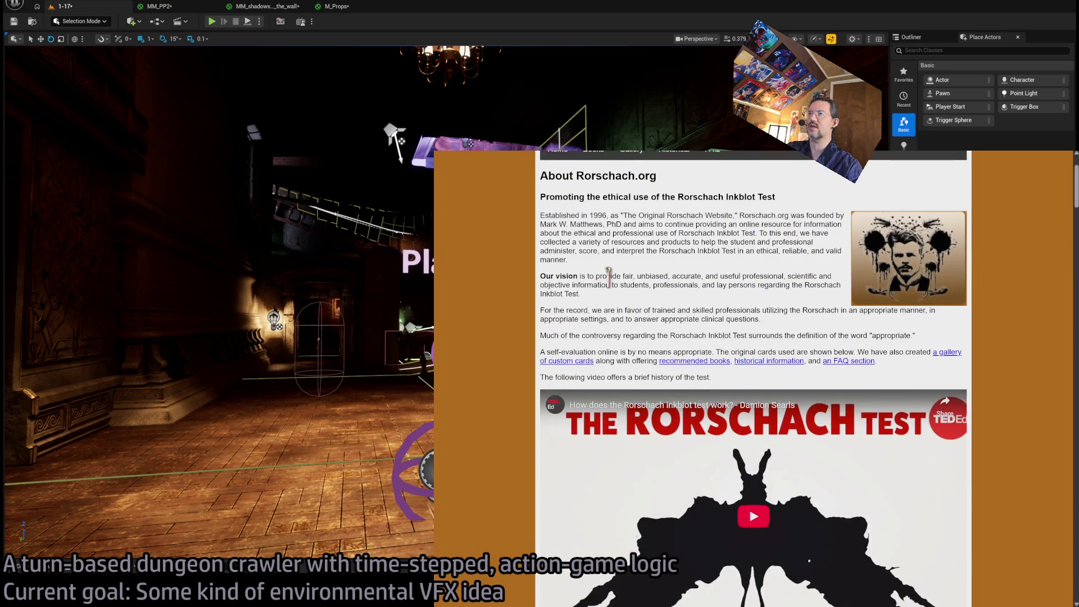
scroll(488, 365, "up", 1)
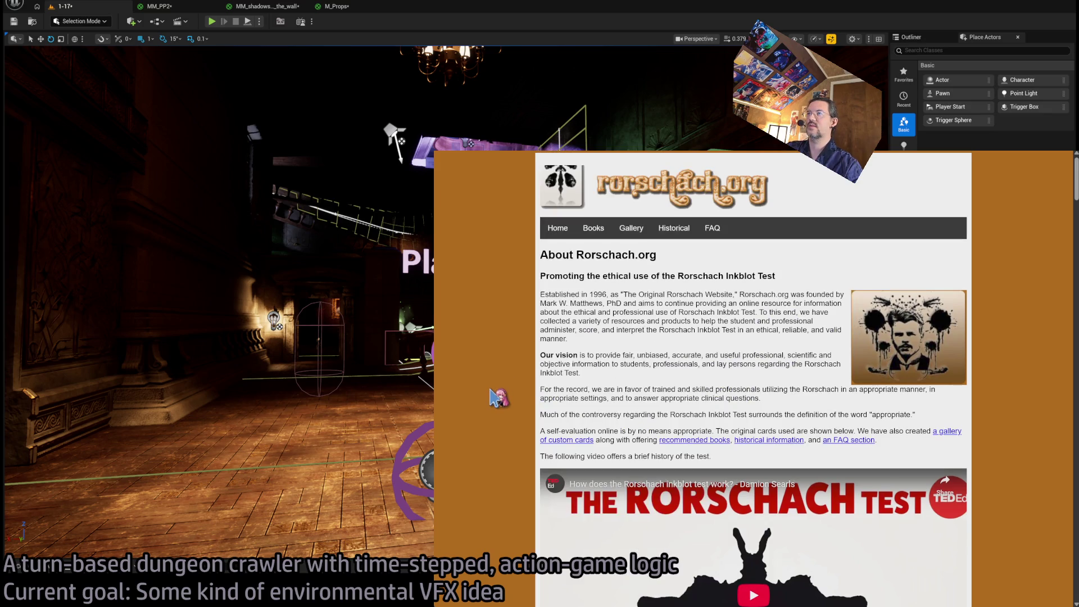
scroll(494, 395, "down", 10)
scroll(535, 354, "up", 1)
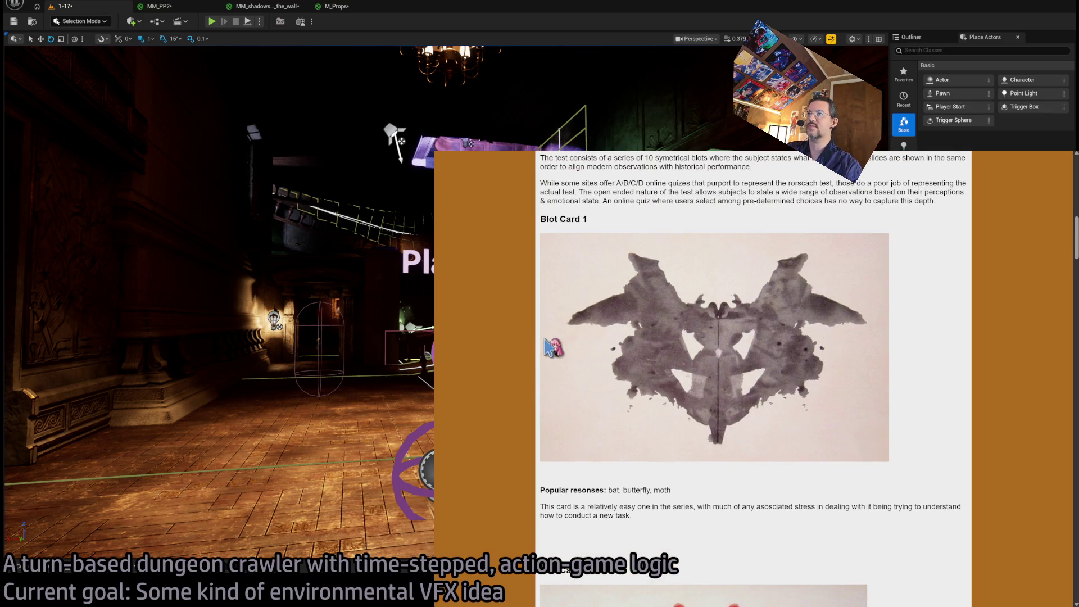
scroll(618, 331, "down", 3)
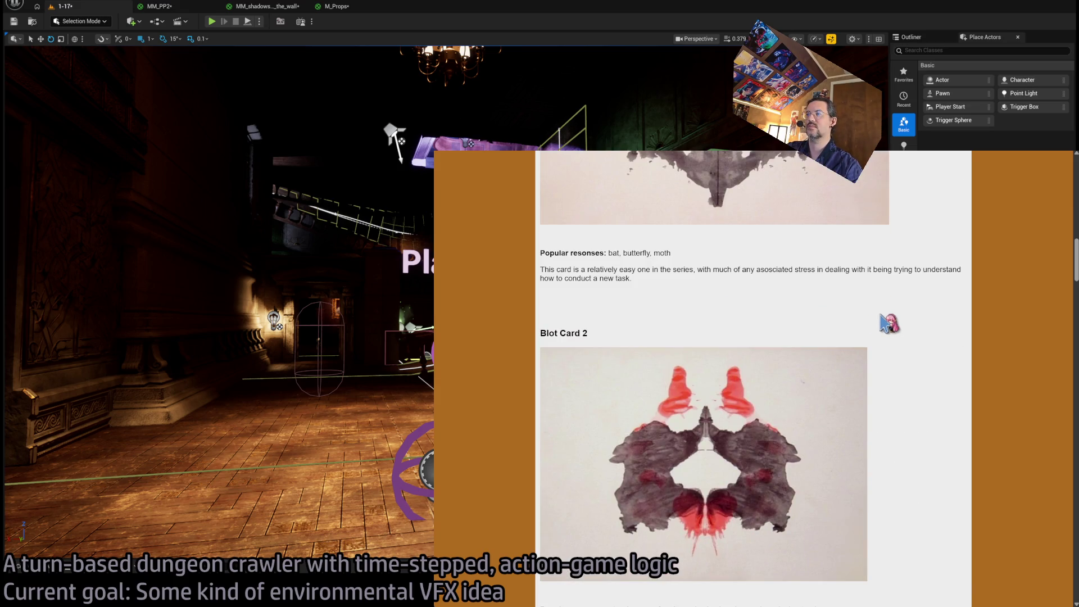
scroll(881, 317, "up", 3)
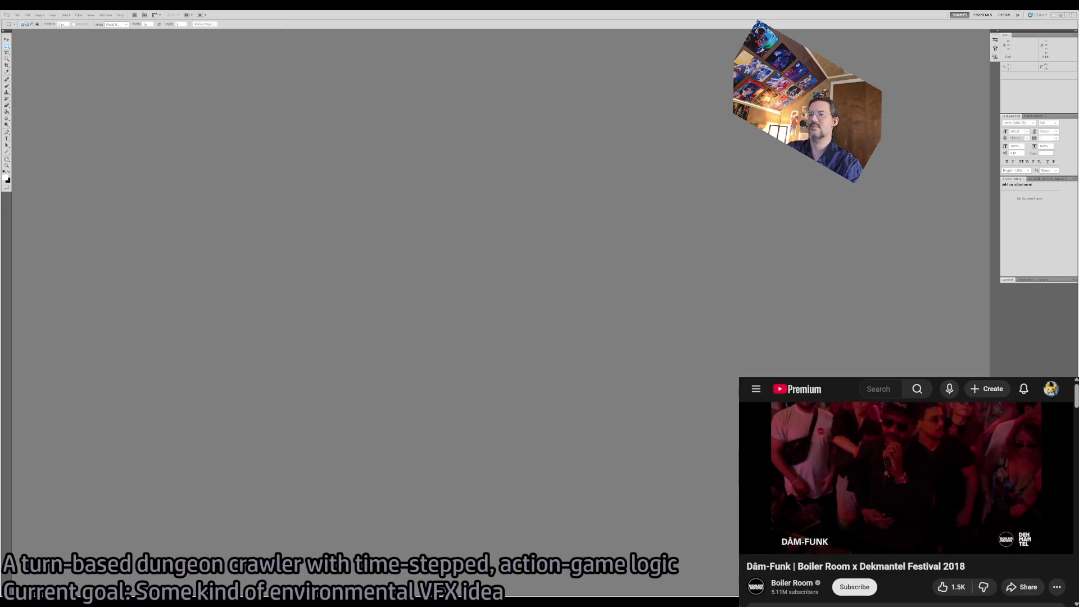
Close the empty Photoshop window and create a new blank document with default settings.
left_click(1070, 15)
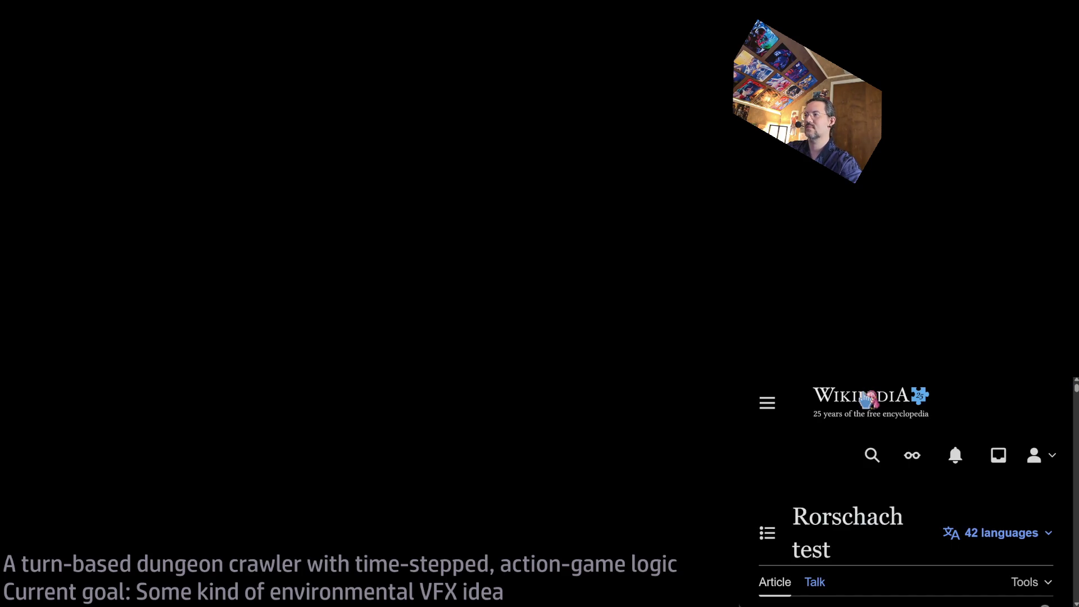
scroll(899, 500, "down", 5)
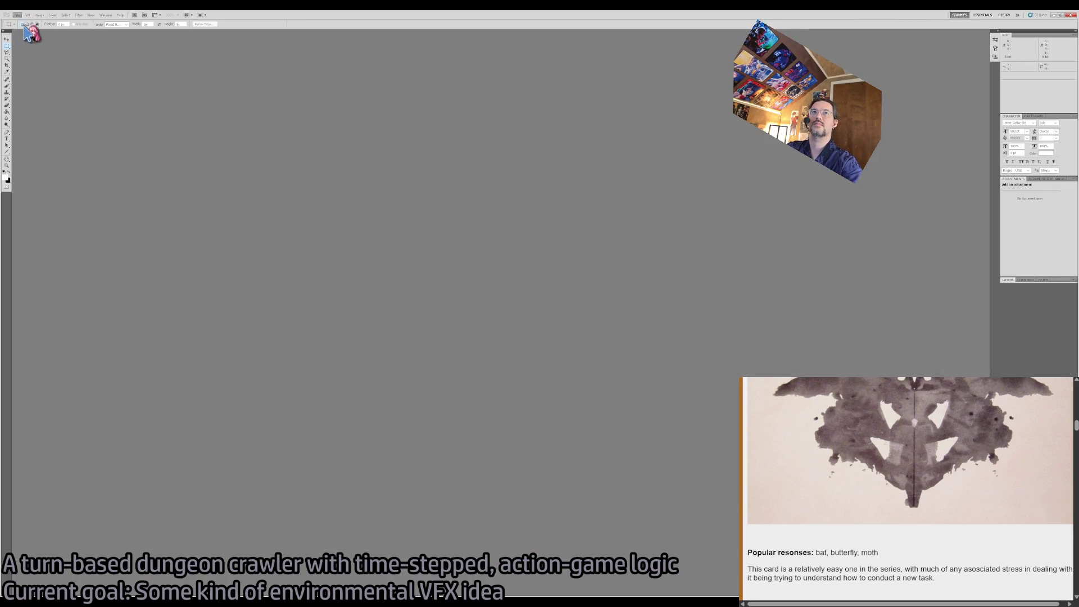
key("ctrl+n")
key("Return")
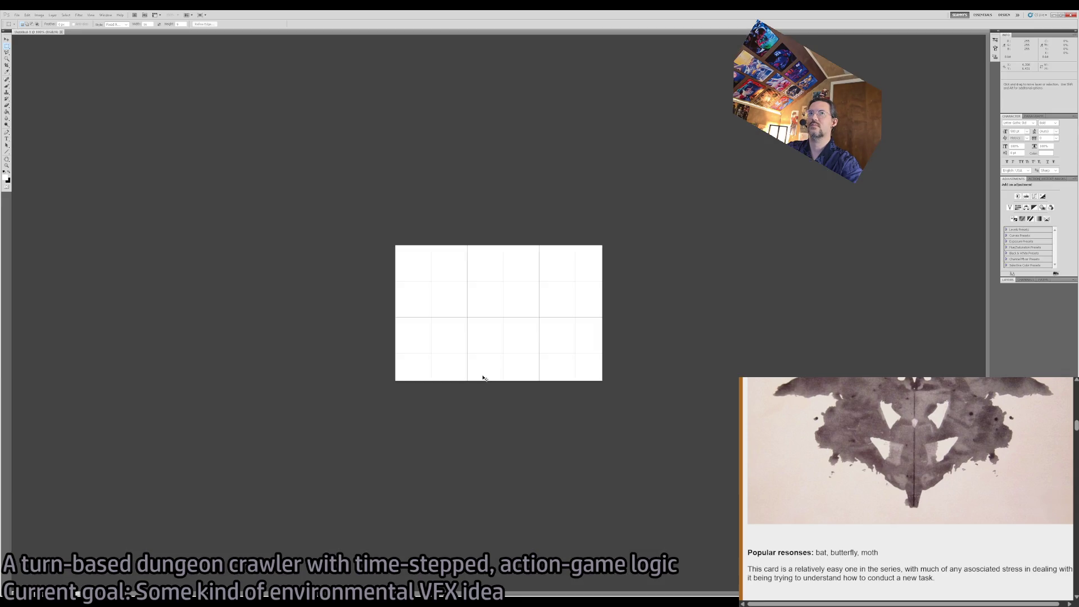
Paste the Blot Card 1 inkblot into the new document and zoom the view to about 200%.
key("ctrl+v")
key("z")
left_click(516, 304)
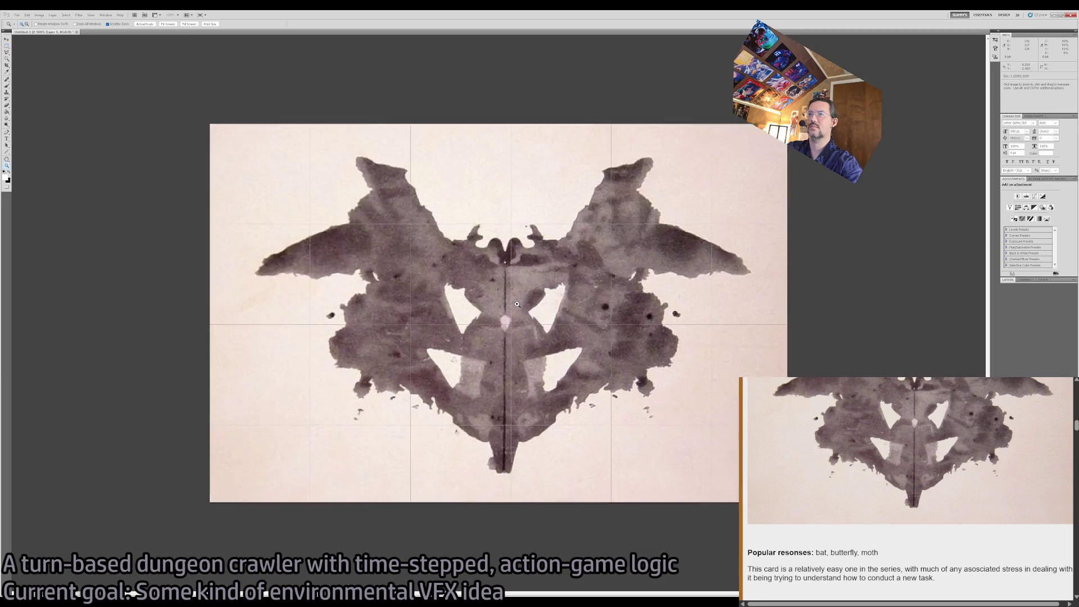
left_click(517, 304)
left_click(517, 304, "alt")
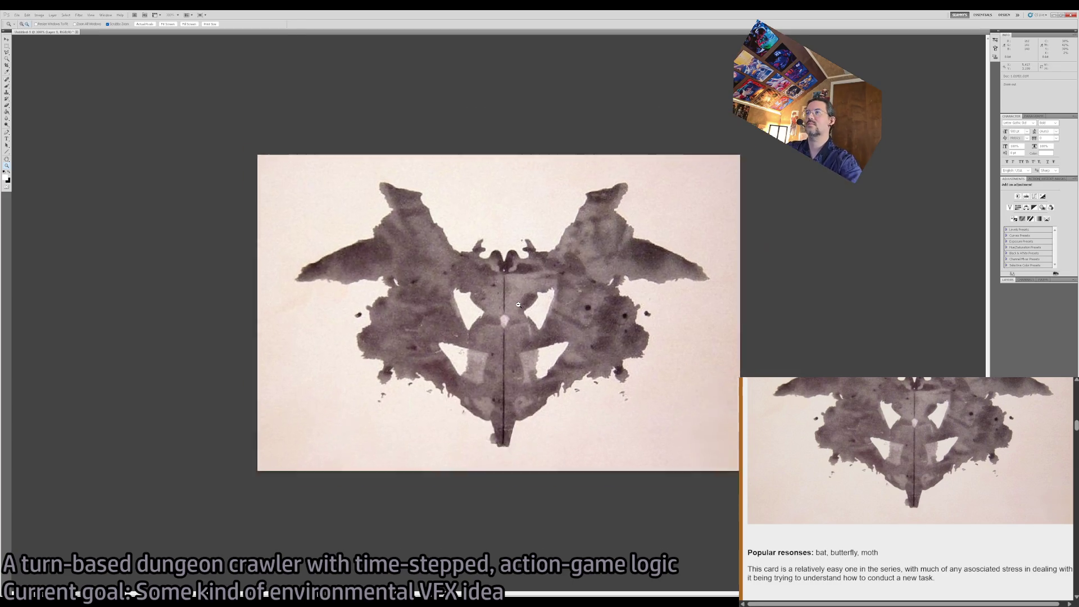
mouse_move(517, 304)
left_mouse_down()
mouse_move(551, 315)
mouse_move(398, 394)
left_mouse_up()
left_click(398, 394, "alt")
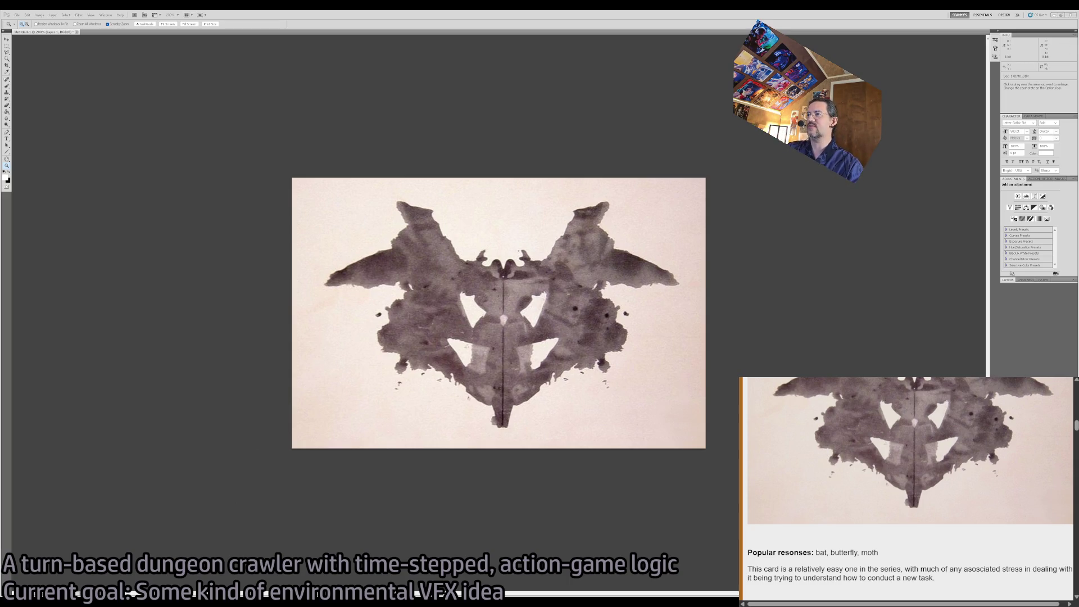
scroll(812, 366, "up", 15)
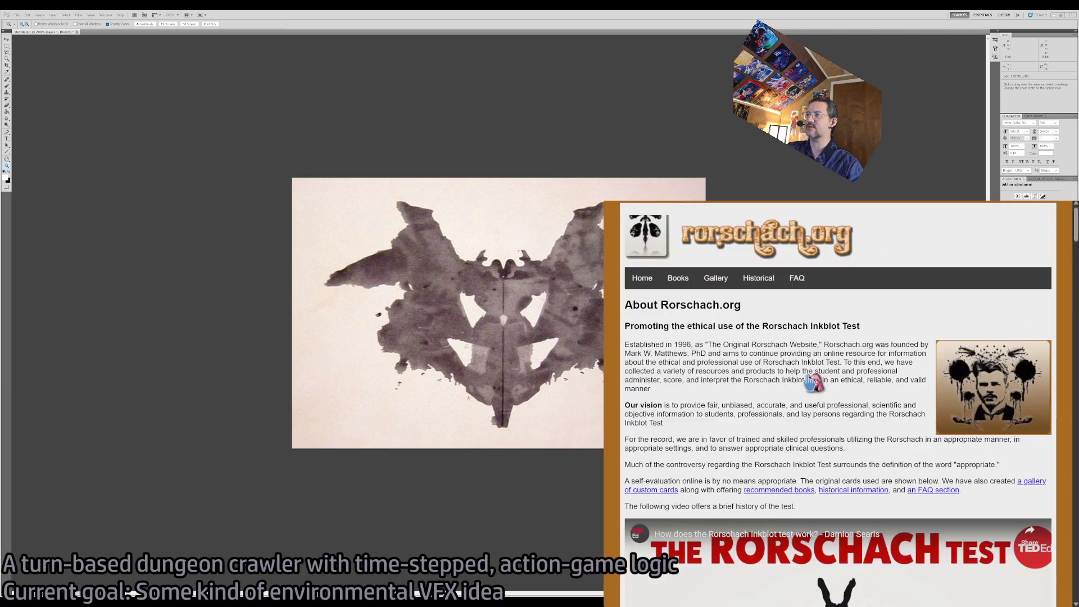
Close the enlarged blot image and search 'distance field convert' in a new tab.
scroll(815, 387, "down", 5)
scroll(801, 506, "down", 5)
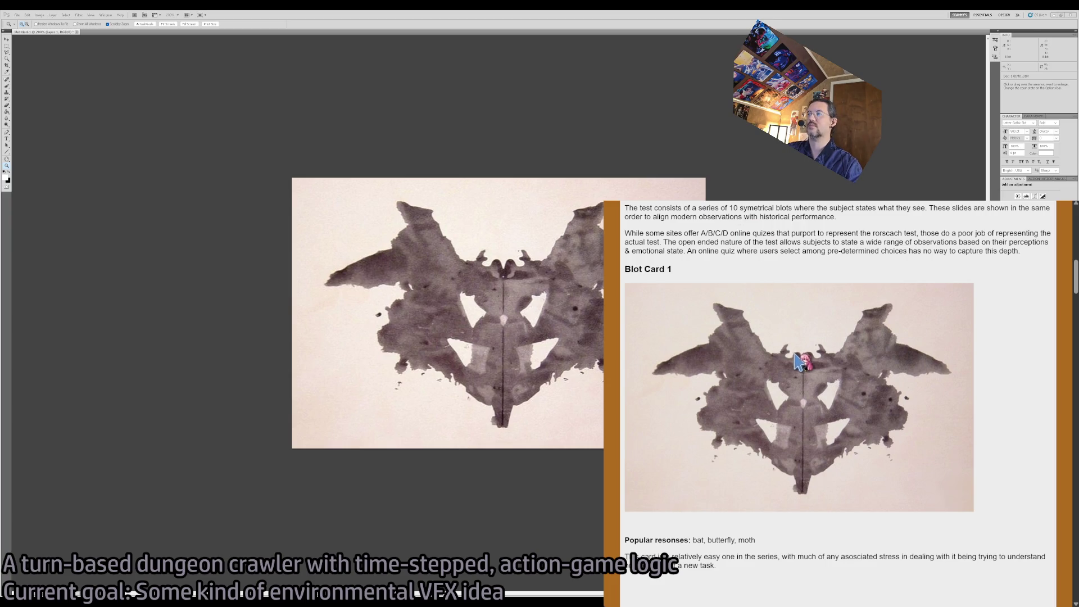
left_click(719, 400)
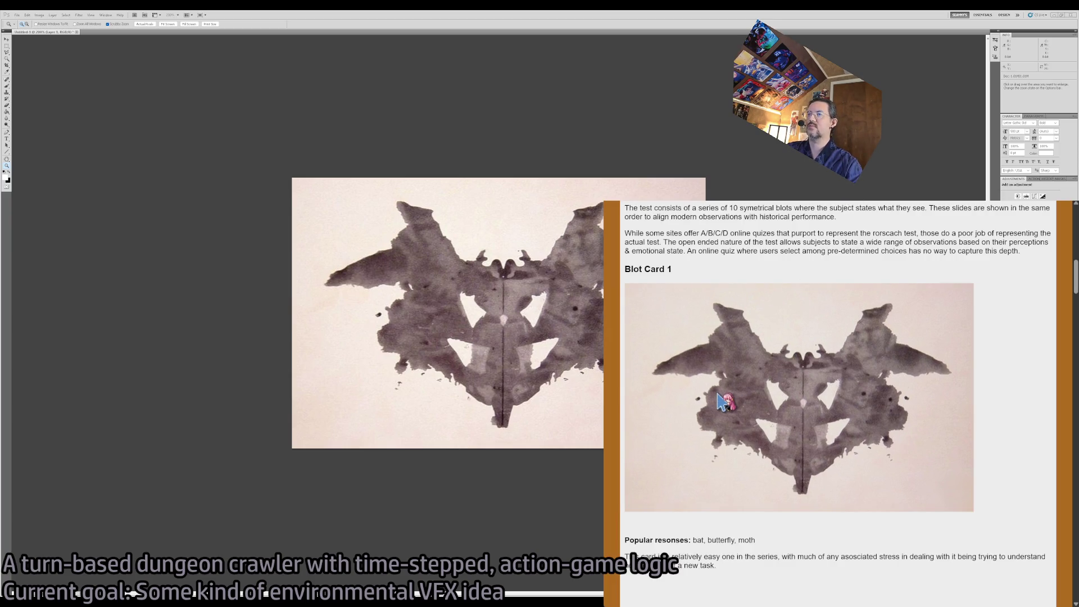
key("ctrl+t")
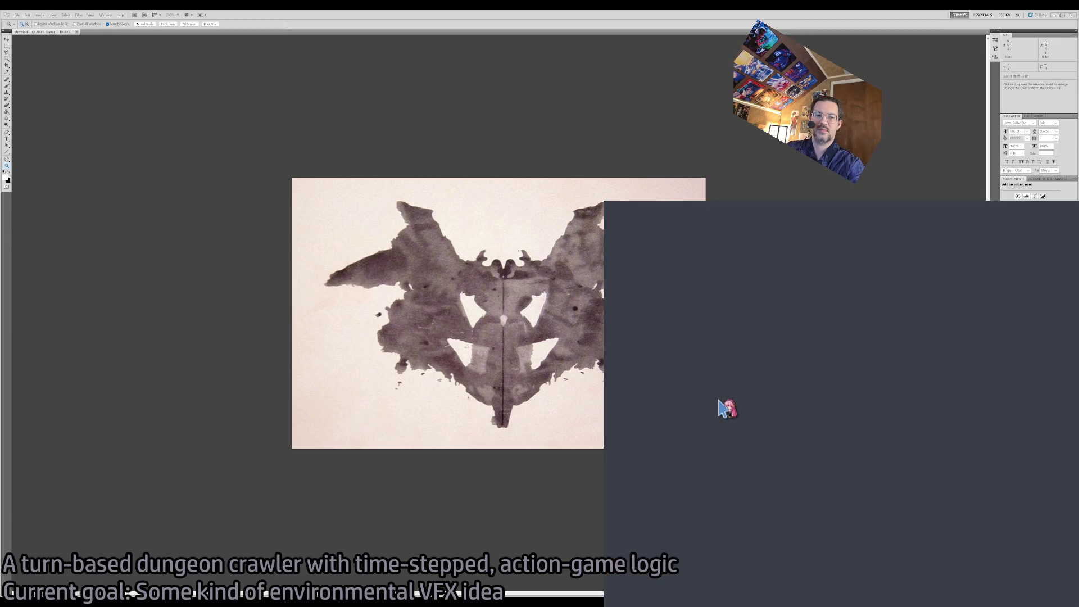
type("distance")
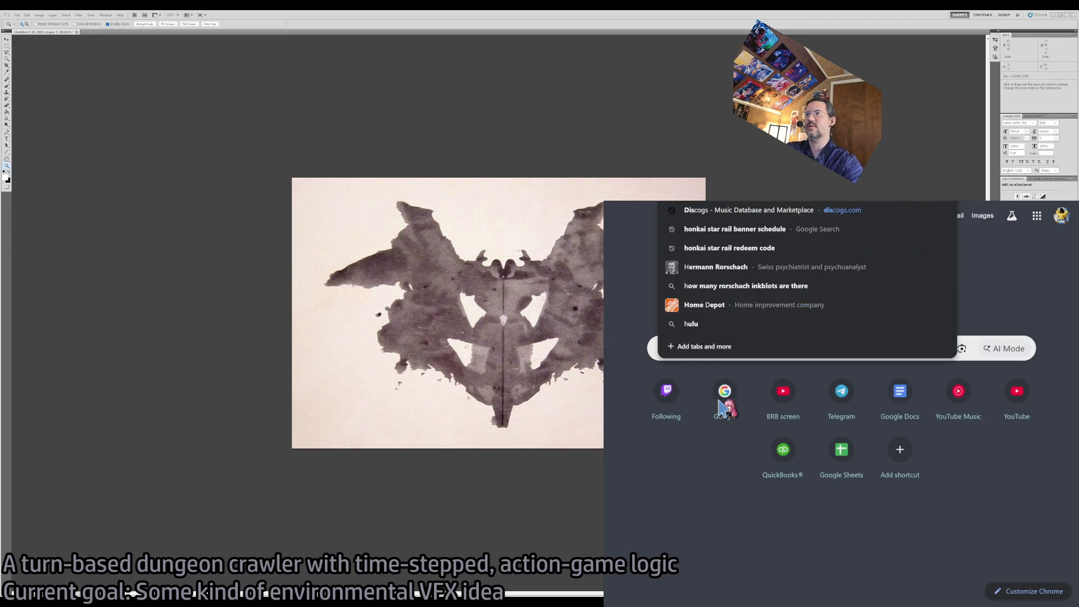
type(" field convert")
key("Return")
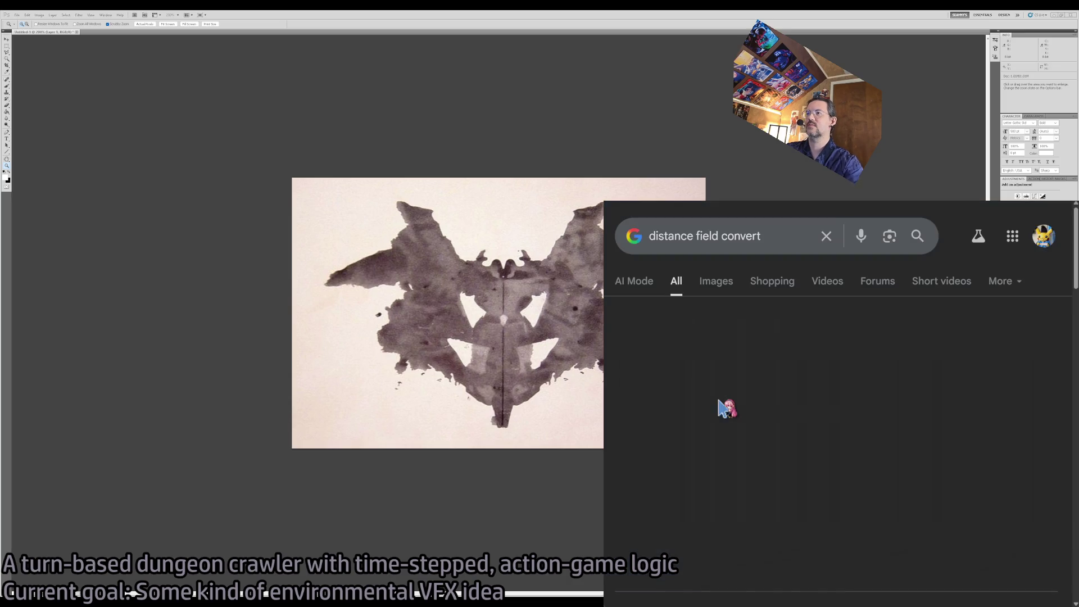
Browse the results, pass the YouTube tab, and reach the Shader Bits distance field article.
scroll(835, 409, "down", 2)
scroll(835, 409, "down", 5)
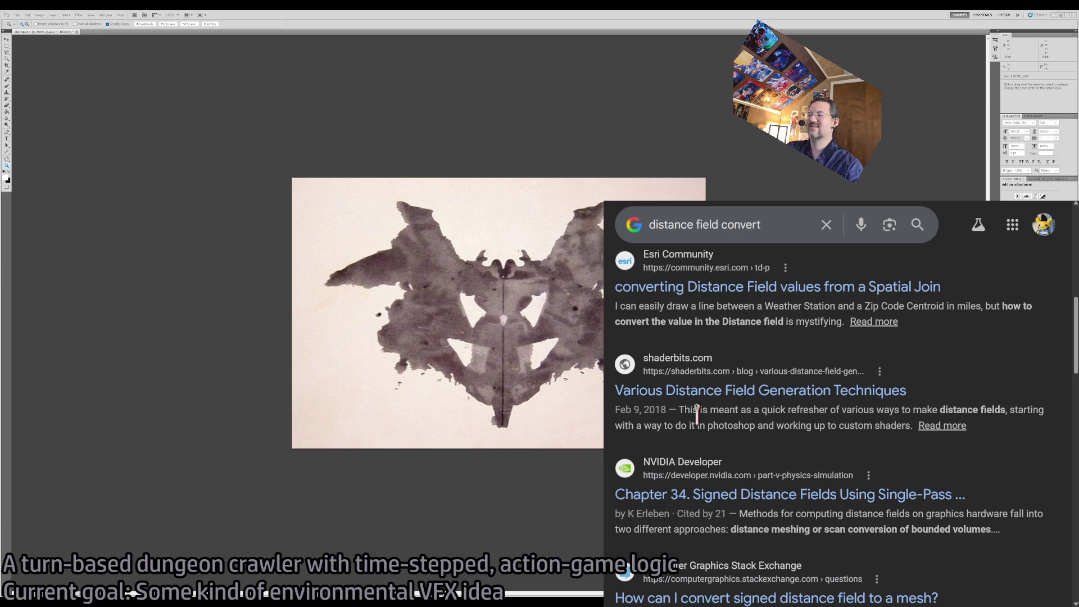
scroll(697, 415, "down", 2)
scroll(705, 388, "up", 4)
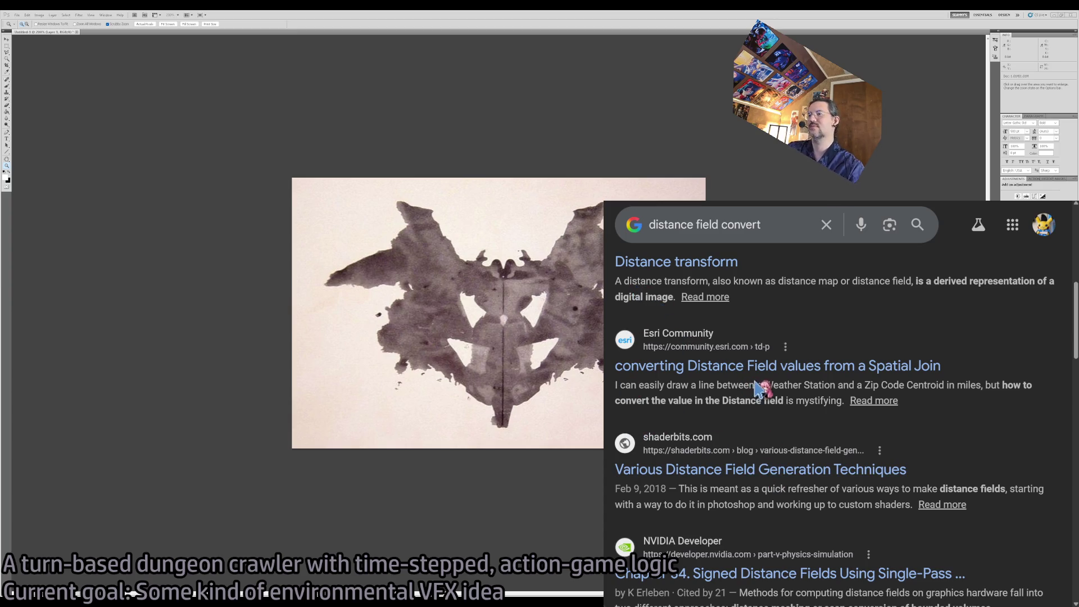
key("ctrl+Tab")
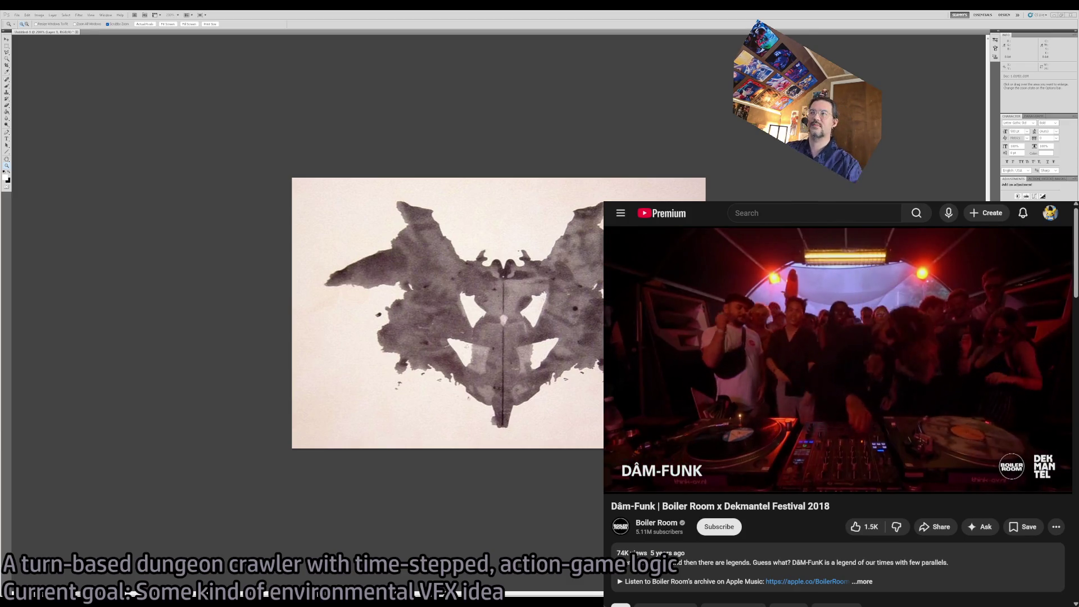
key("ctrl+Tab")
Read the Shader Bits distance field article, cycle through the remaining tabs, then return to Photoshop.
scroll(888, 367, "down", 10)
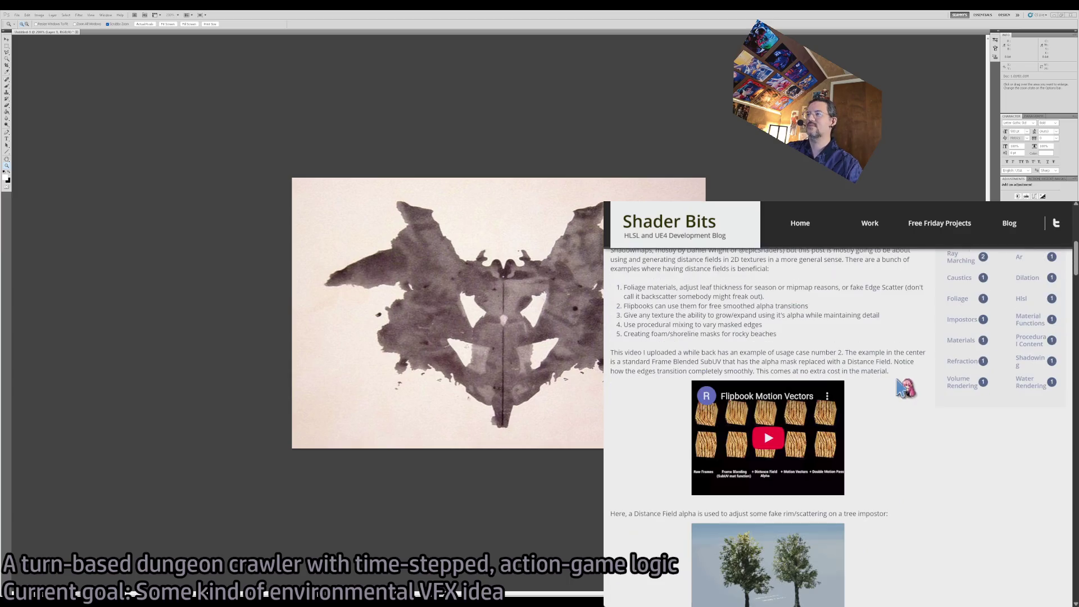
scroll(896, 376, "down", 5)
scroll(893, 373, "up", 6)
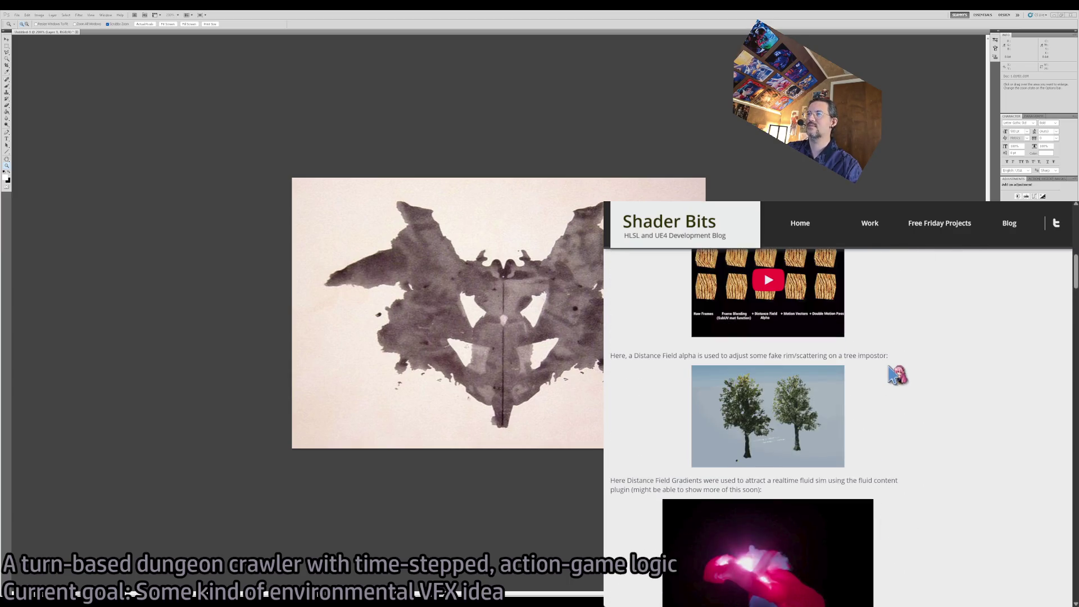
scroll(896, 373, "down", 2)
scroll(935, 371, "down", 6)
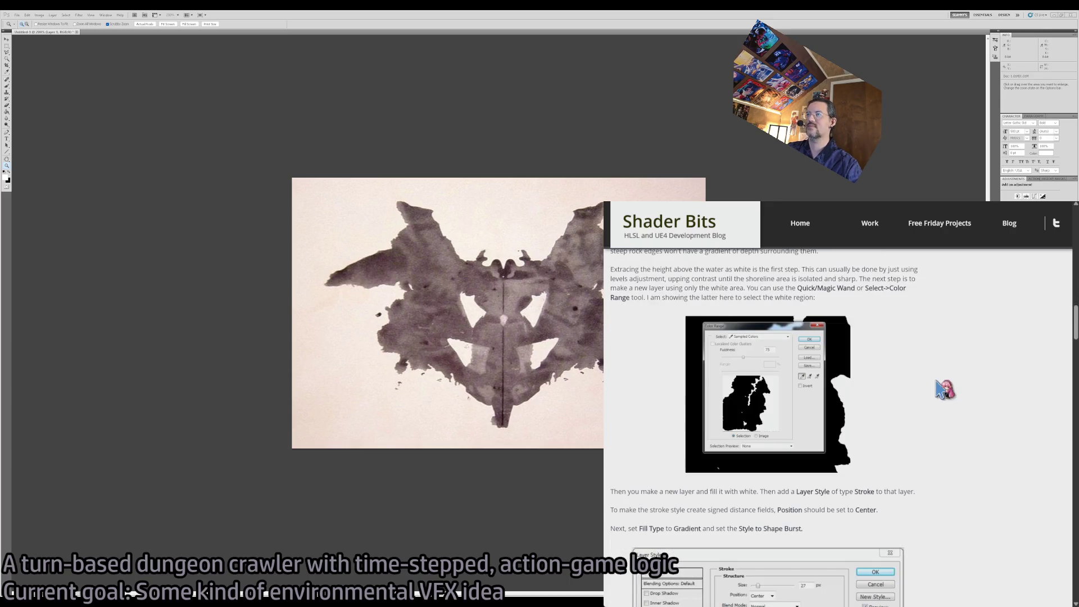
scroll(945, 389, "up", 2)
scroll(944, 391, "down", 10)
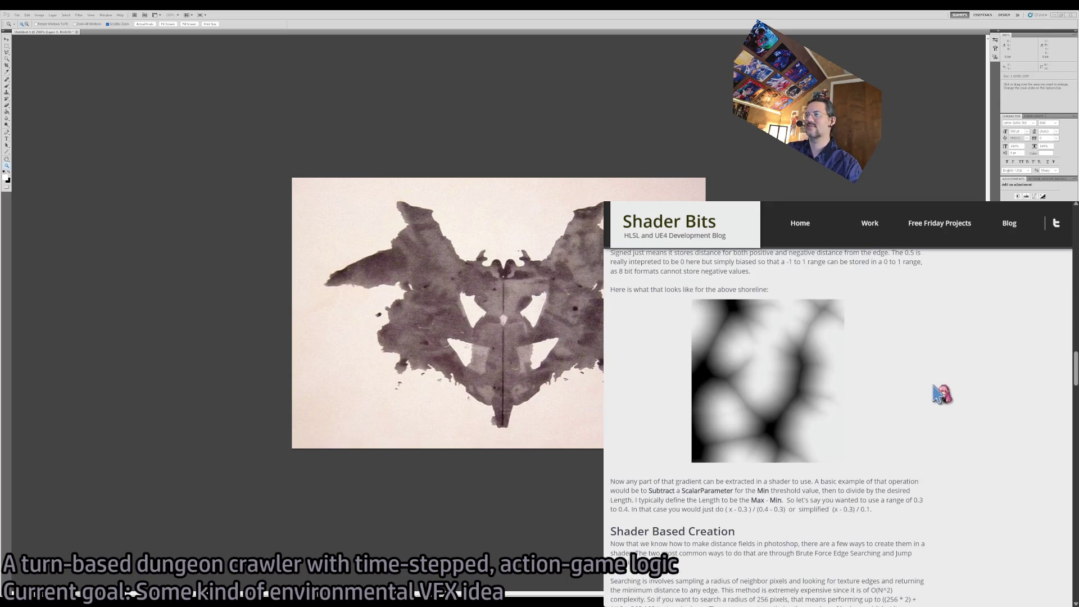
scroll(944, 392, "down", 6)
scroll(945, 392, "down", 15)
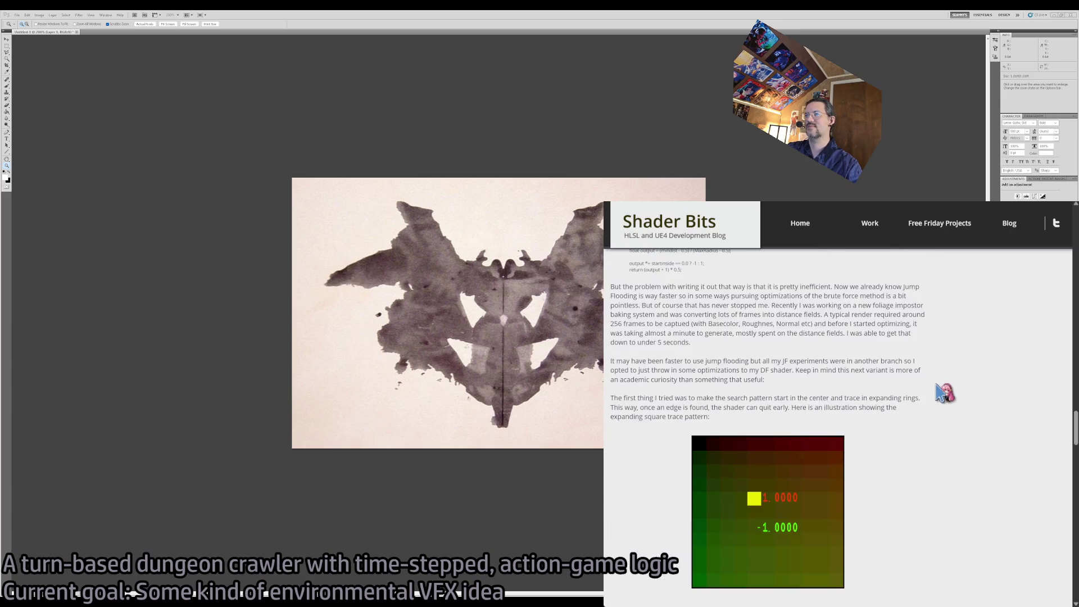
scroll(945, 395, "down", 15)
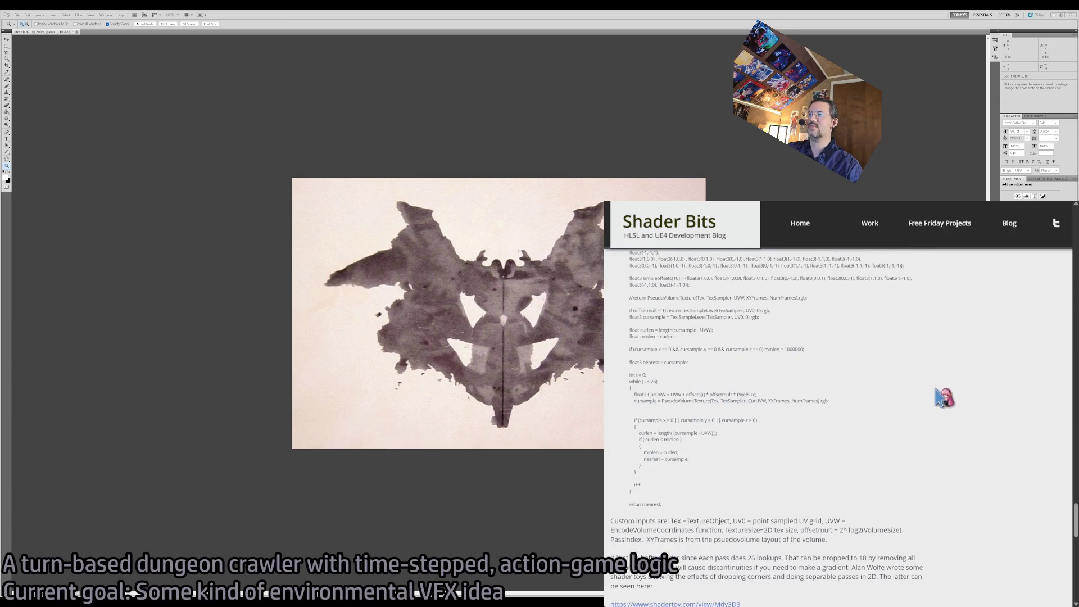
key("ctrl+Tab")
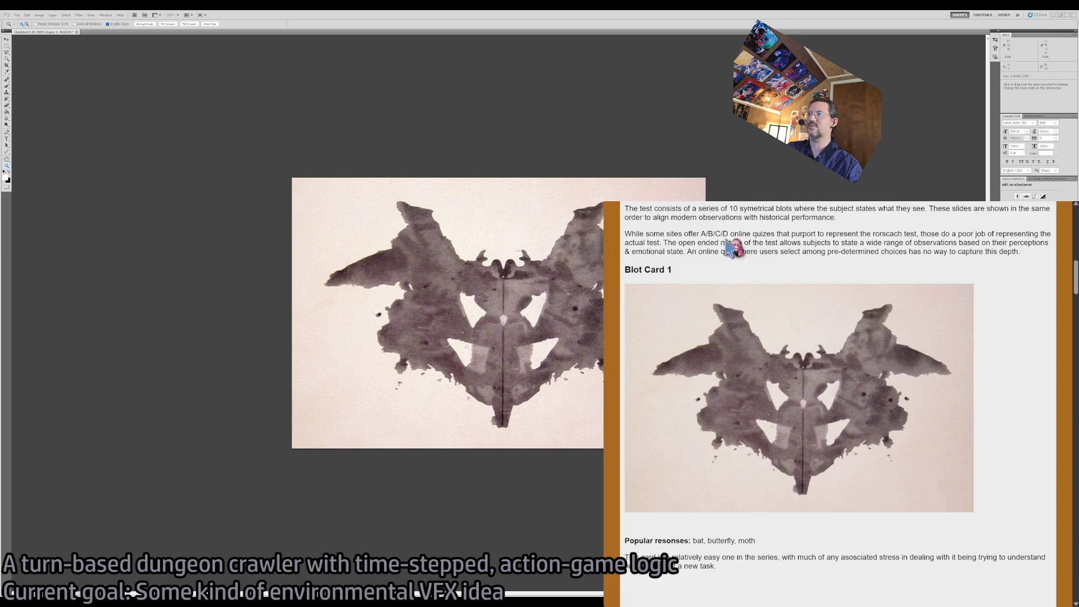
key("ctrl+Tab")
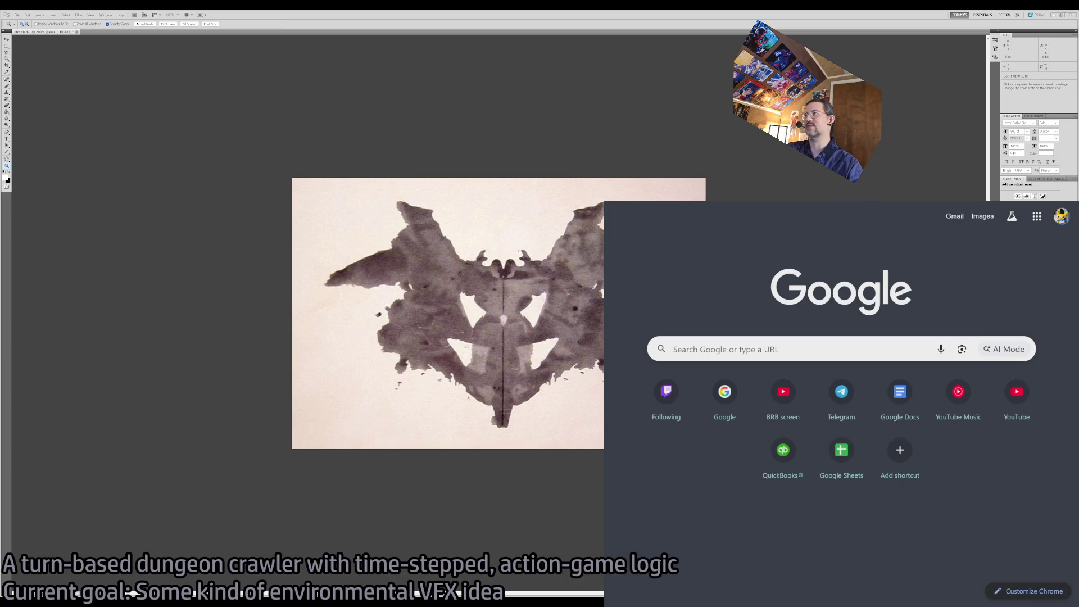
key("alt+Tab")
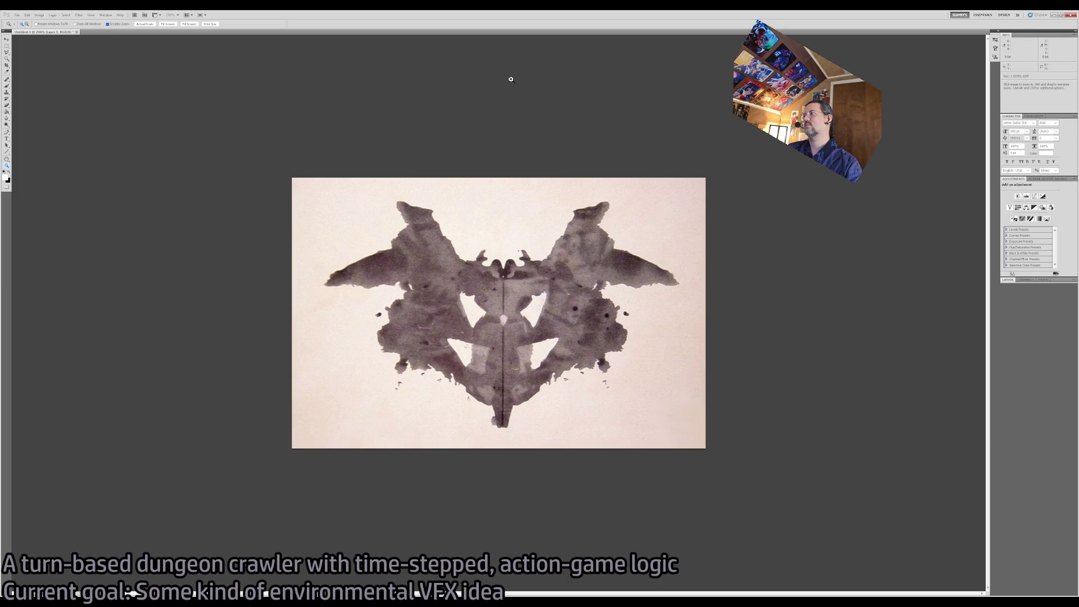
Undo the desaturation to restore the inkblot's original colour, then return to Chrome.
left_click(1011, 281)
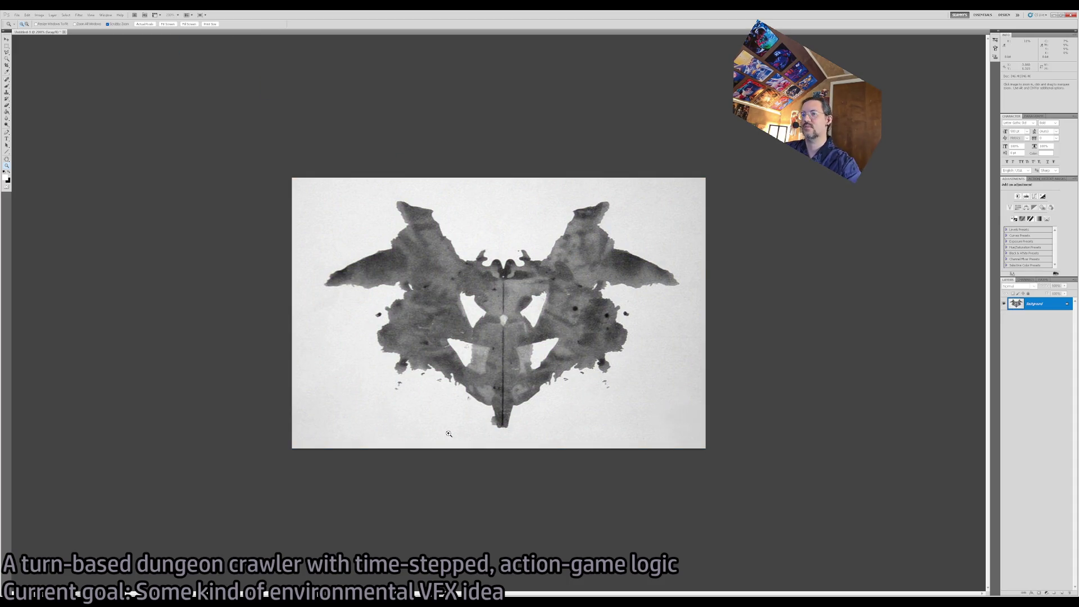
key("ctrl+z")
key("alt+Tab")
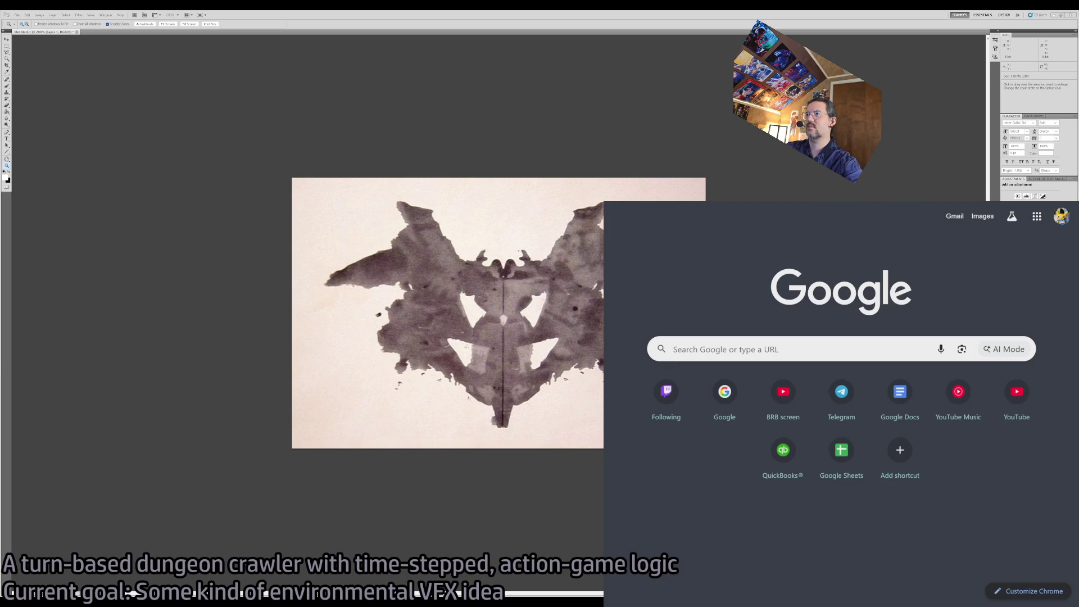
Return to the Rorschach article, scroll to Blot Card 2, and start a new Photoshop document.
key("ctrl+Tab")
key("ctrl+Tab")
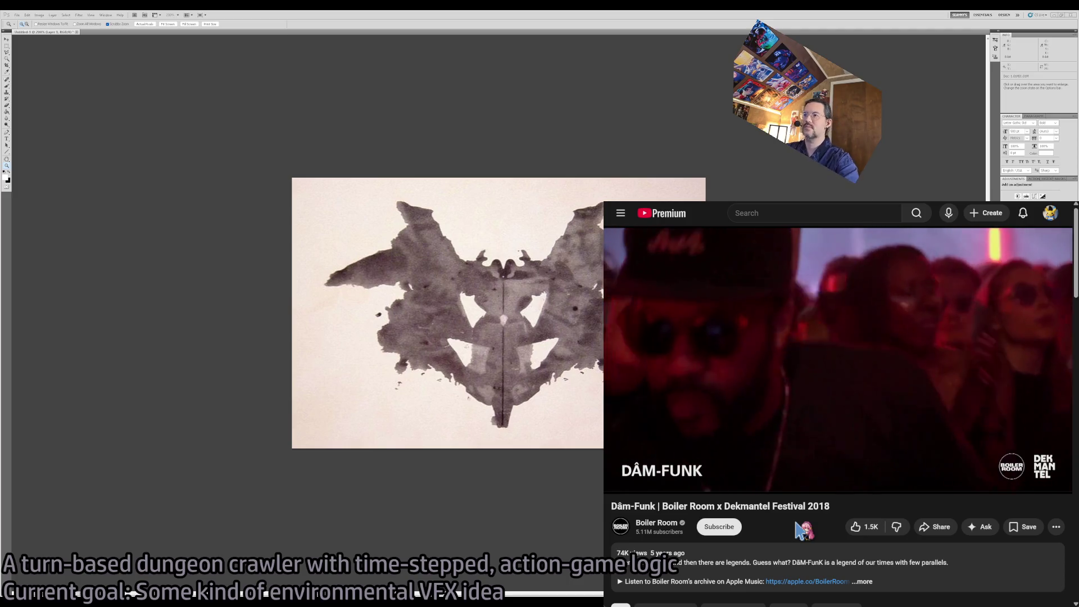
key("ctrl+shift+Tab")
scroll(796, 522, "down", 5)
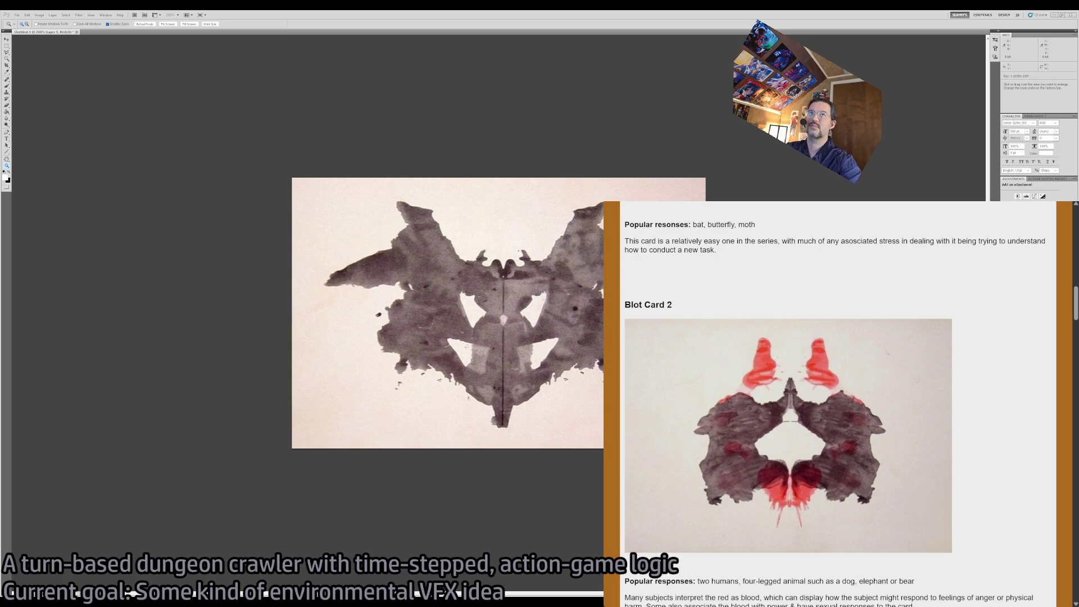
key("ctrl+alt+n")
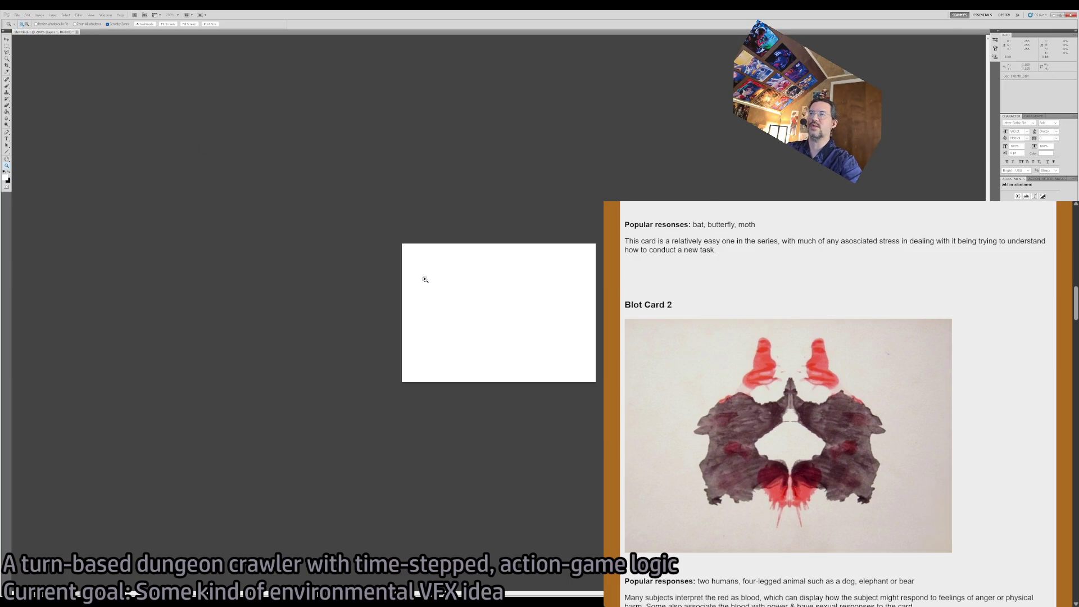
Paste Blot Cards 2 and 3 into their own new documents, viewed at 200%.
key("ctrl+v")
left_click(232, 454)
left_click(232, 454)
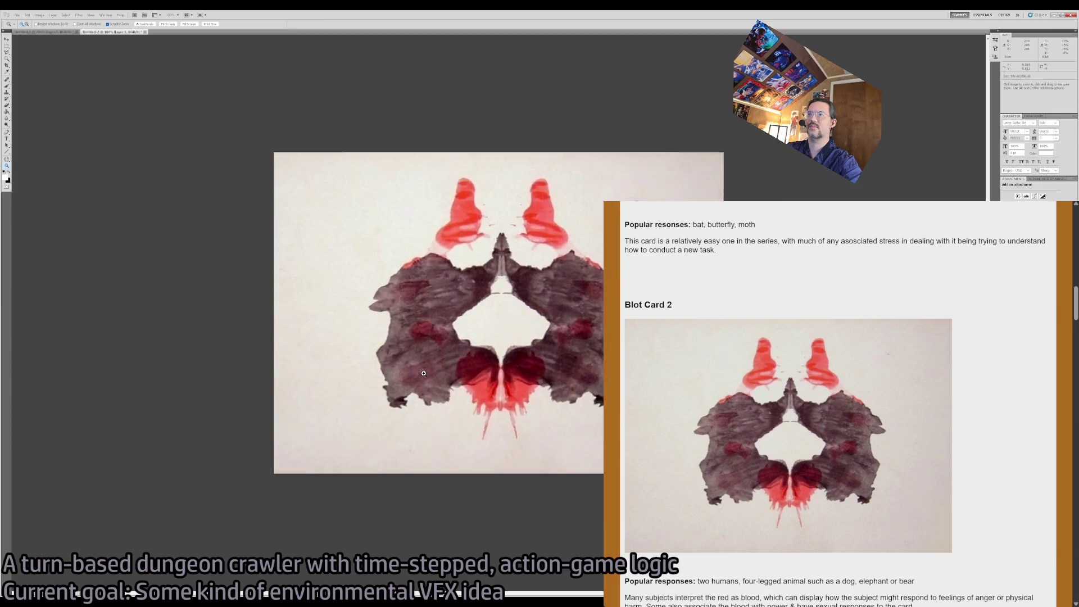
left_click(235, 502, "alt")
scroll(852, 398, "down", 7)
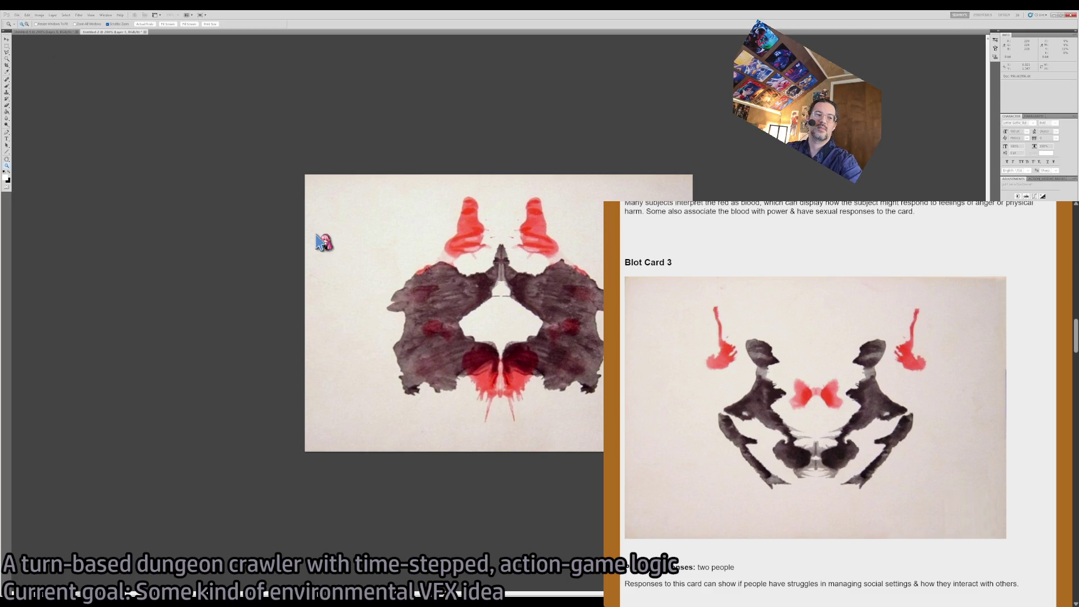
key("ctrl+n")
key("Return")
key("ctrl+v")
left_click(512, 339)
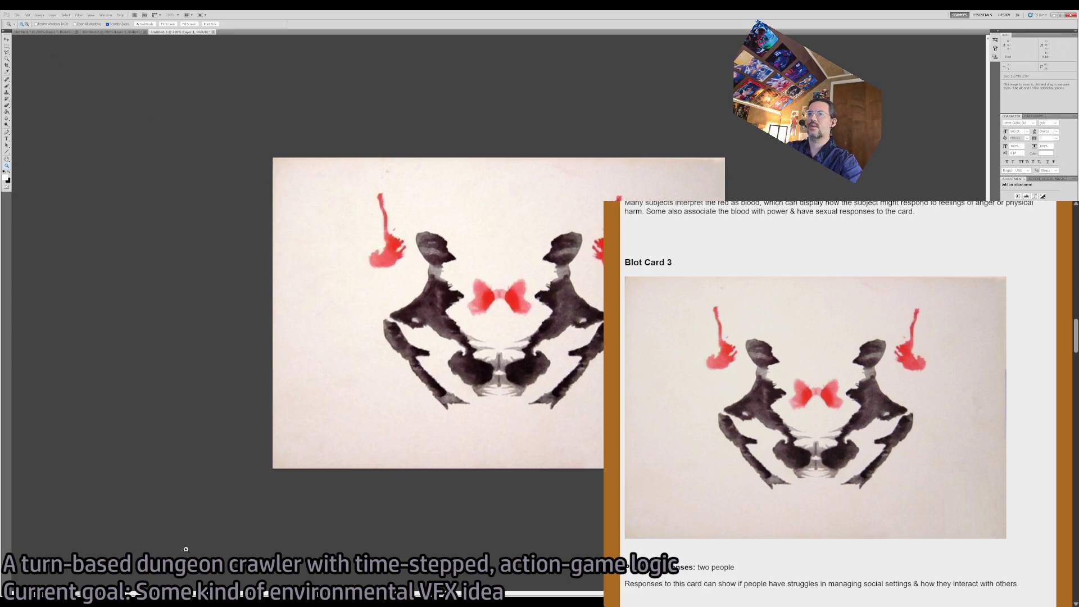
scroll(815, 360, "down", 5)
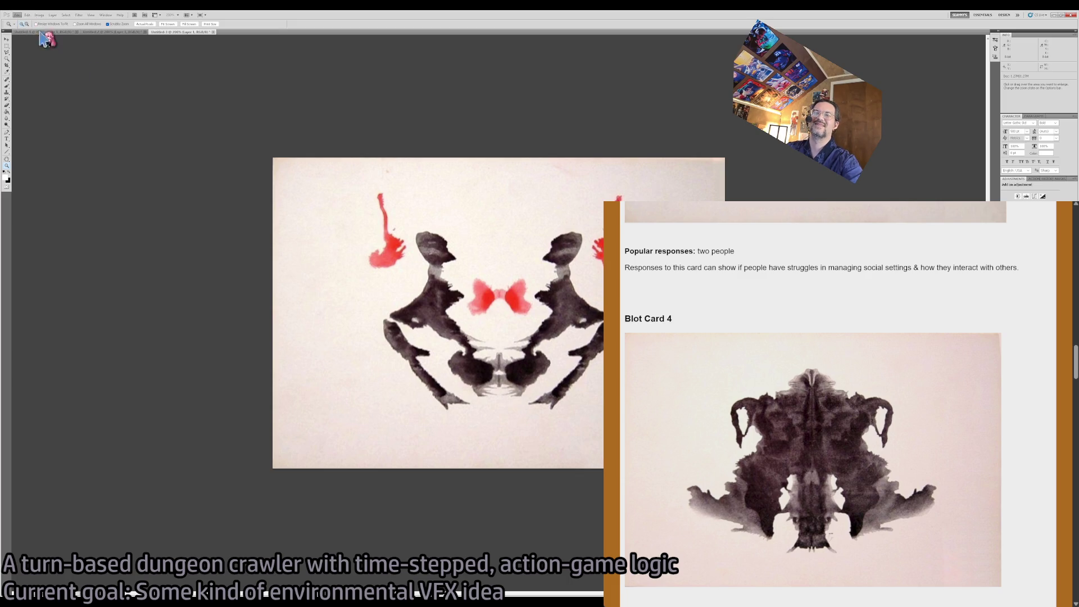
Paste Blot Cards 4 and 5 into new clipboard-sized documents, viewed at 200%.
key("ctrl+n")
key("Return")
key("ctrl+v")
left_click(510, 339)
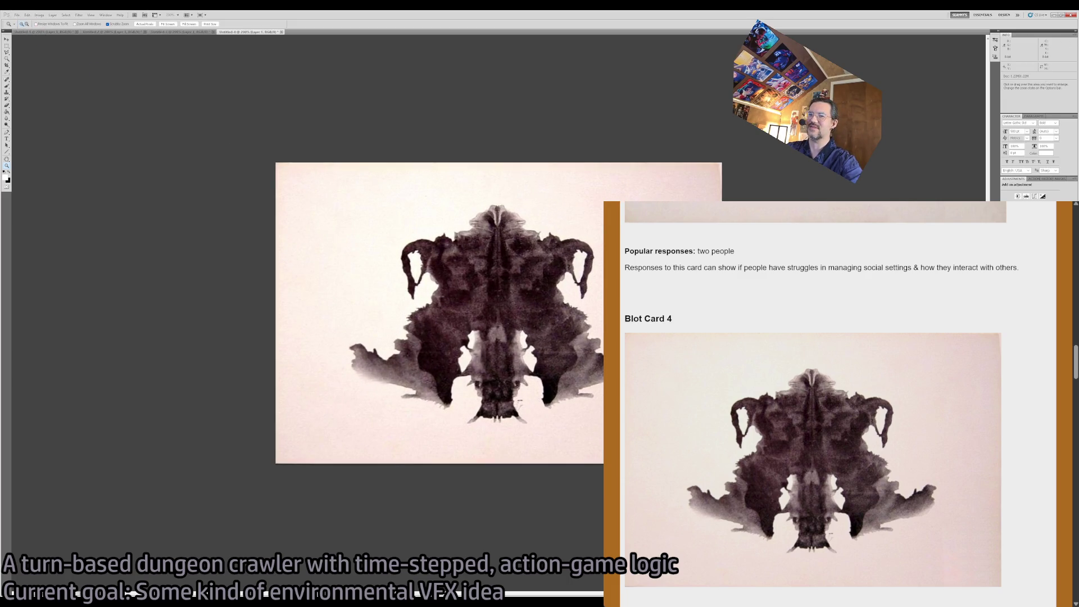
scroll(905, 477, "down", 5)
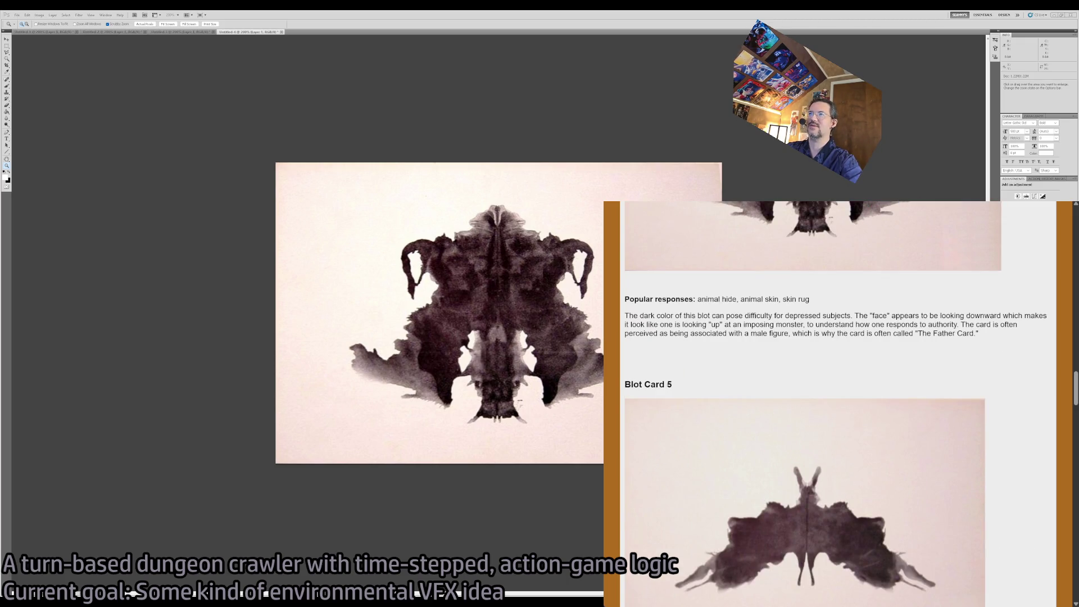
key("ctrl+n")
key("Return")
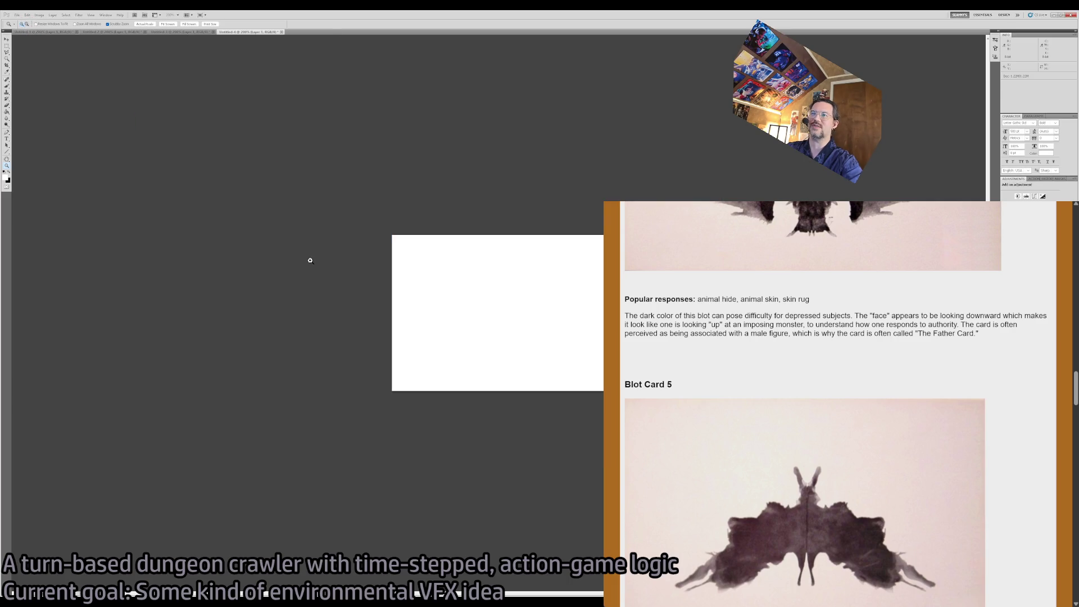
key("ctrl+v")
left_click(503, 318)
left_click(503, 317)
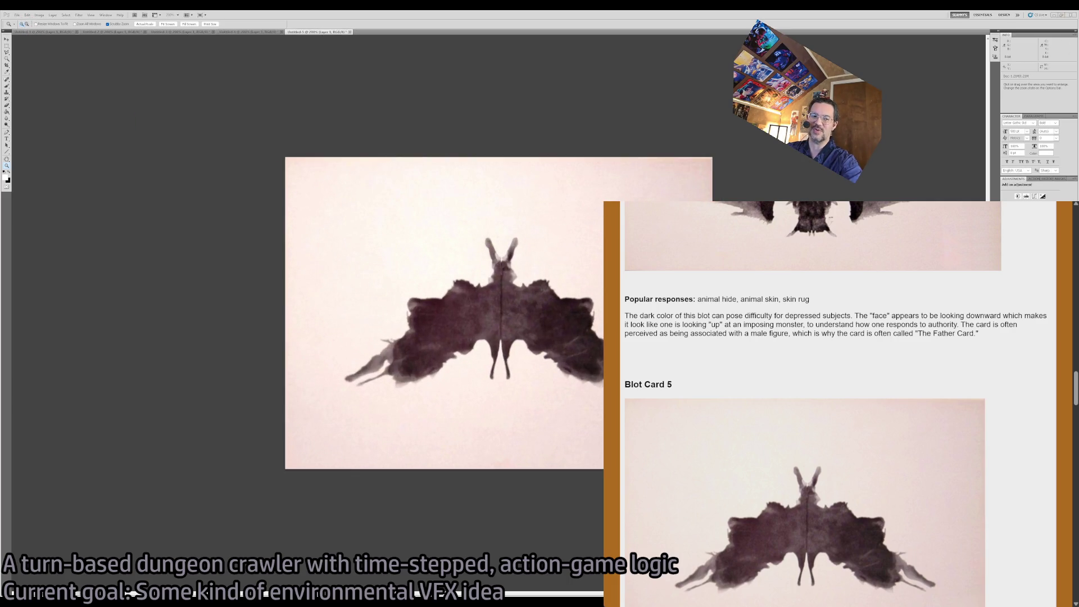
scroll(915, 446, "down", 9)
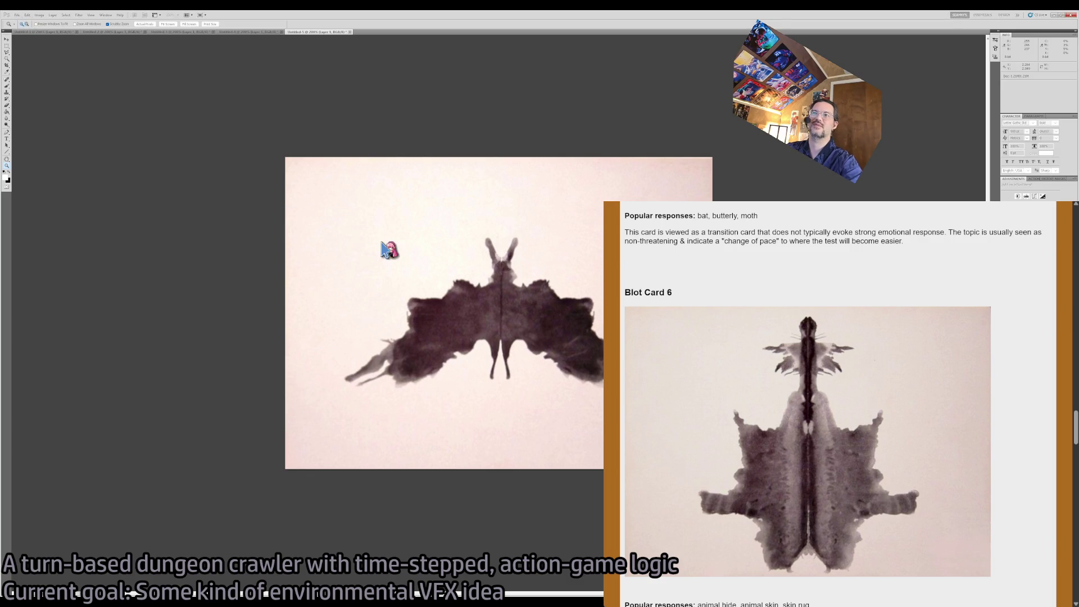
Paste Blot Cards 6 and 7 into their own new clipboard-sized documents.
key("ctrl+n")
key("Return")
key("ctrl+v")
left_click(535, 297)
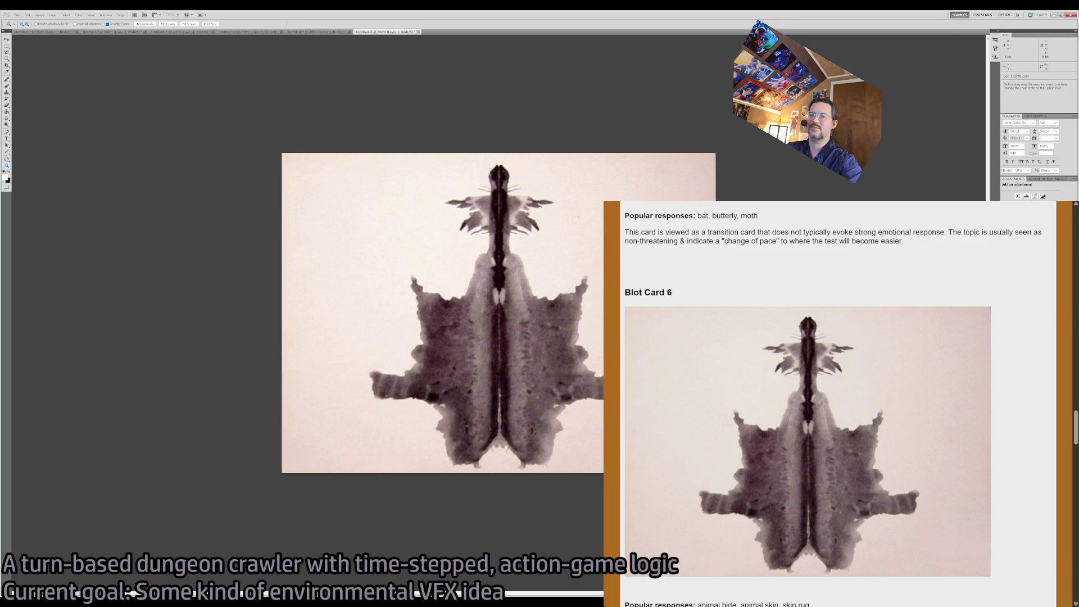
scroll(744, 492, "down", 7)
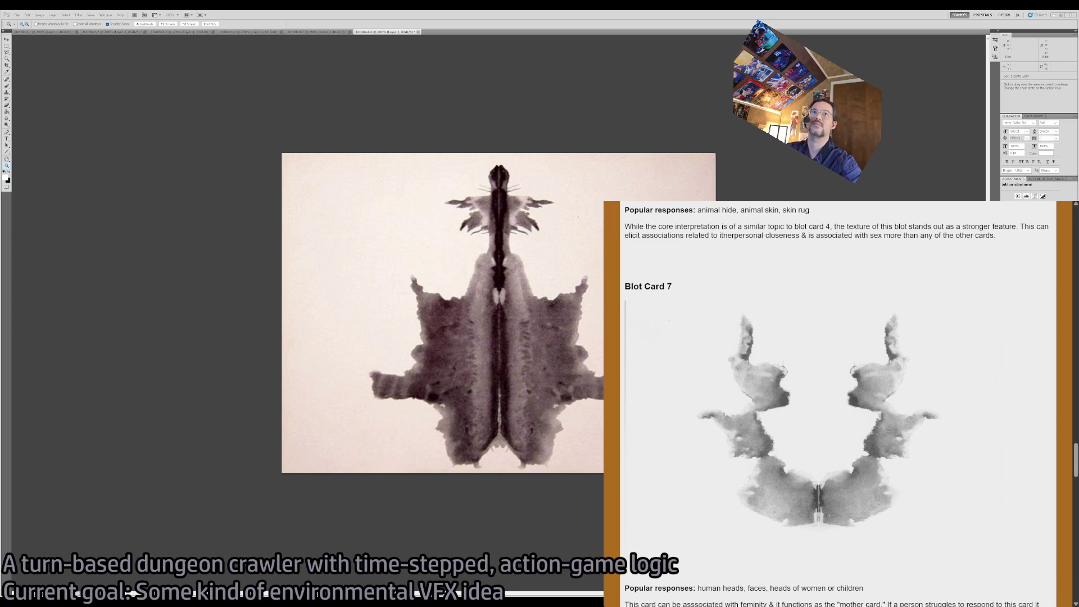
key("ctrl+n")
key("Return")
key("ctrl+v")
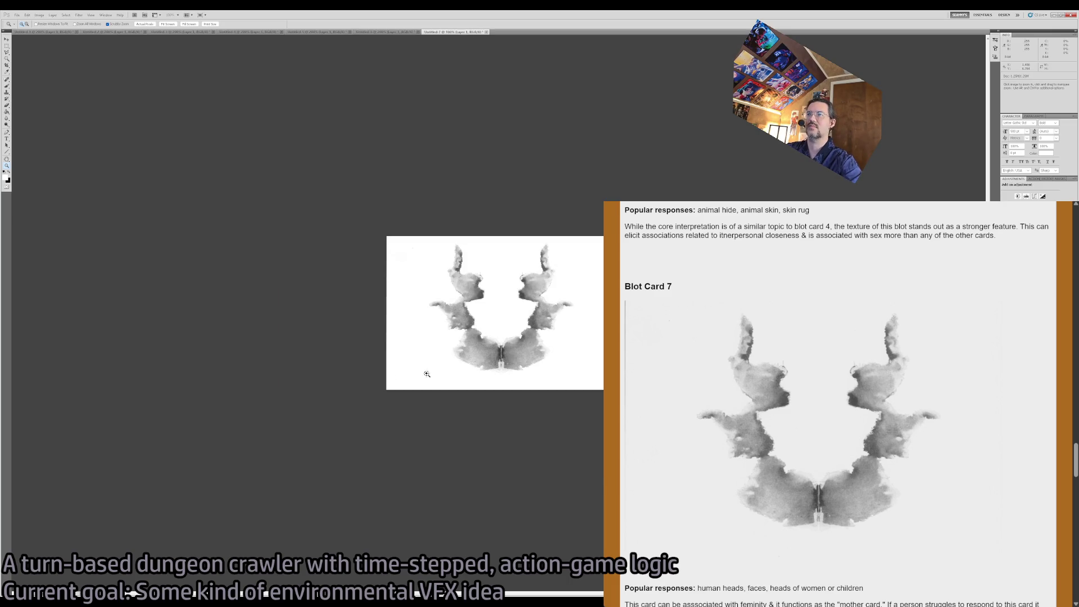
scroll(830, 379, "down", 12)
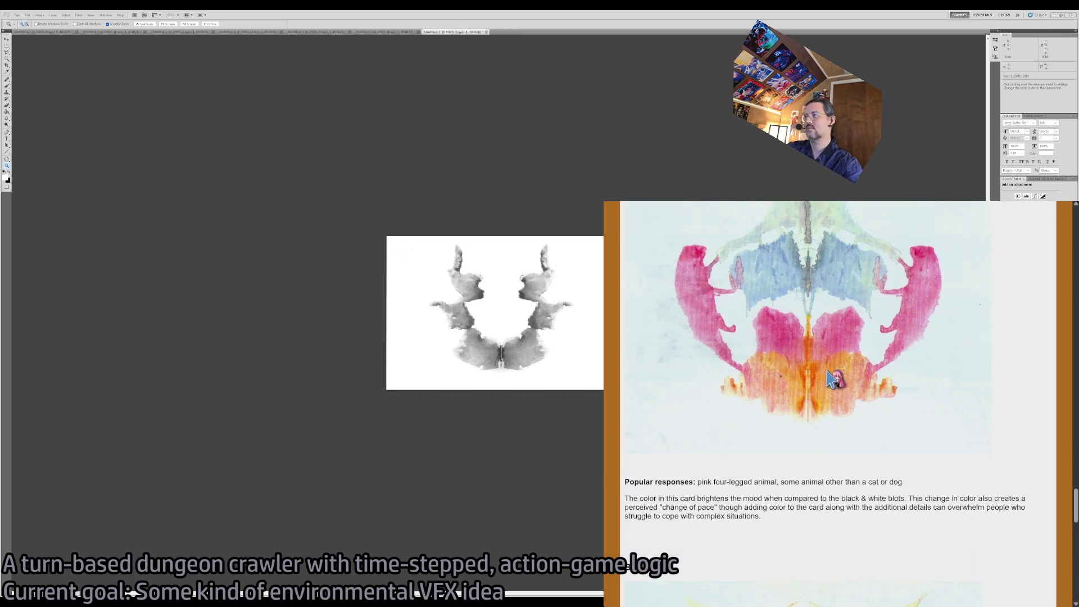
scroll(831, 380, "up", 5)
scroll(831, 380, "down", 1)
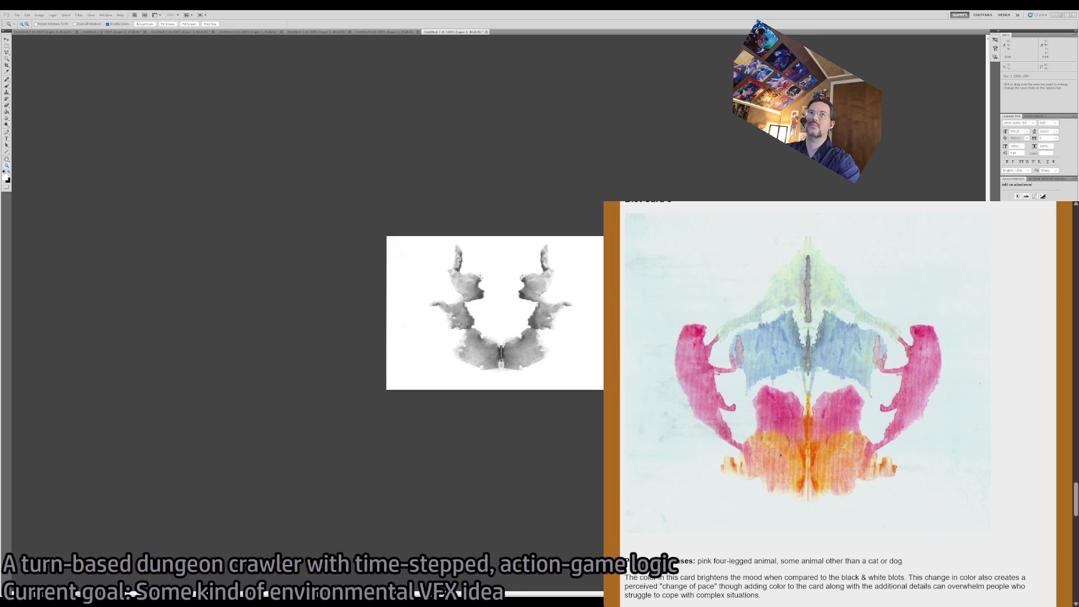
Paste Blot Cards 8, 9 and 10 into their own new clipboard-sized documents.
key("ctrl+n")
key("Return")
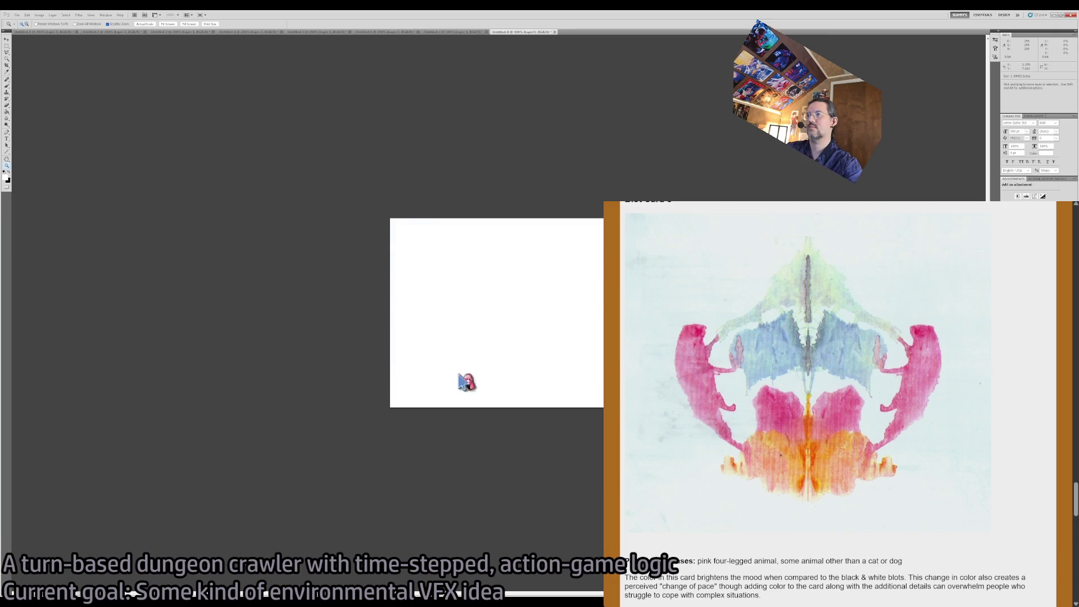
key("ctrl+v")
scroll(815, 337, "down", 5)
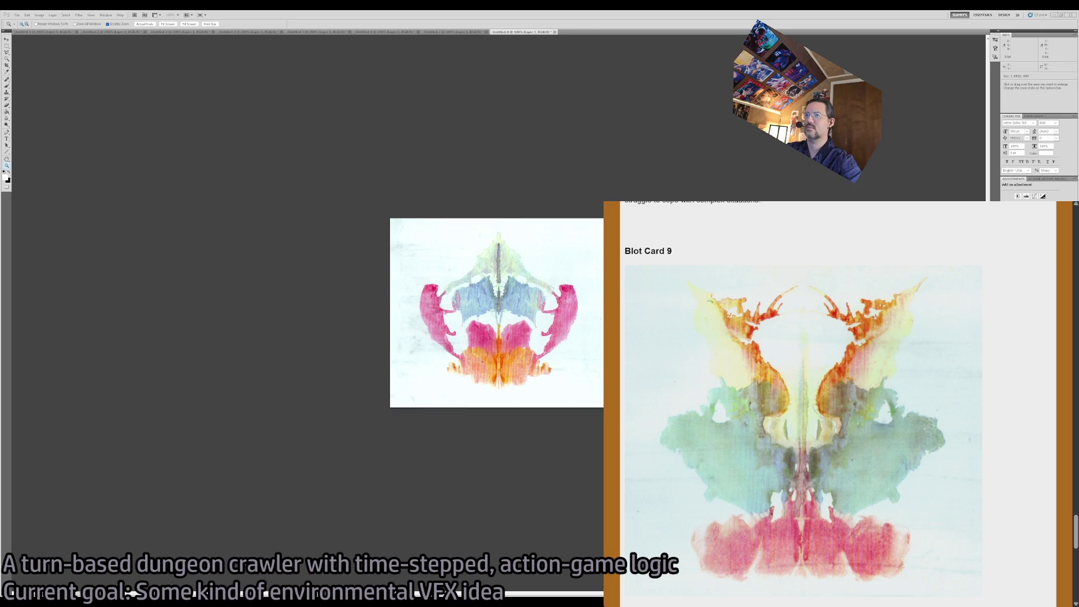
key("alt+Tab")
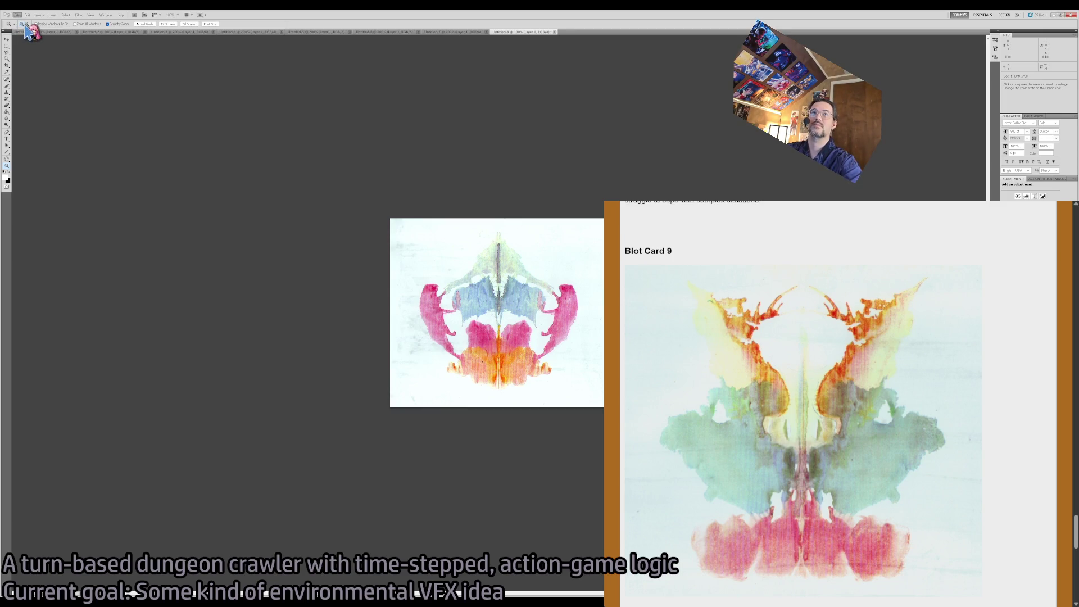
key("ctrl+n")
key("Return")
key("ctrl+v")
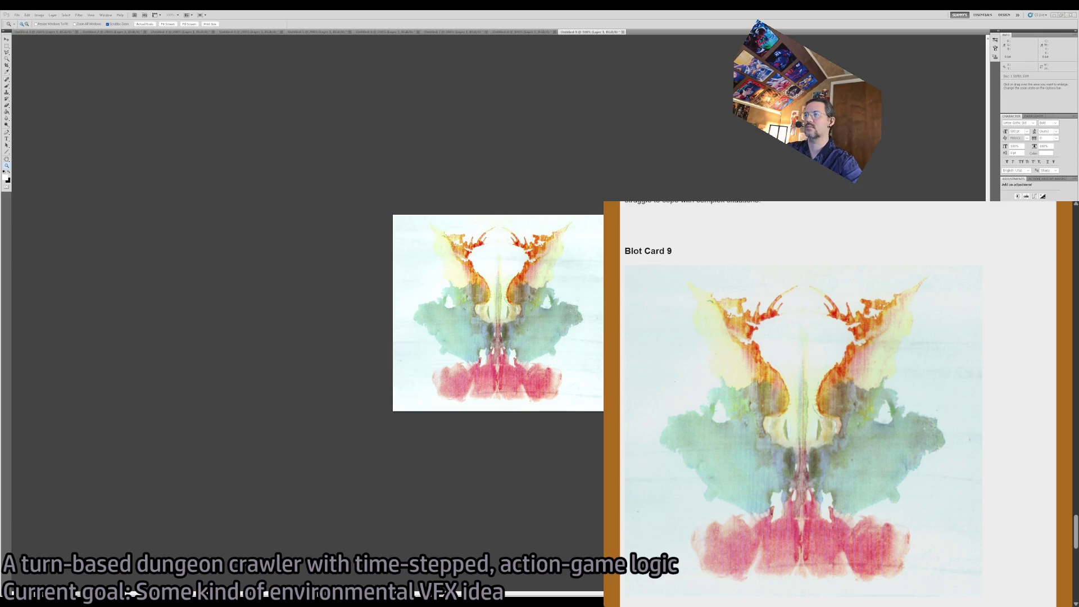
scroll(853, 441, "down", 10)
scroll(843, 404, "up", 2)
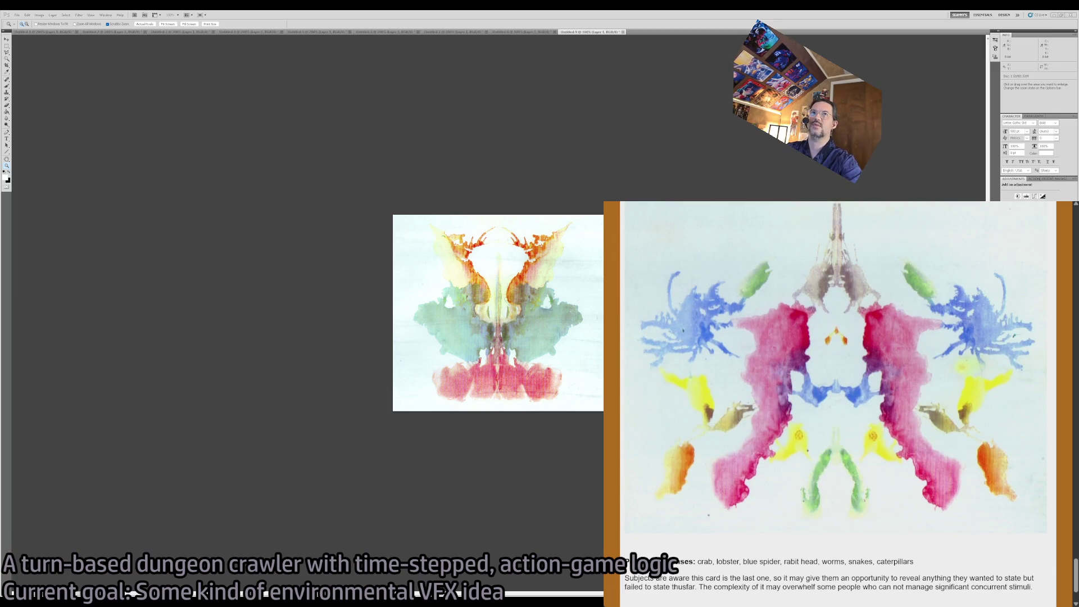
key("ctrl+n")
key("Return")
key("ctrl+v")
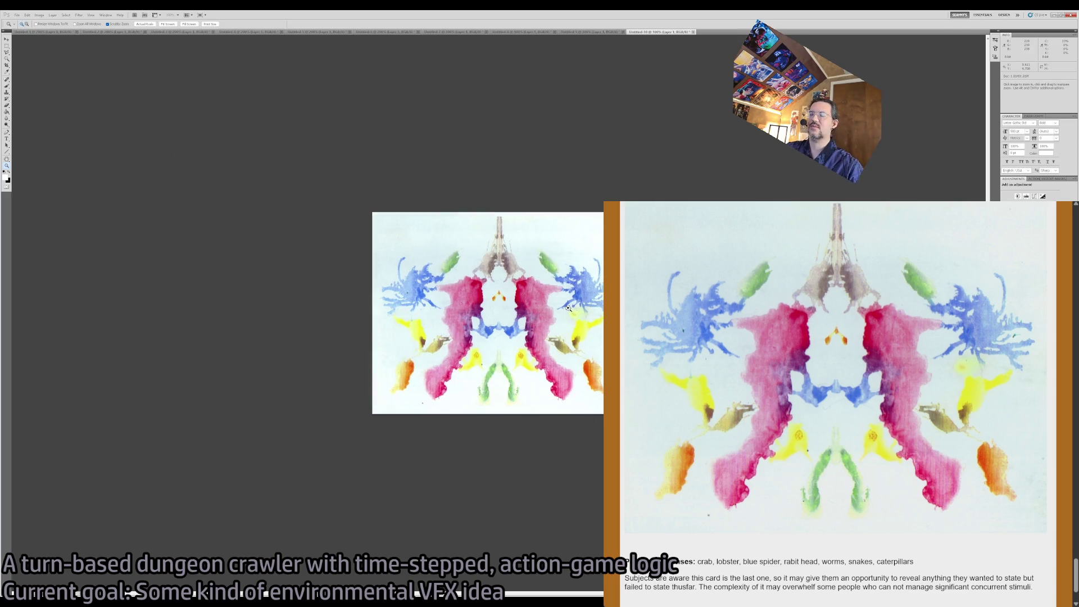
Zoom Card 10 to 200%, then step back through Untitled-9 and Untitled-8 to Untitled-7.
left_click(565, 451)
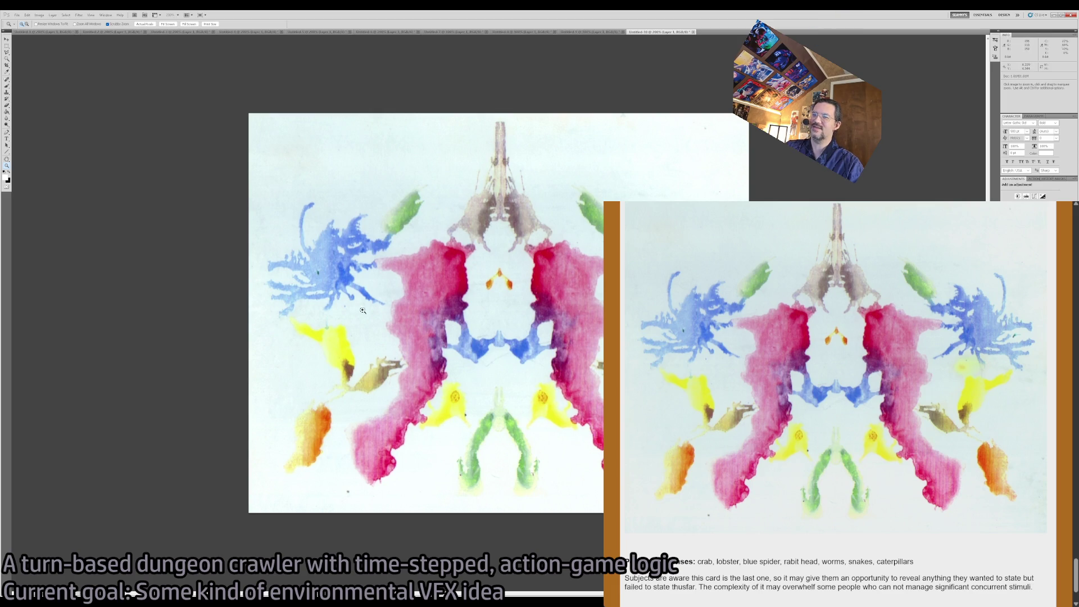
left_click(587, 32)
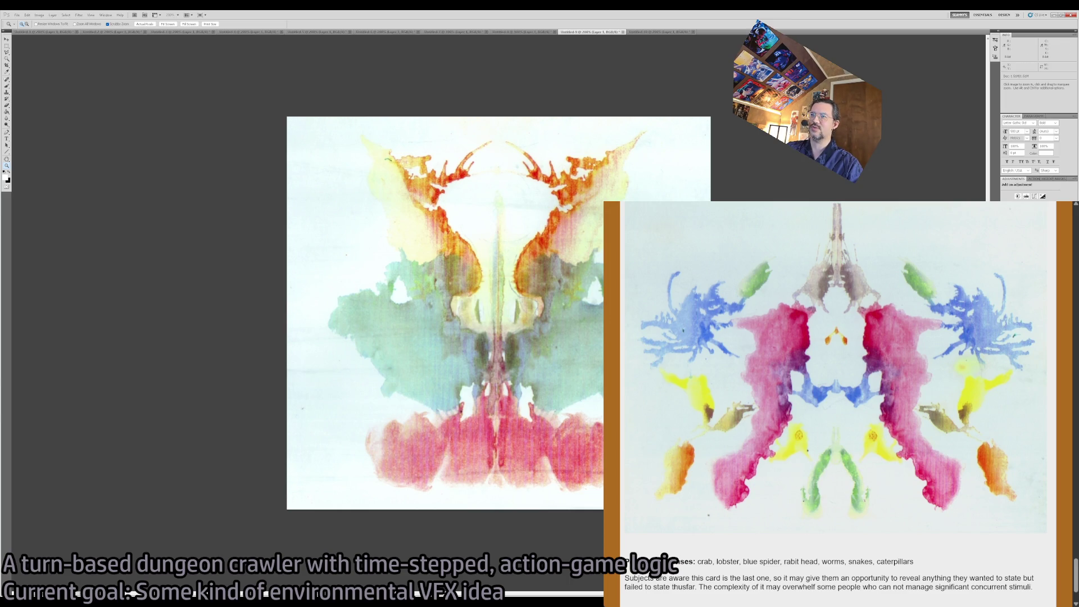
left_click(509, 32)
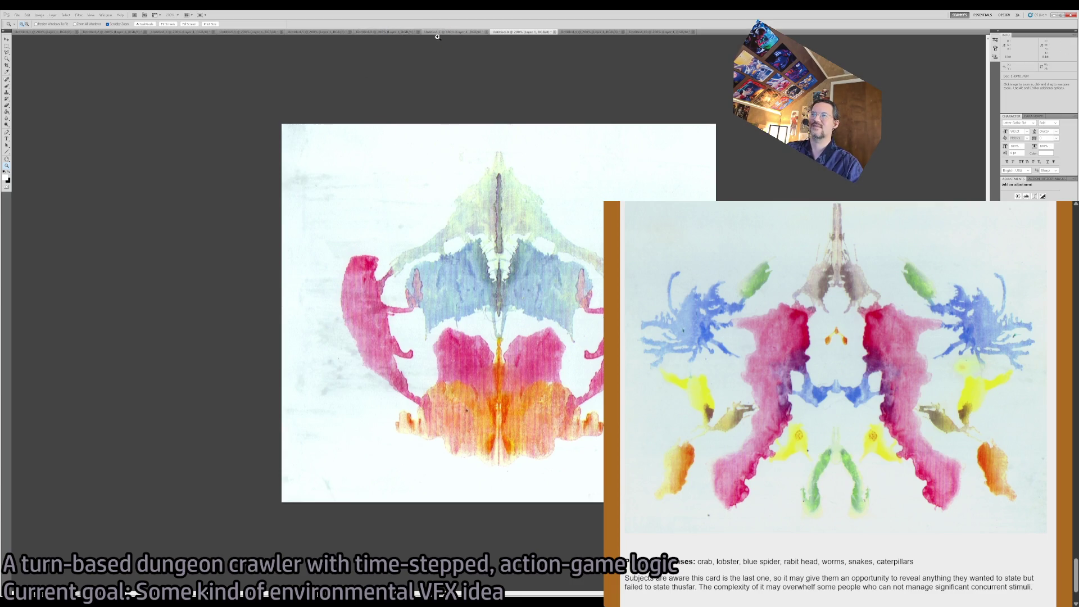
left_click(458, 32)
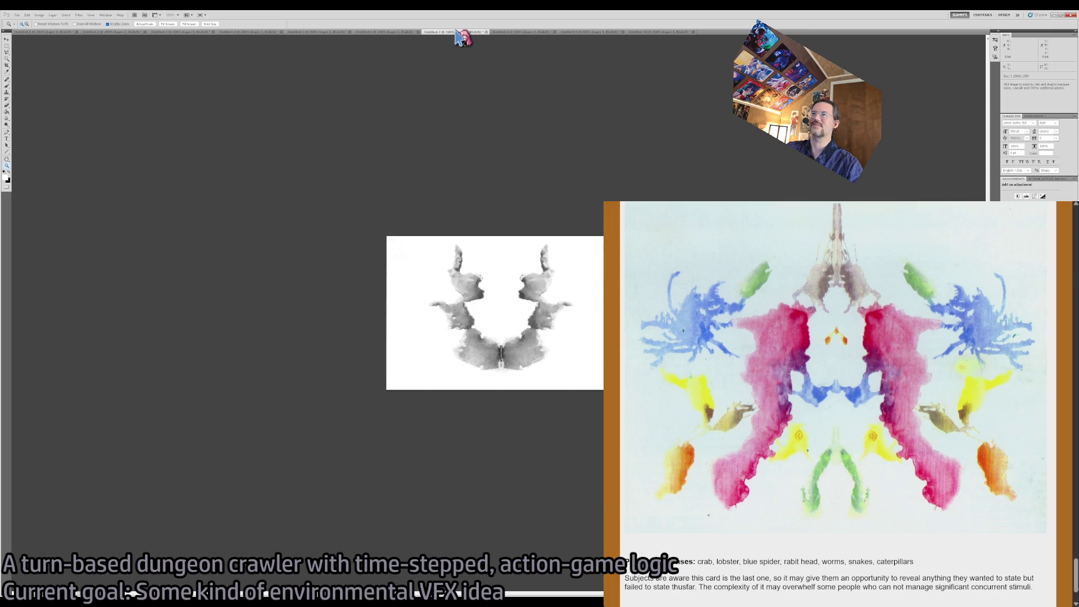
Zoom Card 7 to 200%, then review documents Untitled-6 back through Untitled-1.
left_click(522, 273)
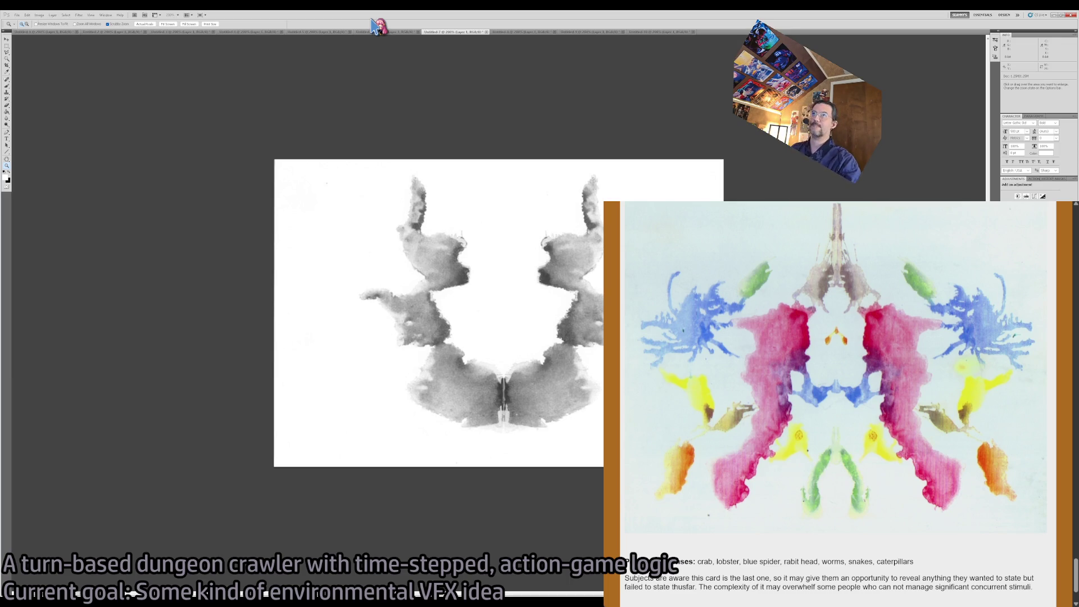
left_click(365, 33)
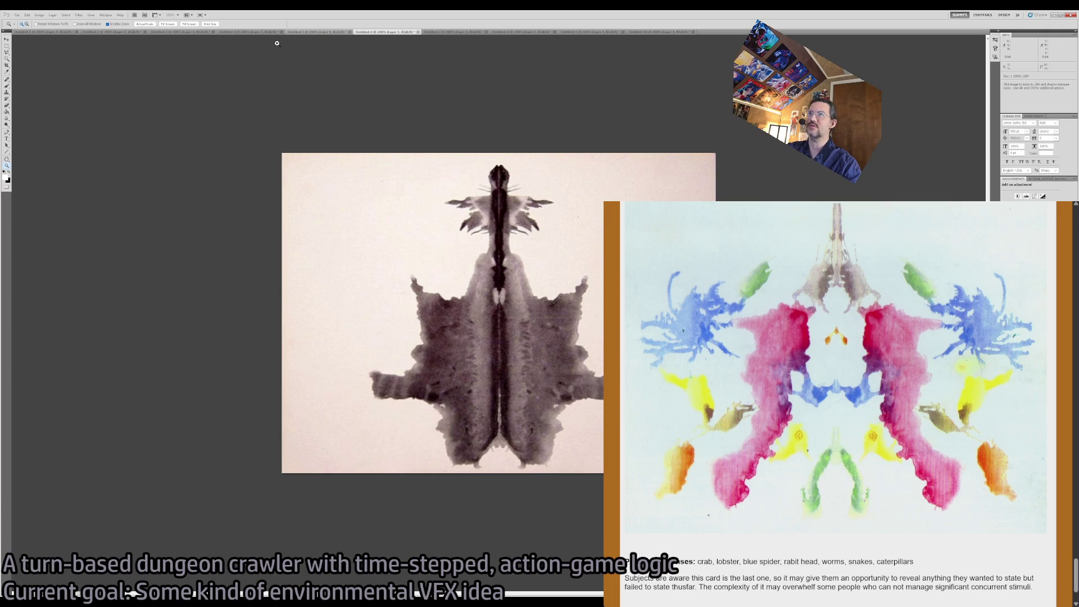
left_click(308, 32)
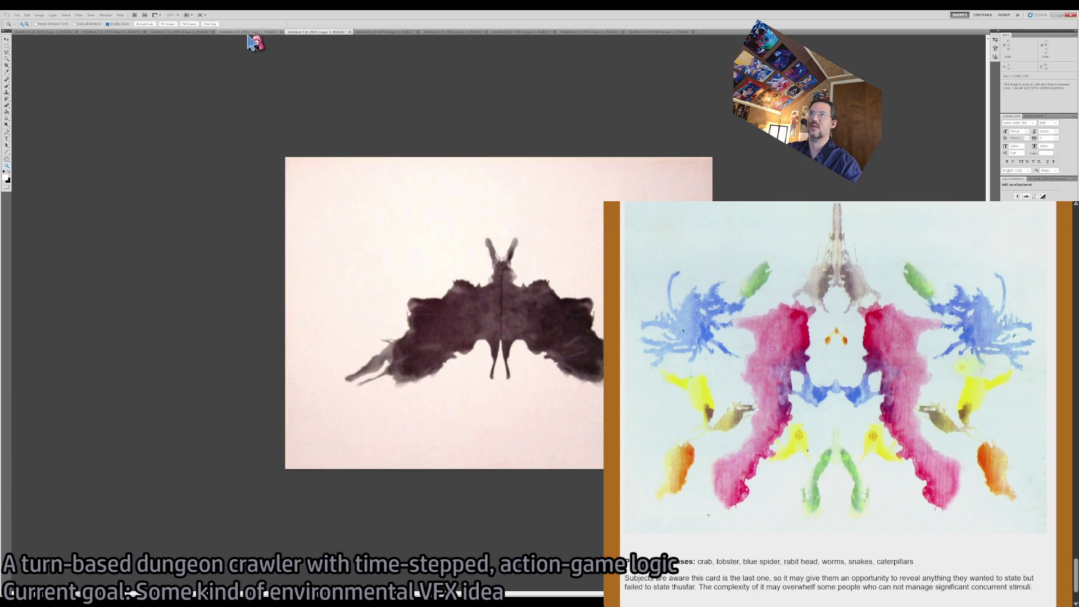
left_click(225, 33)
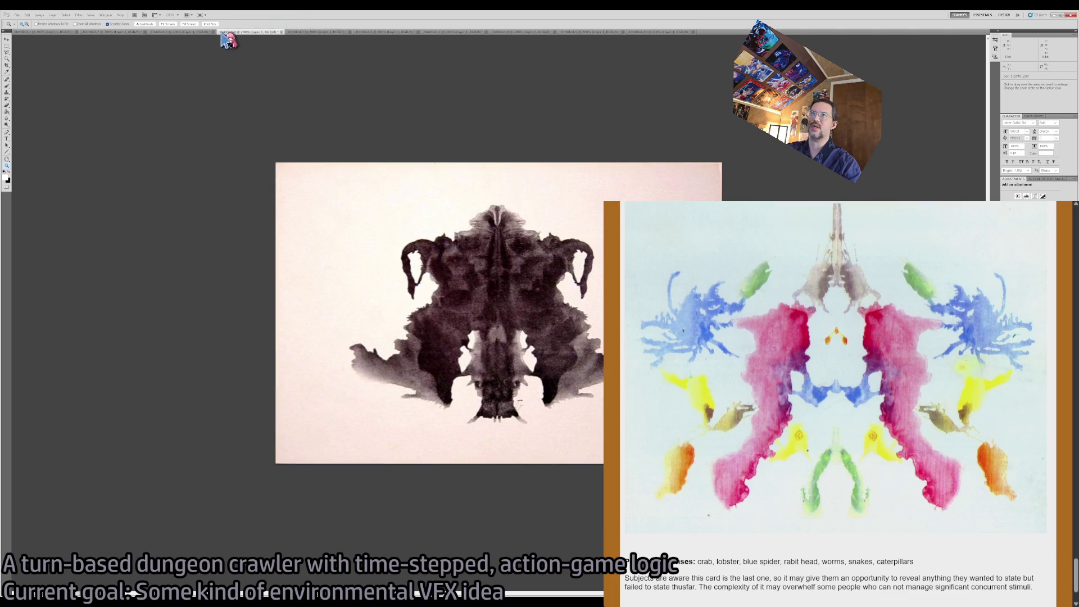
left_click(193, 33)
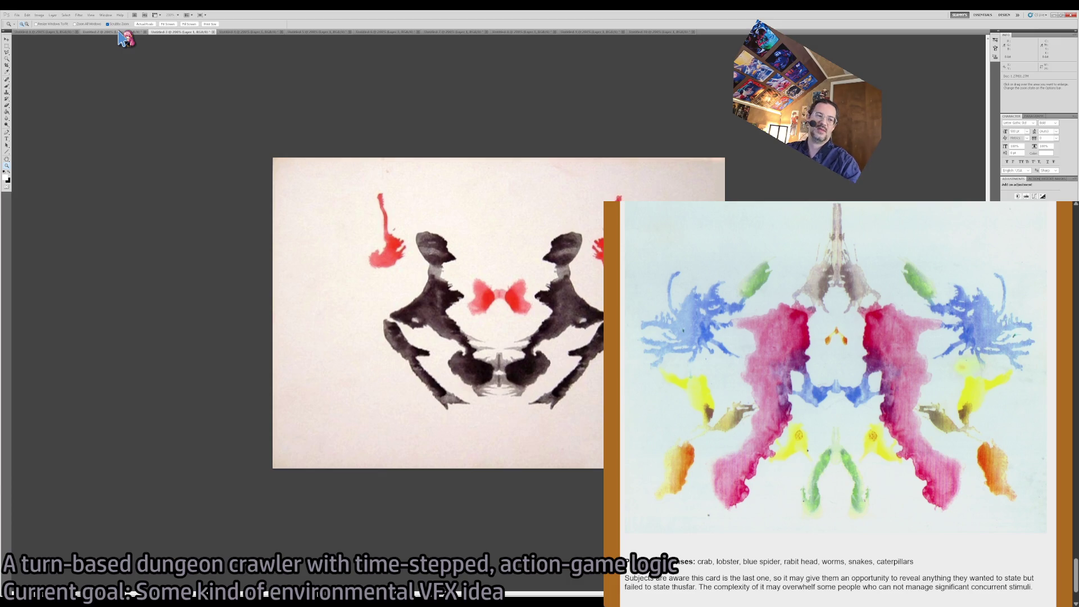
left_click(120, 32)
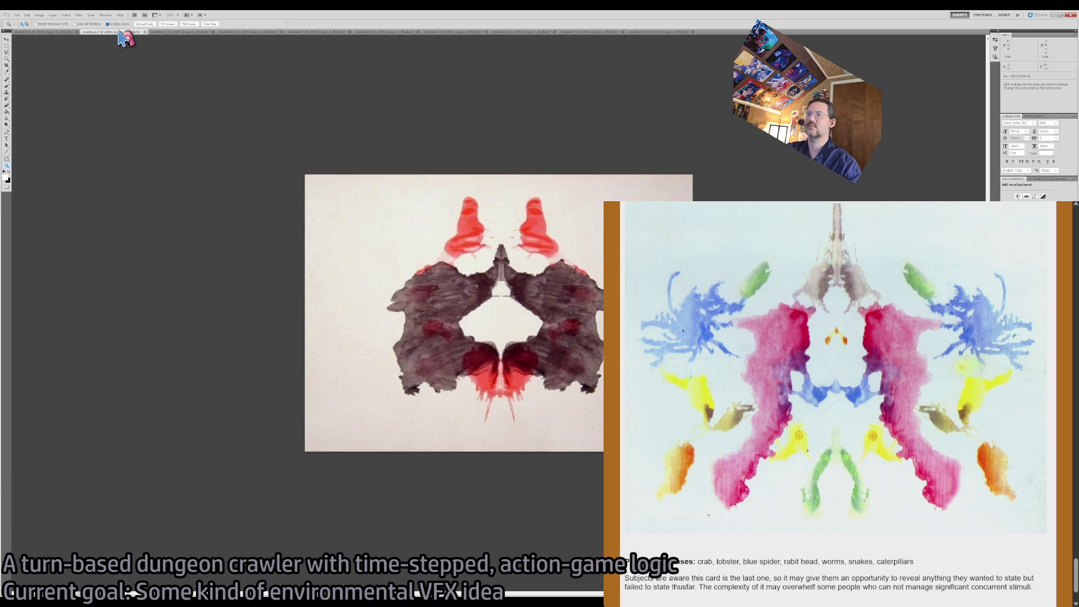
left_click(47, 33)
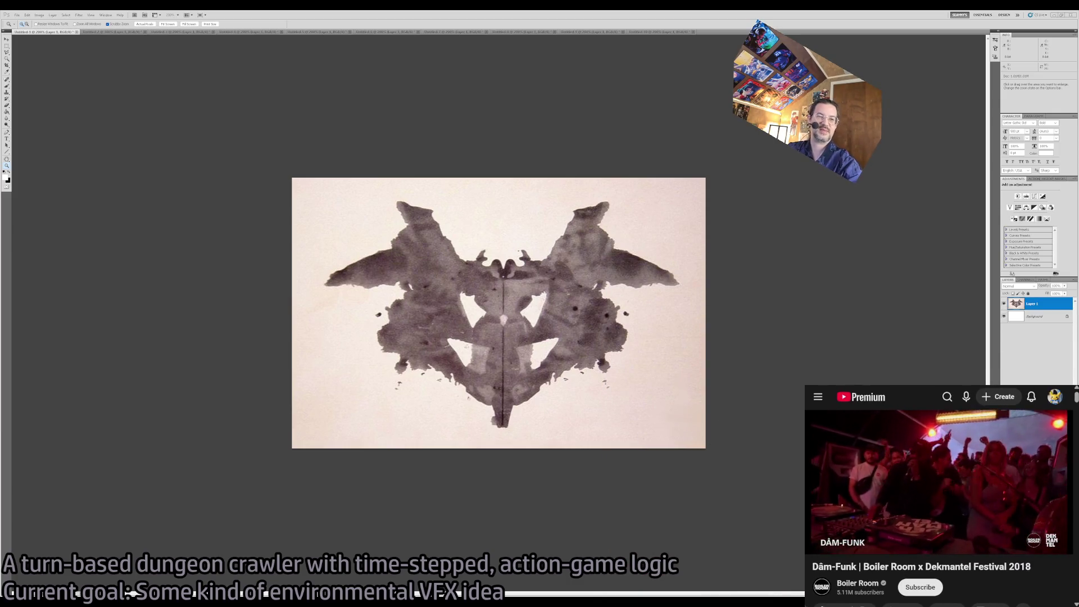
Zoom the Untitled-1 inkblot to 300% and back out to 200%.
key("ctrl+plus")
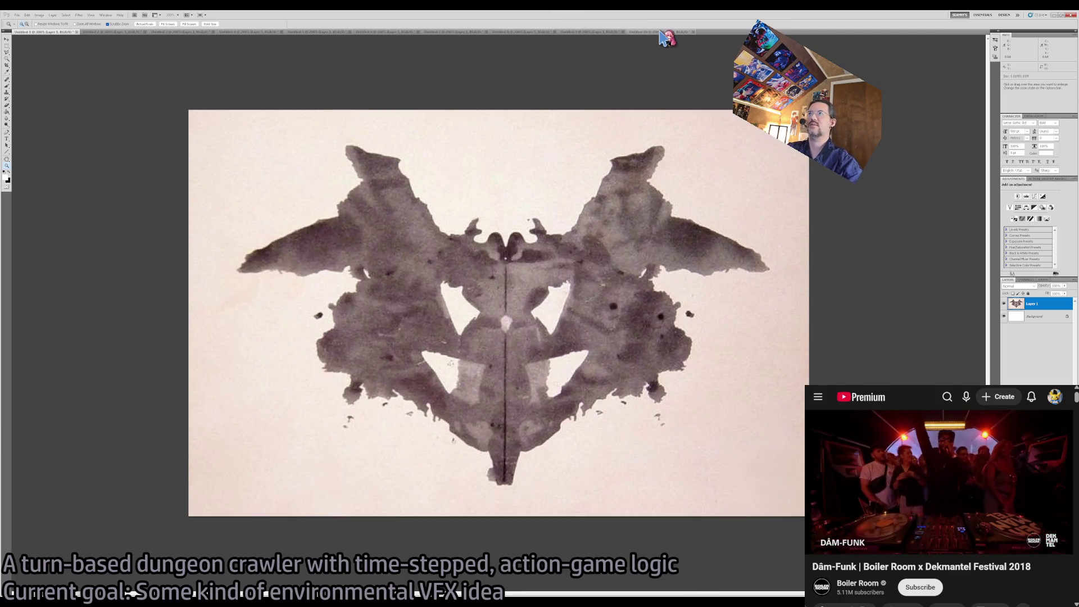
key("ctrl+minus")
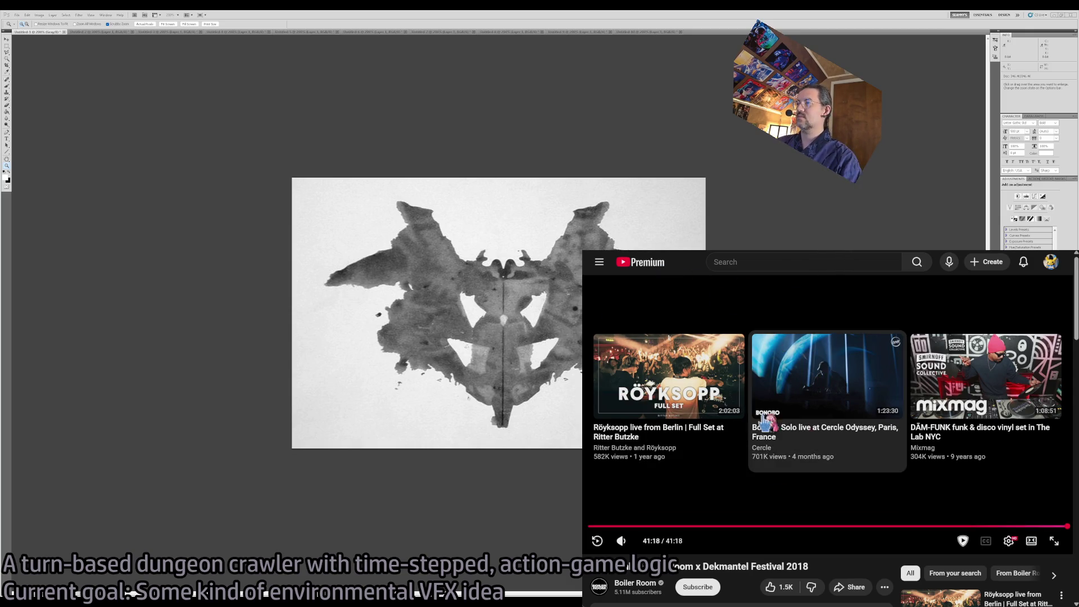
Go back to the YouTube home page and search for 'boiler room'.
key("alt+Left")
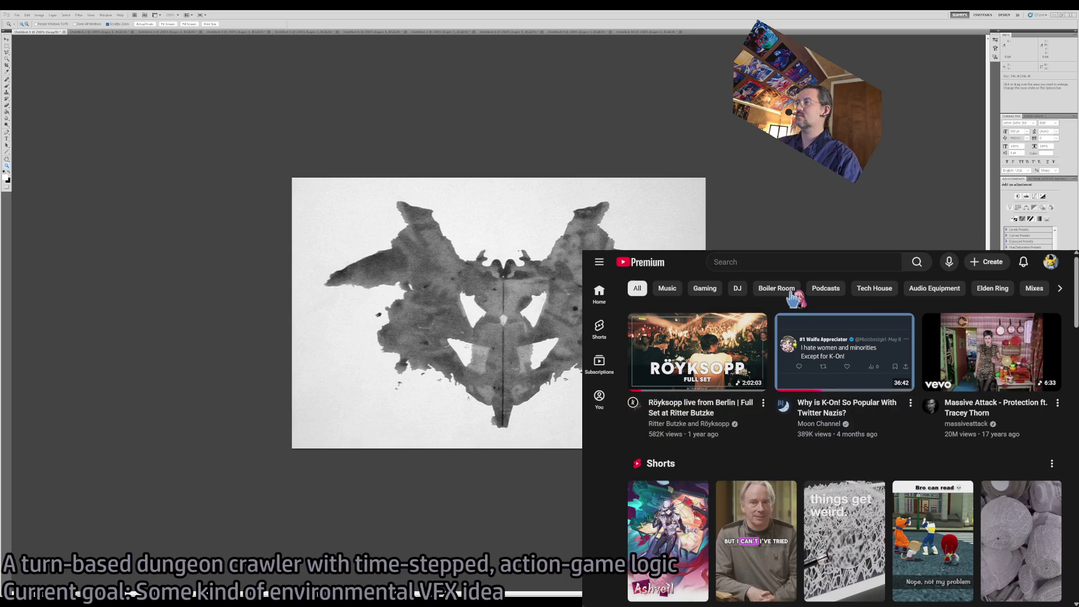
scroll(803, 365, "down", 4)
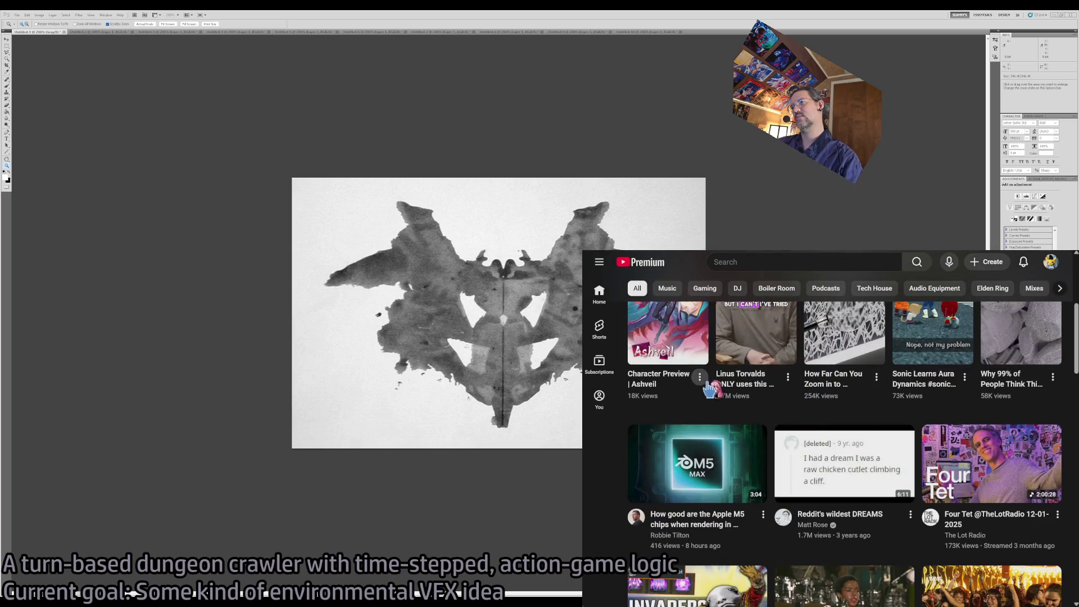
scroll(691, 394, "up", 3)
left_click(764, 261)
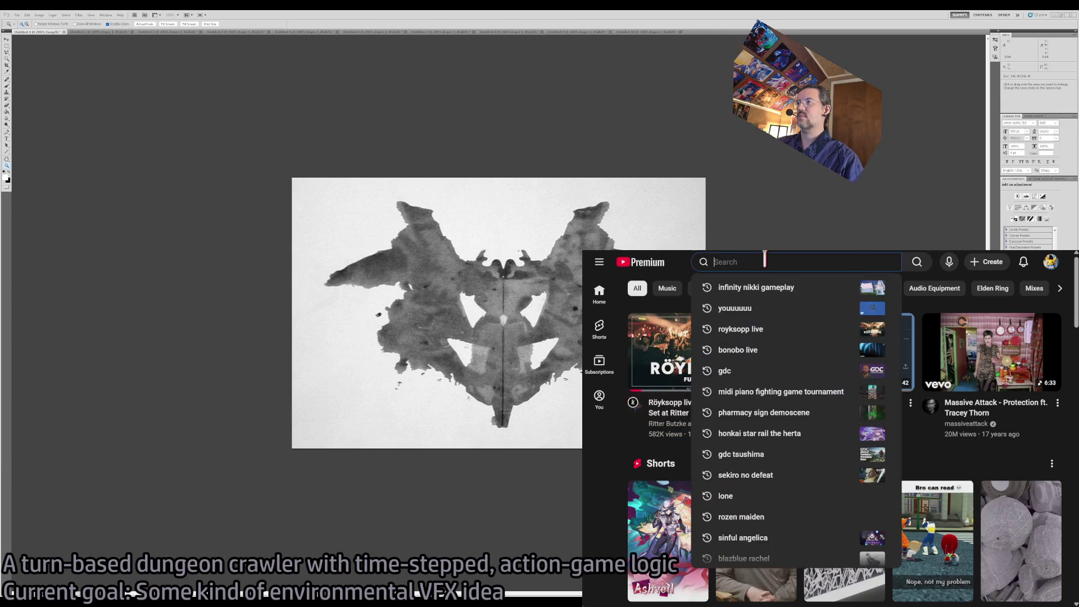
type("boiler room")
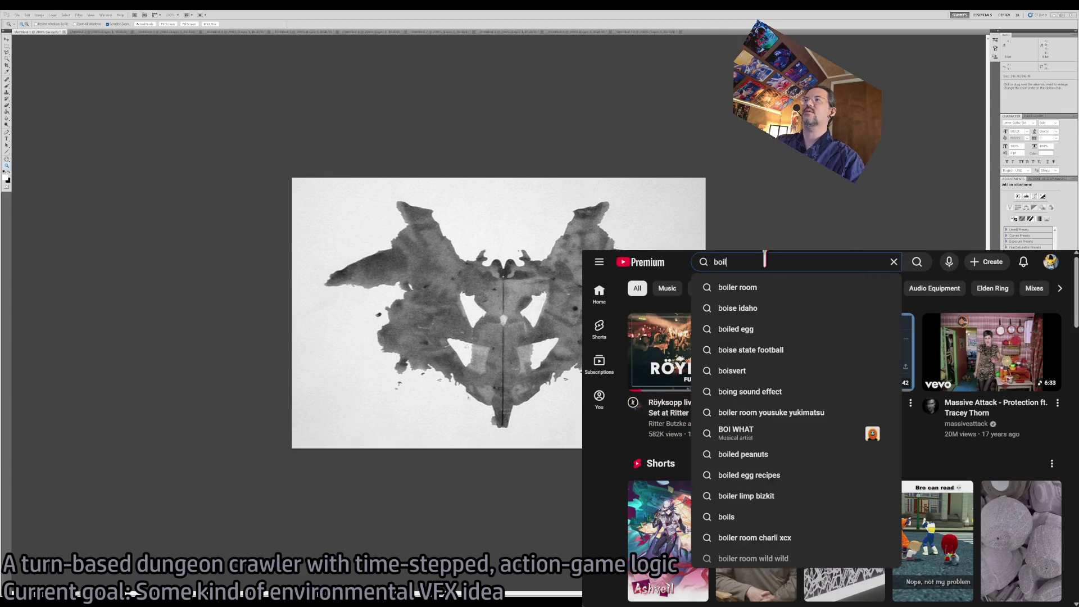
key("Return")
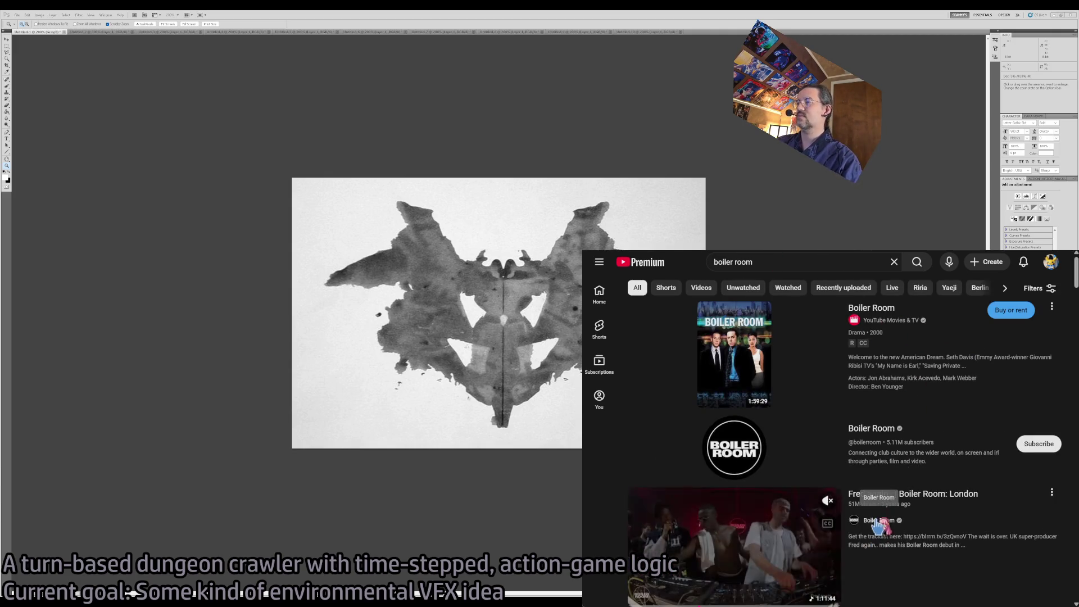
Open the Boiler Room channel's Videos tab and browse its grid of sets.
left_click(868, 429)
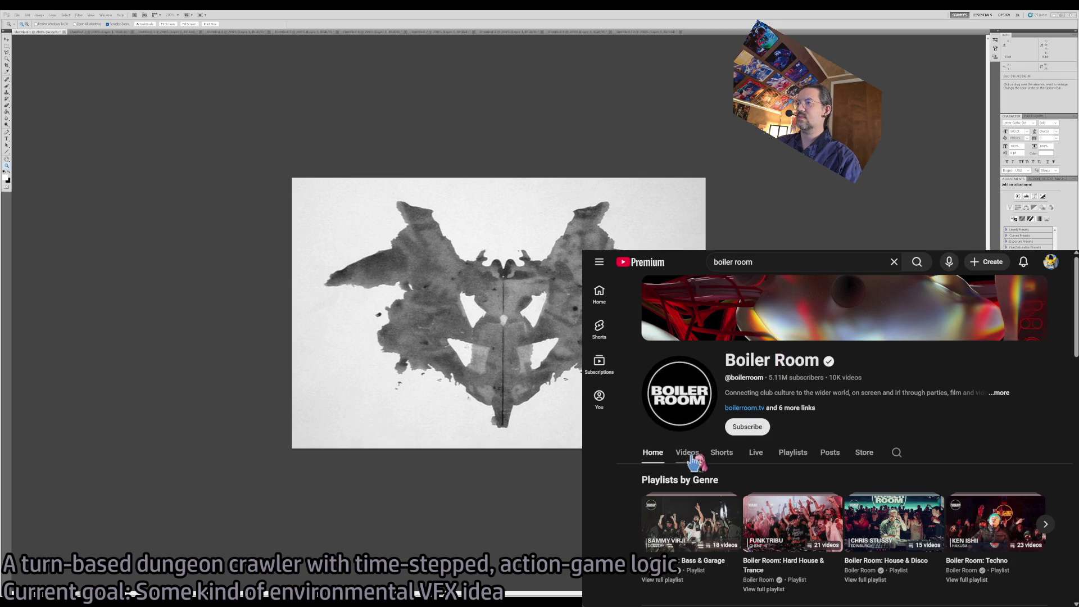
left_click(686, 452)
scroll(652, 427, "down", 5)
scroll(649, 410, "up", 2)
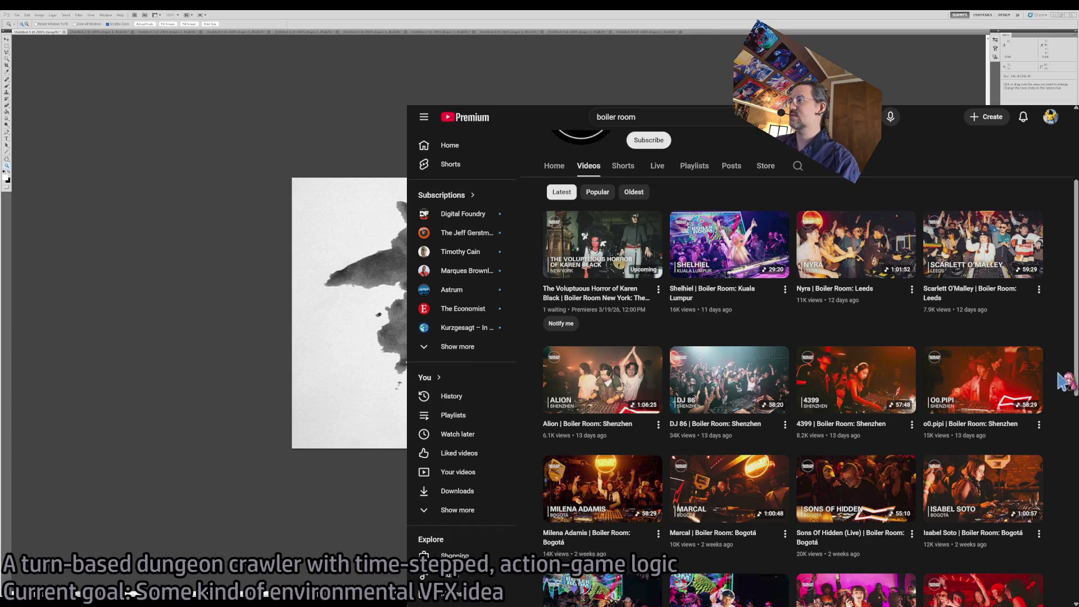
scroll(1068, 387, "down", 2)
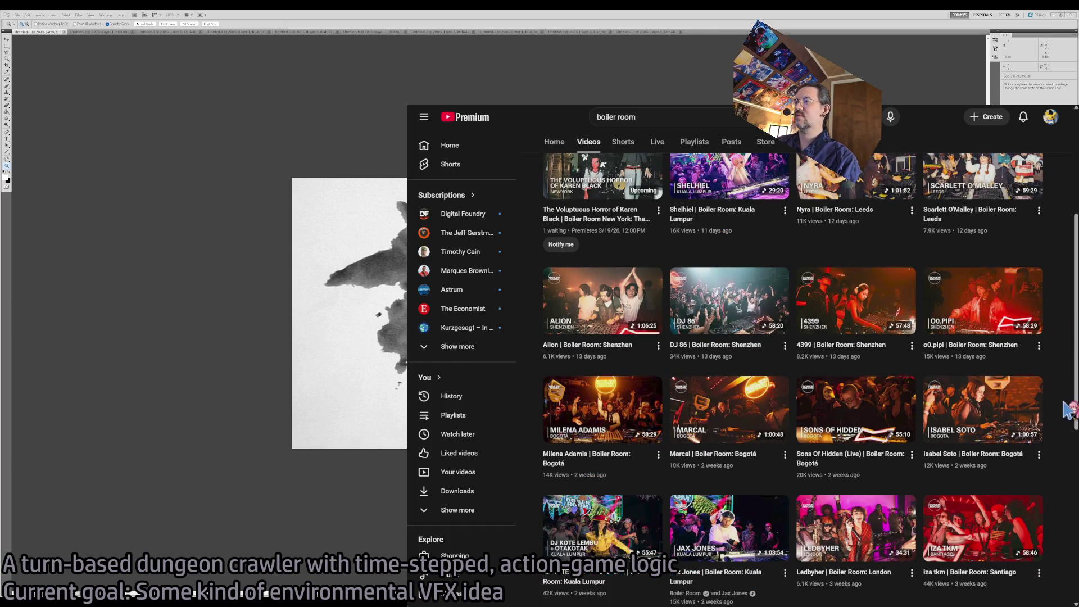
scroll(1068, 409, "down", 4)
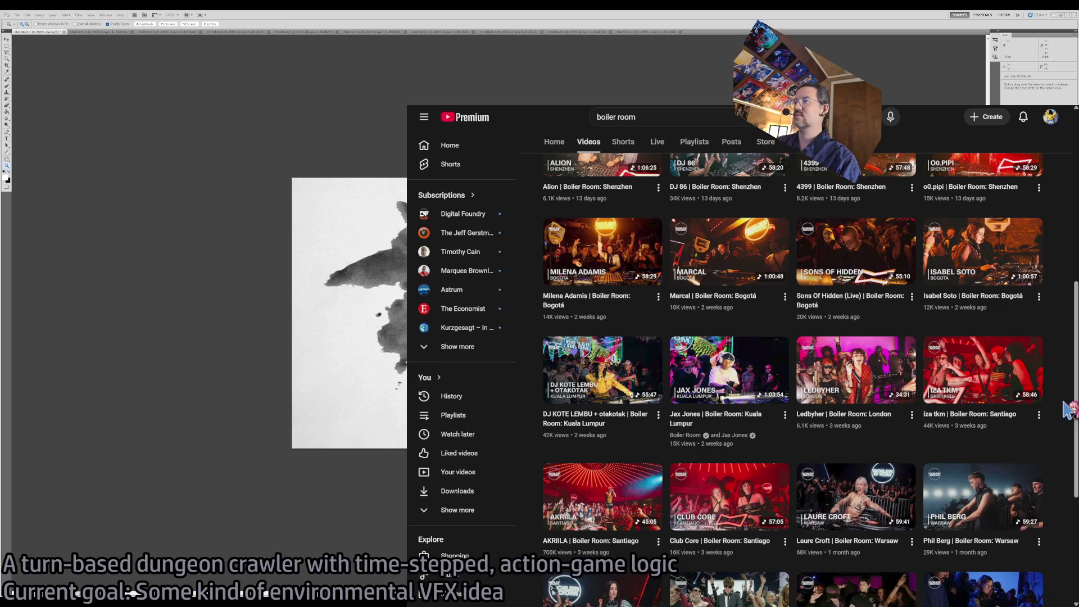
scroll(1068, 410, "down", 4)
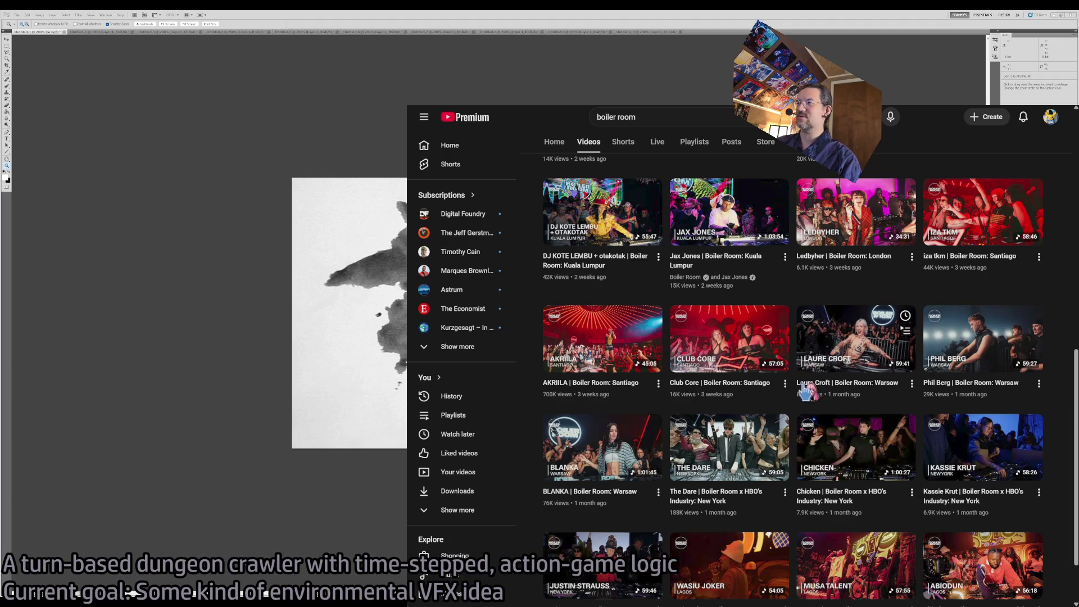
middle_click(1063, 383)
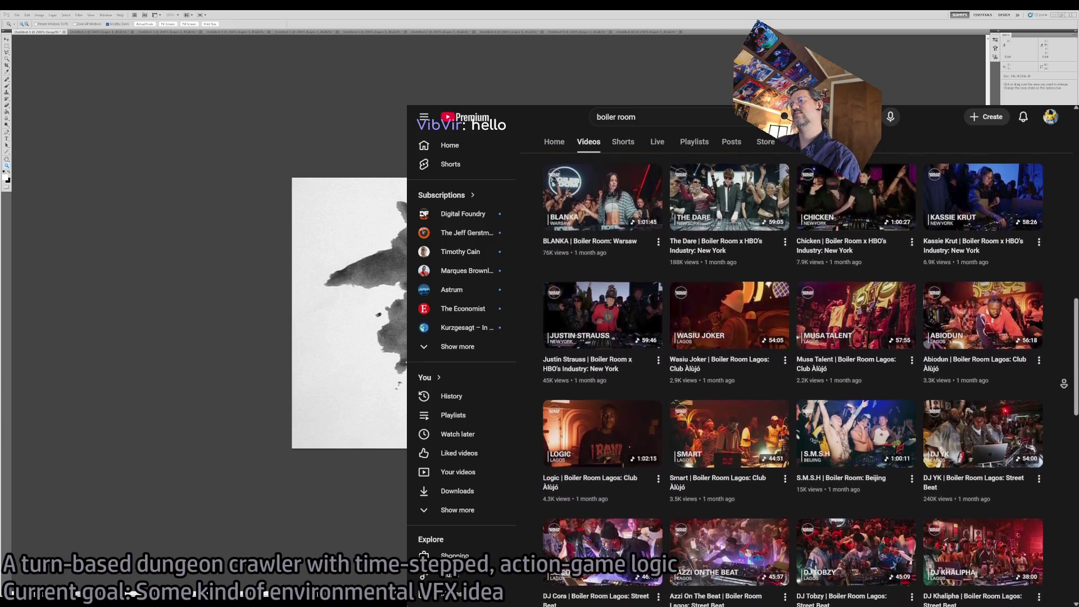
Play the Logic Boiler Room Lagos set, then return to the video grid.
left_click(885, 405)
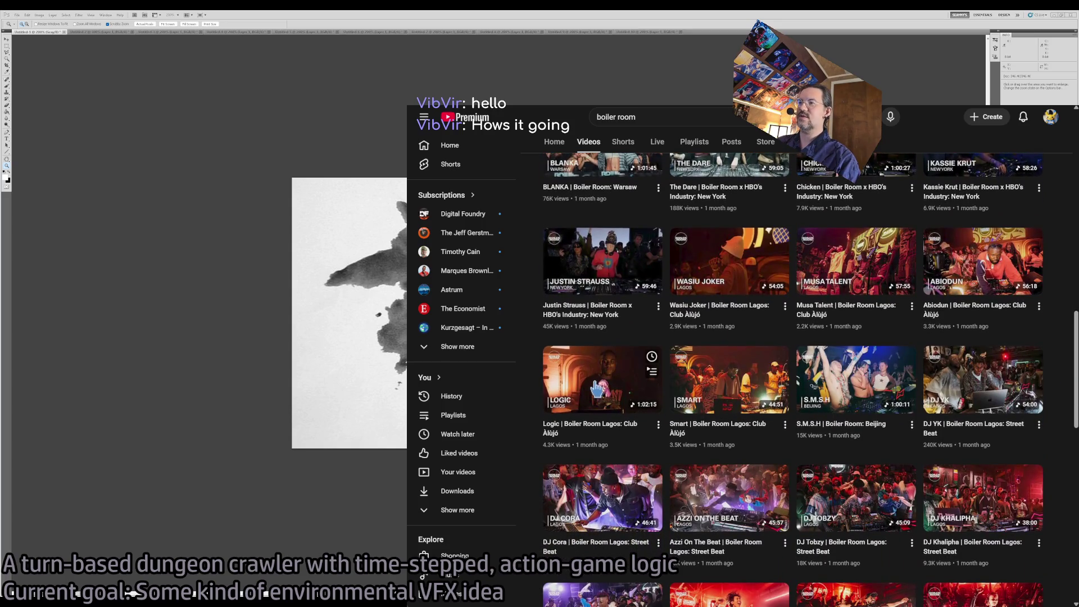
left_click(638, 397)
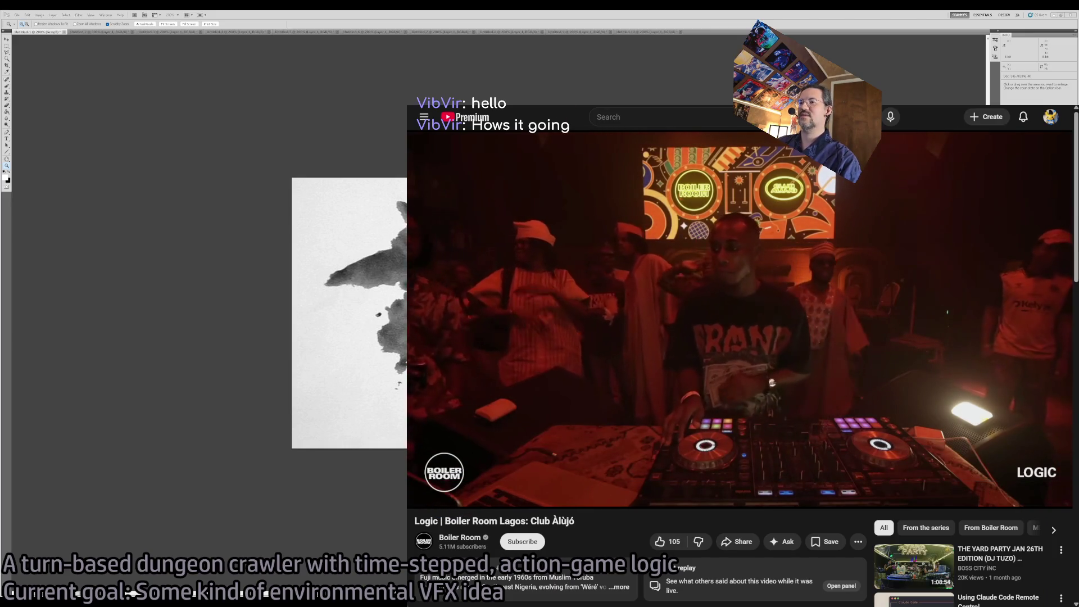
key("alt+Left")
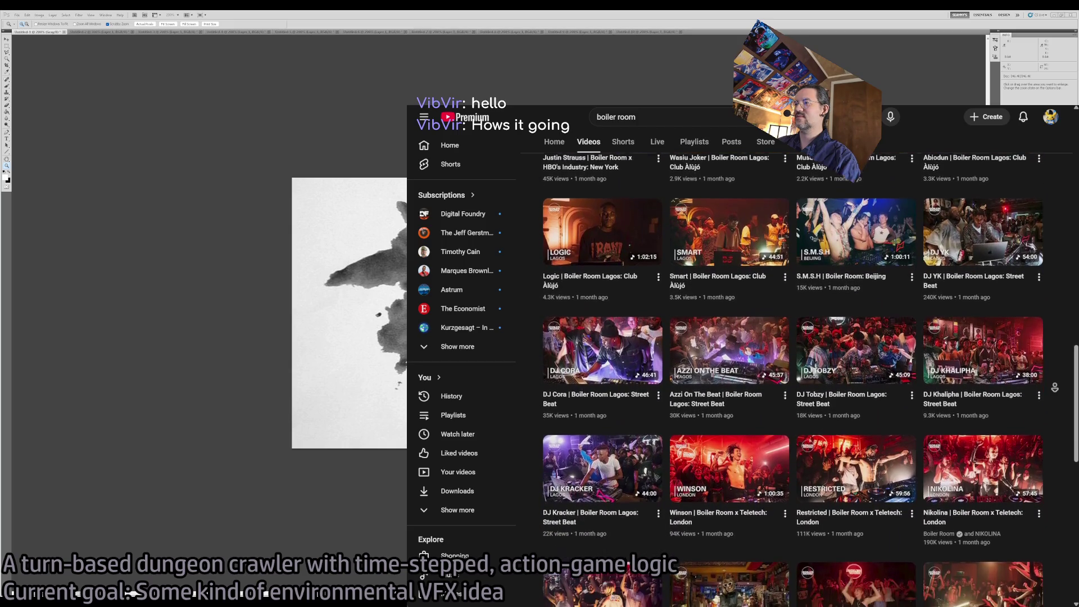
Play GOTH-TRAD | Boiler Room: Osaka and skip ahead to about 14:07.
scroll(1054, 388, "down", 3)
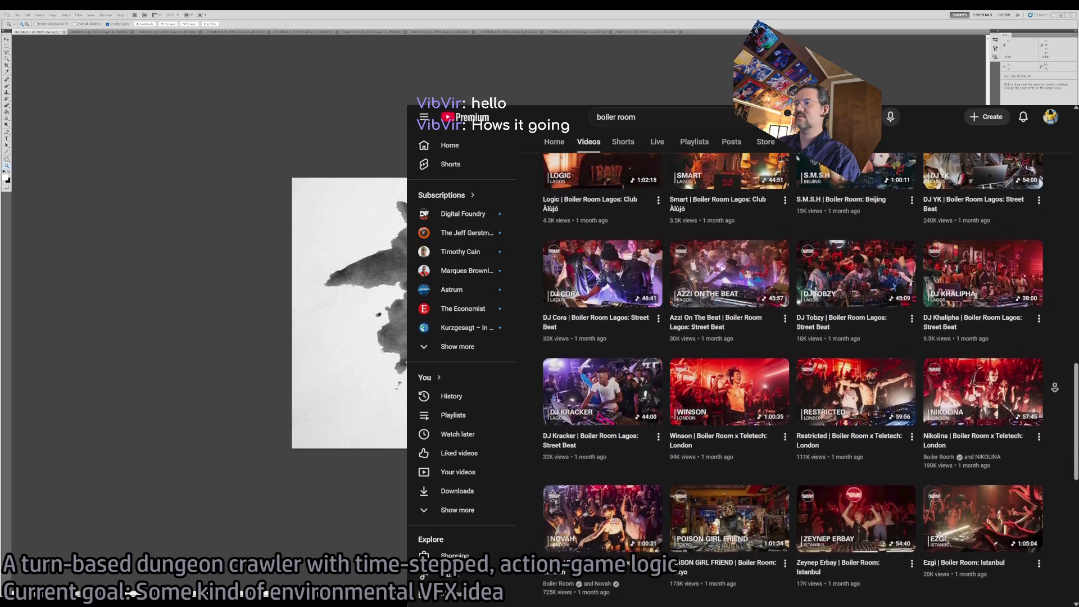
scroll(1059, 411, "down", 6)
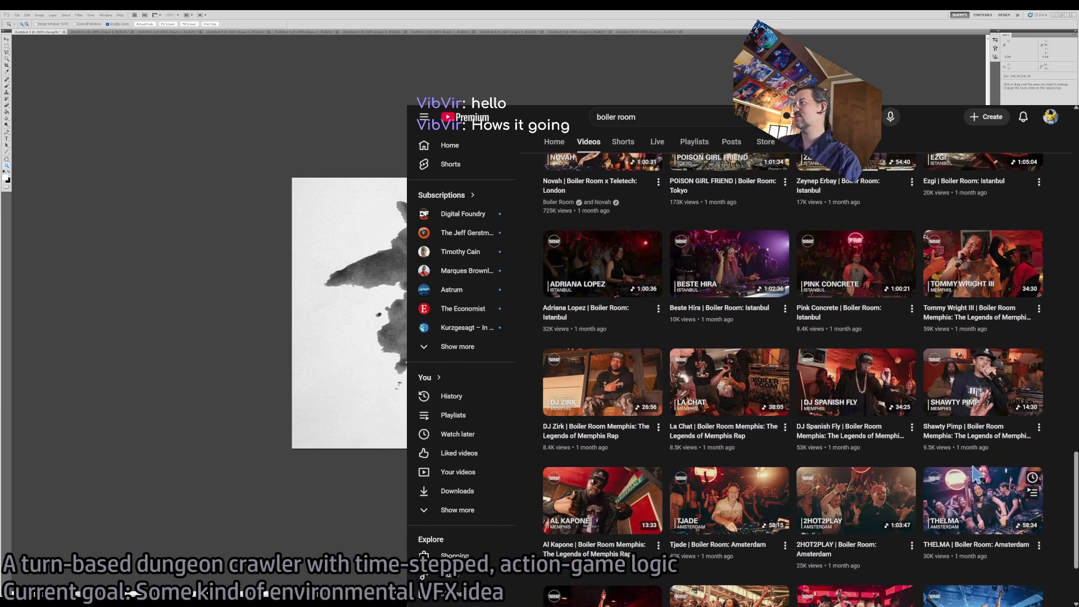
scroll(1063, 419, "down", 3)
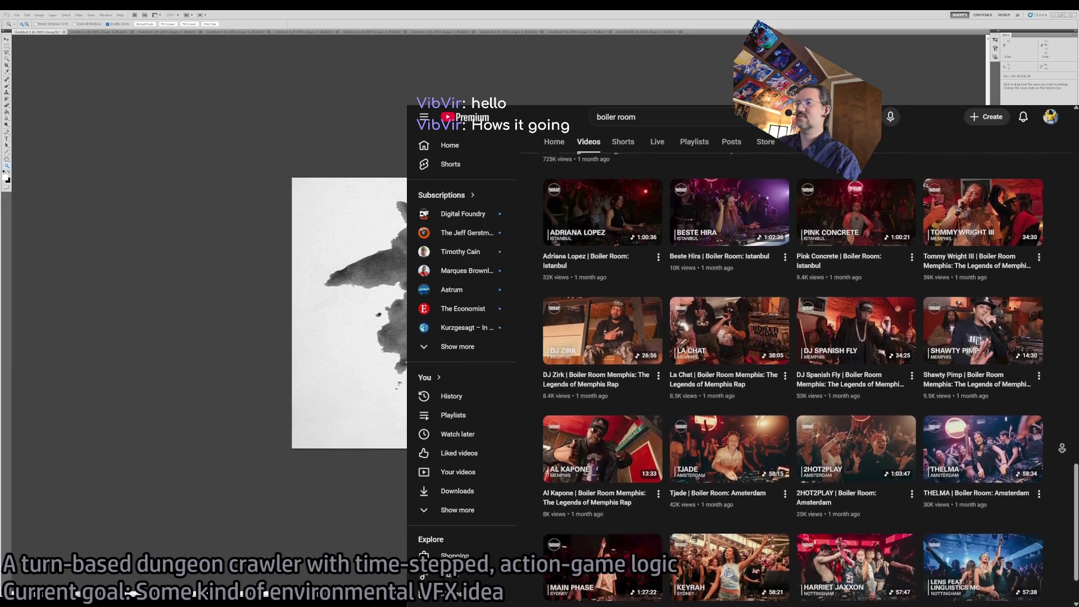
scroll(1062, 448, "down", 4)
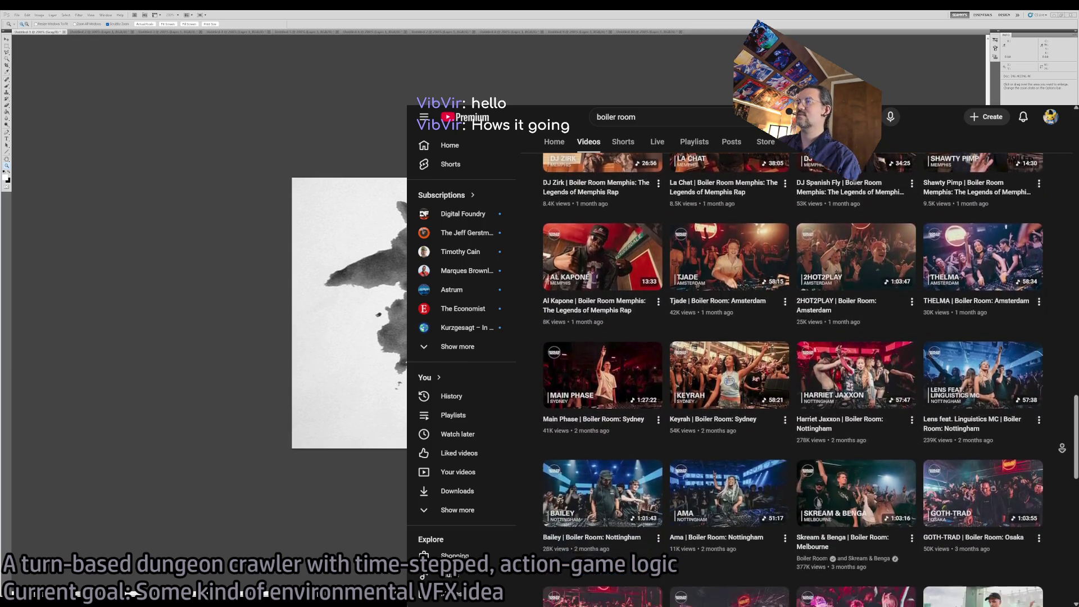
scroll(1061, 448, "down", 2)
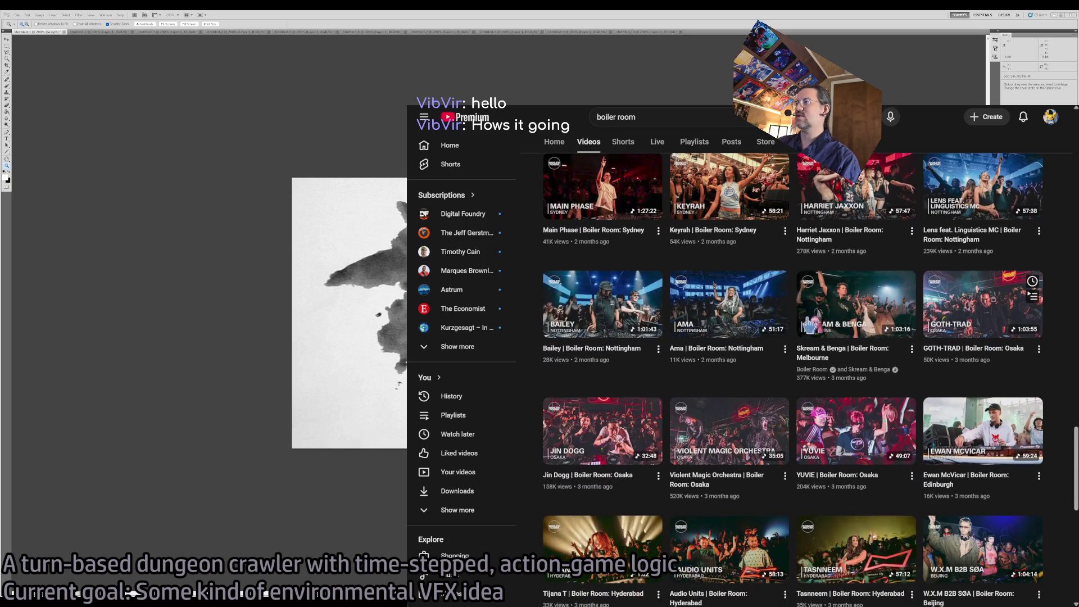
left_click(982, 304)
left_click_drag(534, 481, 541, 487)
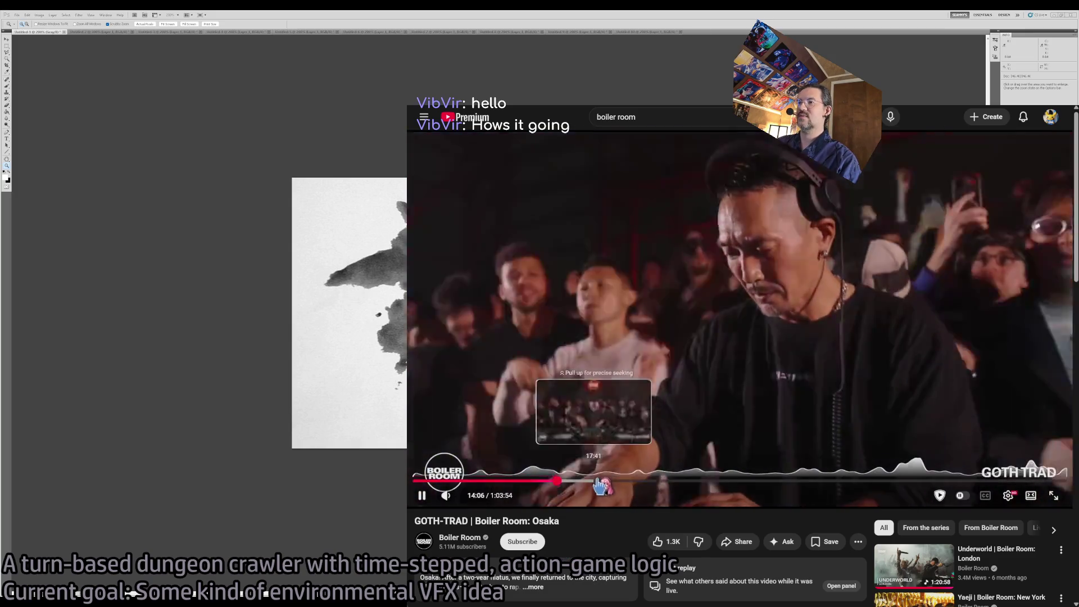
left_click_drag(557, 481, 590, 482)
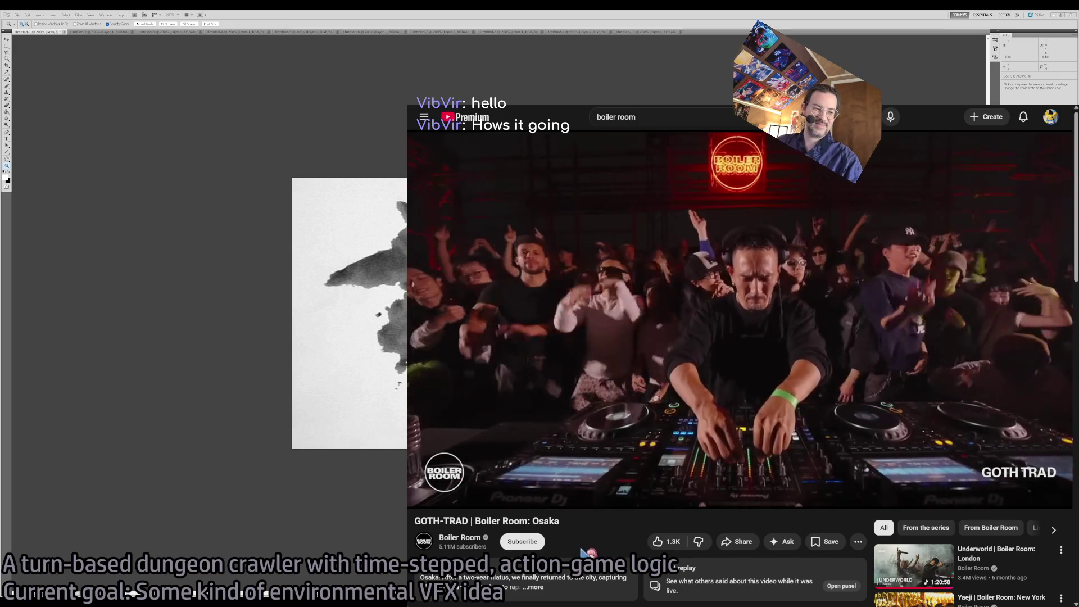
left_click(646, 116)
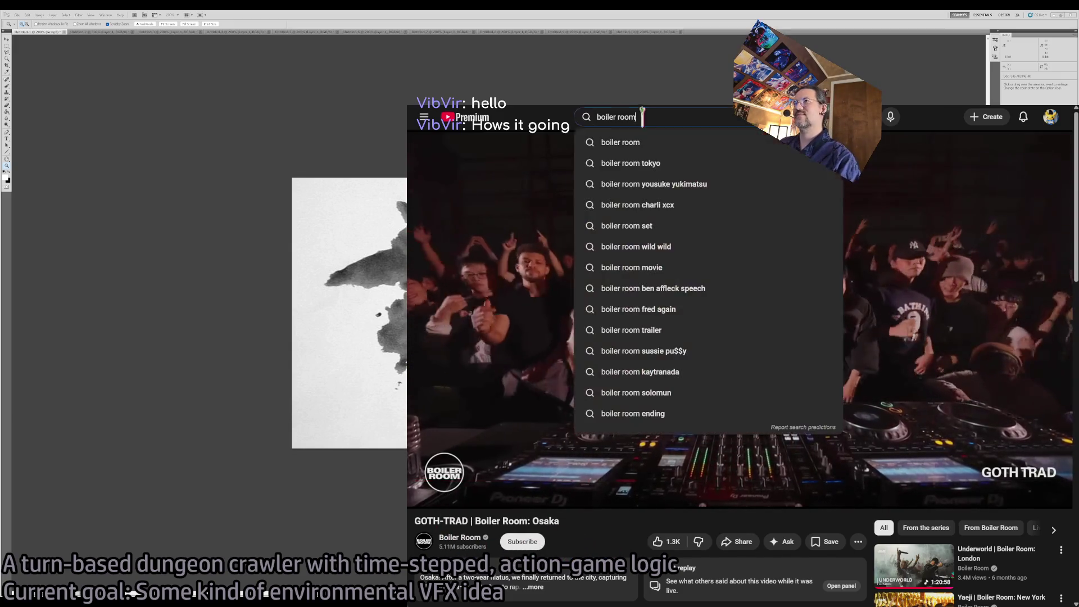
Search 'machinedrum live' and play the Machinedrum with TINASHE video in a small player.
type("machinedrum")
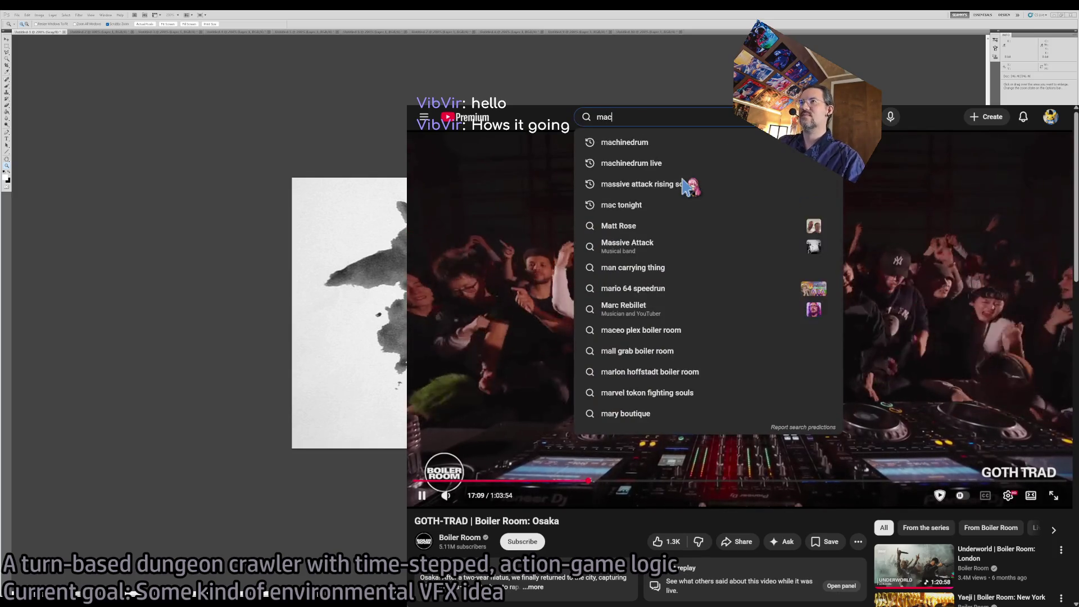
key("Down")
key("Down")
key("Return")
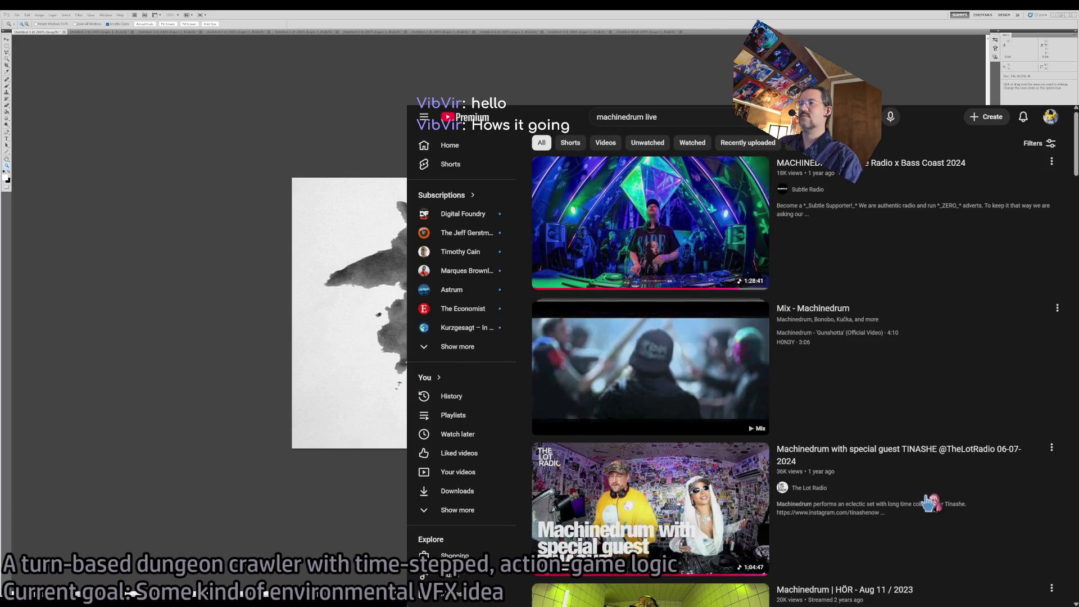
left_click(927, 499)
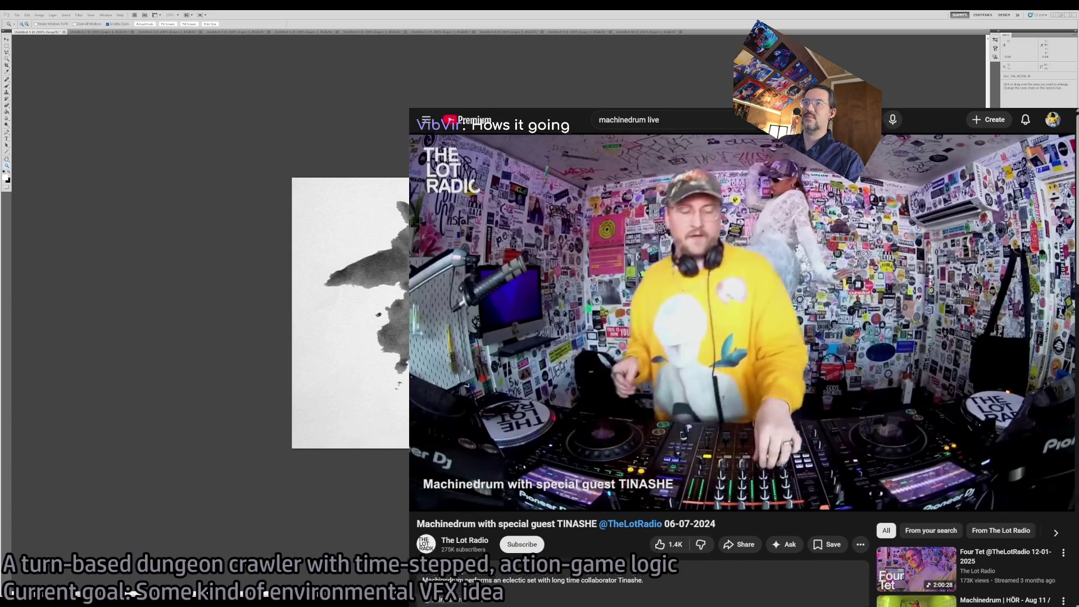
key("super+Down")
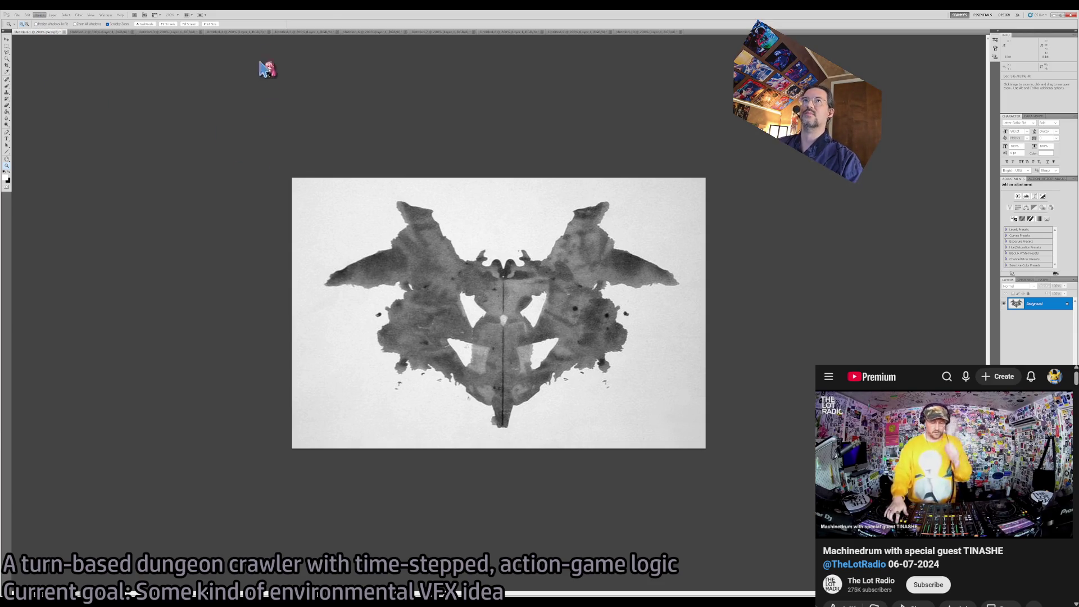
left_click(7, 46)
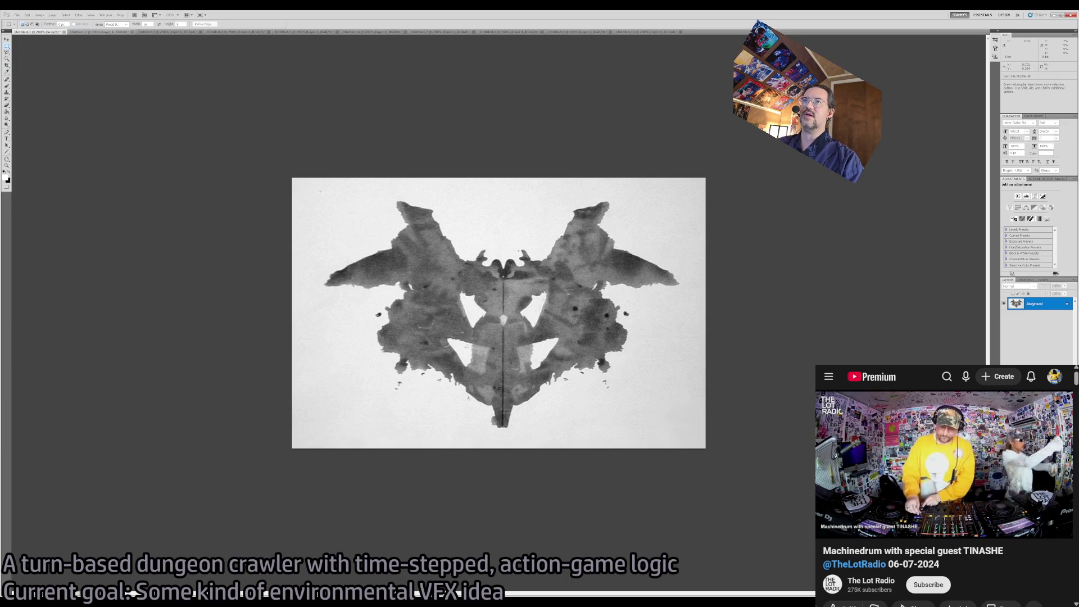
Convert the red-and-black inkblot in Untitled-2 to grayscale, then return to the browser.
left_click(84, 32)
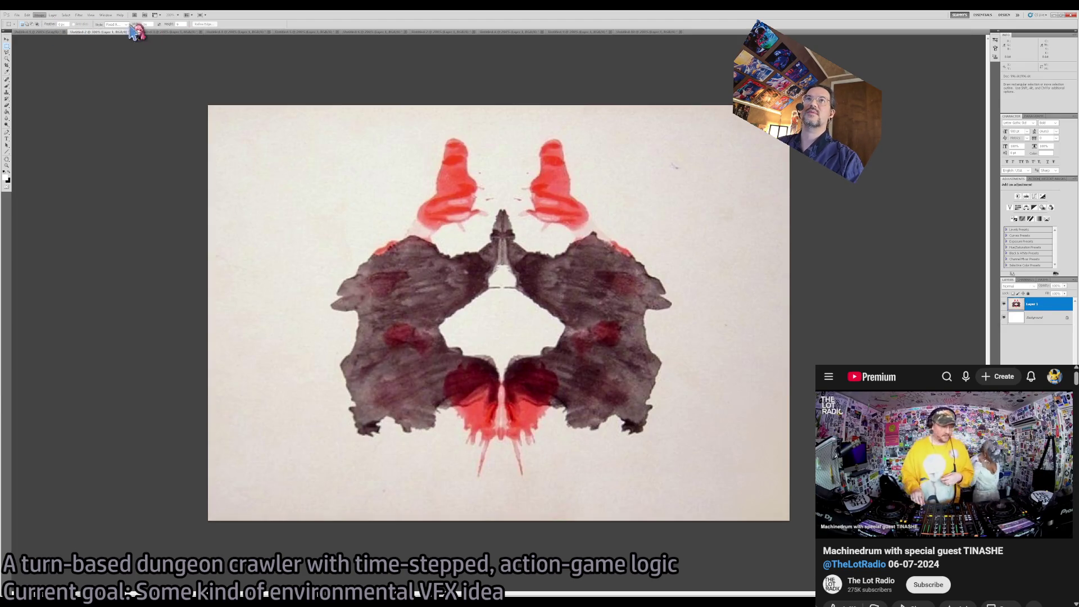
key("ctrl+shift+u")
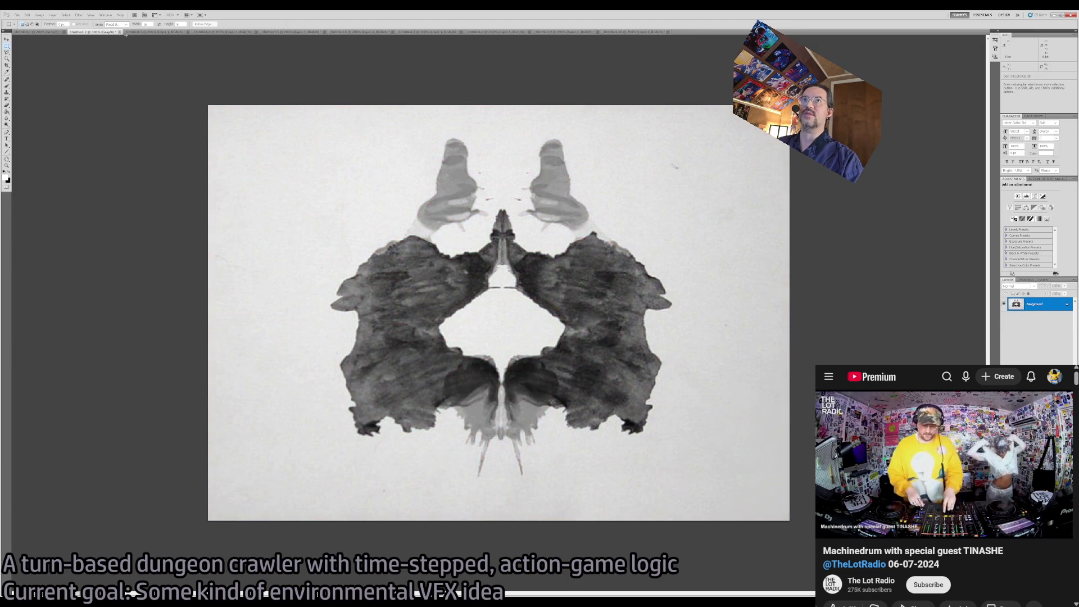
left_click(135, 33)
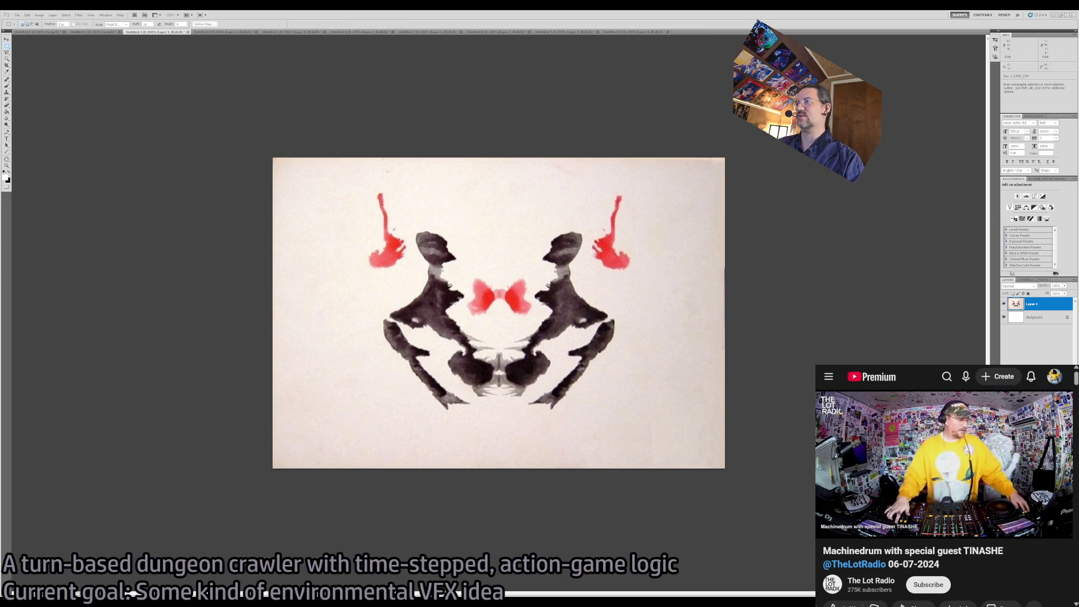
key("alt+Tab")
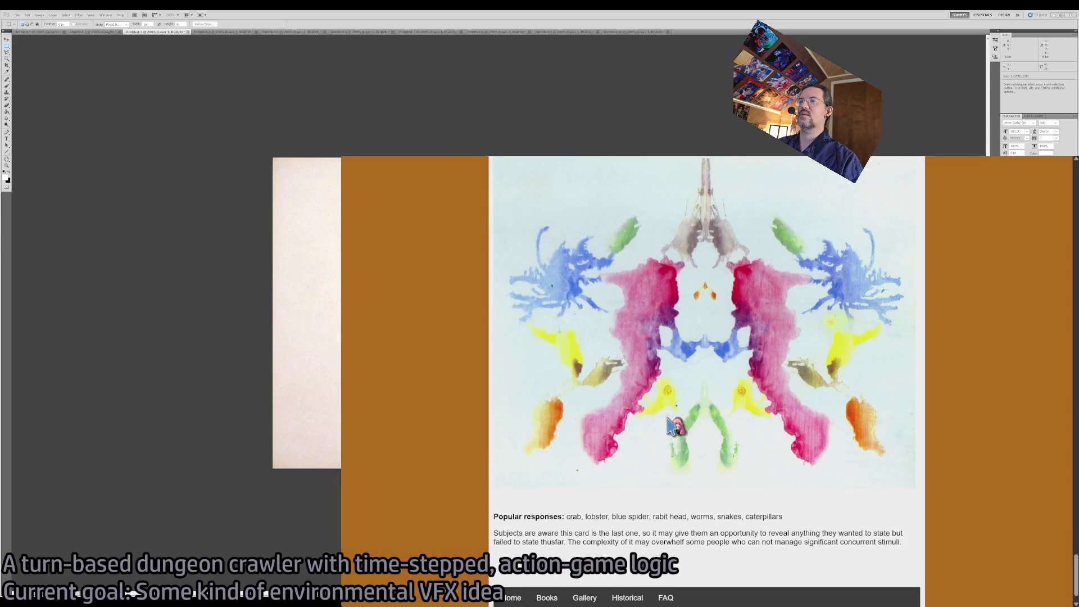
Run a Google search for 'rorschach test images'.
scroll(673, 426, "up", 20)
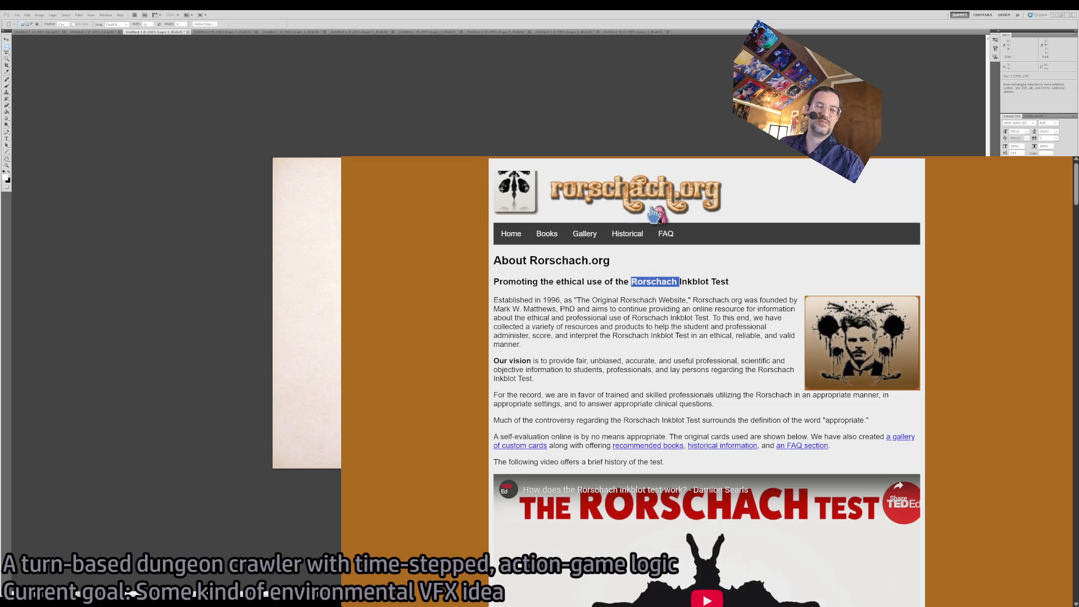
key("ctrl+l")
type("rorschach test images")
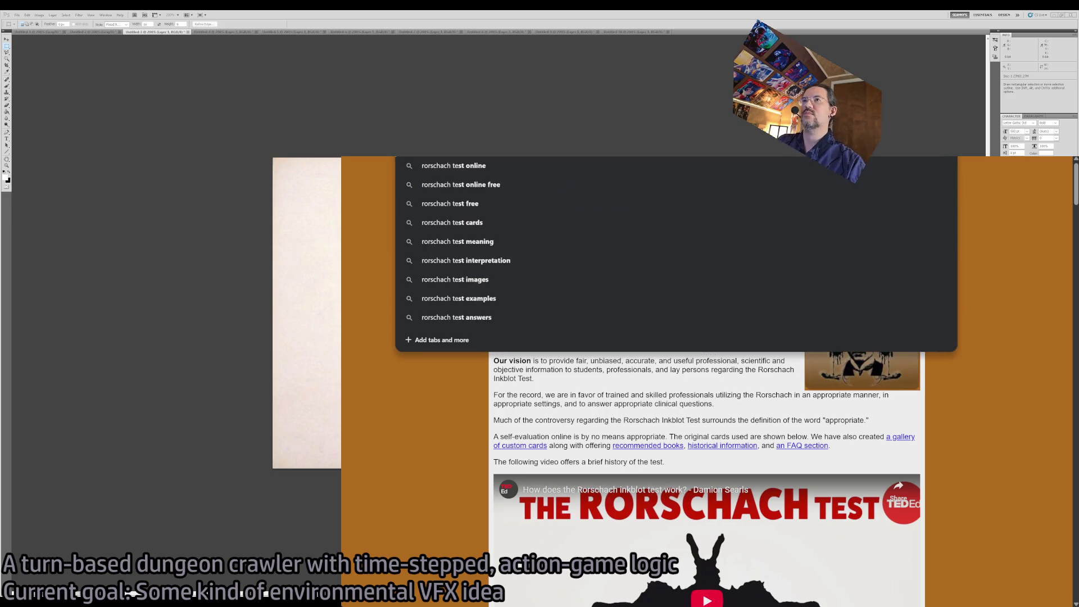
key("Return")
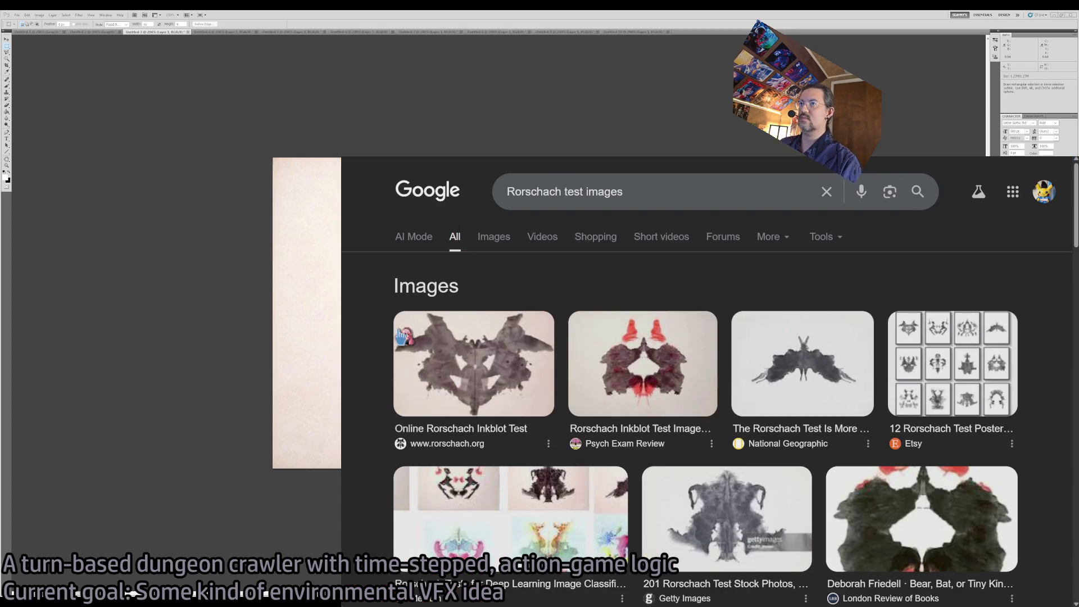
Open the Psych Exam Review inkblot images page and enlarge the first inkblot.
scroll(393, 394, "down", 8)
scroll(393, 419, "down", 6)
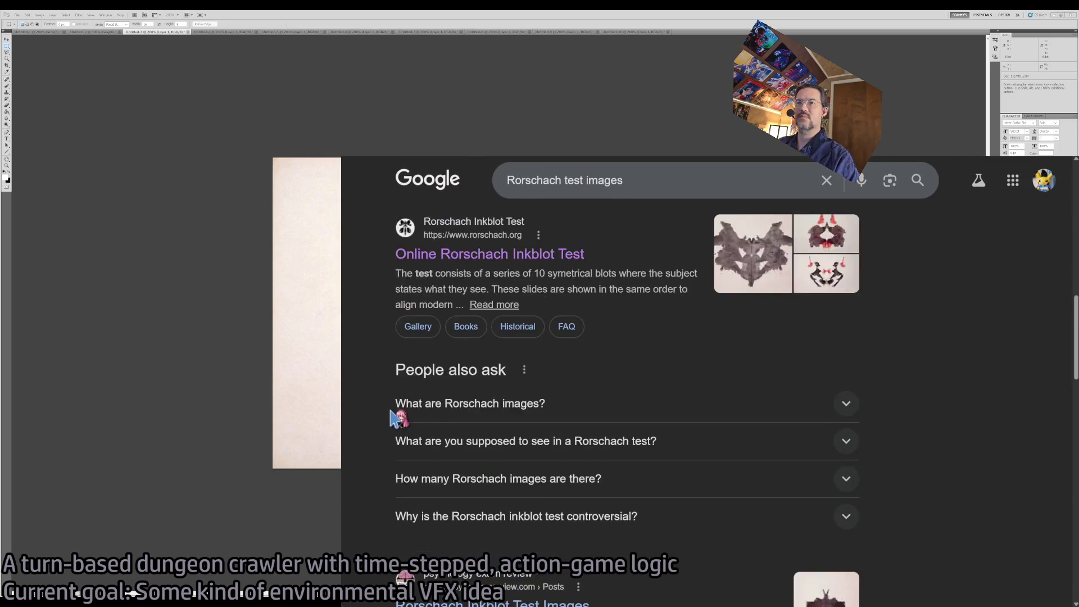
left_click(540, 376)
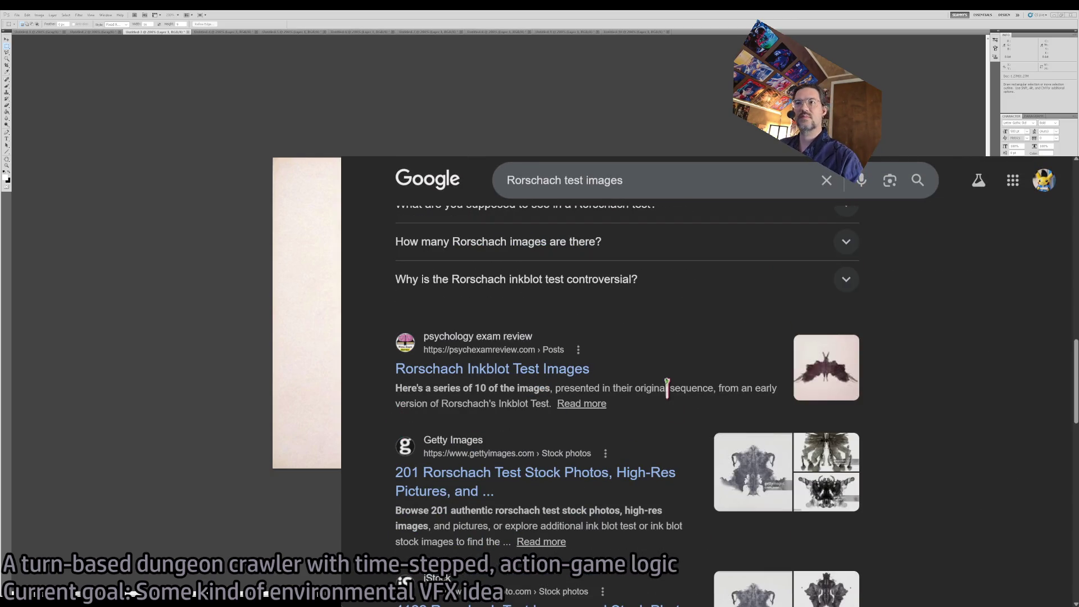
scroll(668, 397, "down", 5)
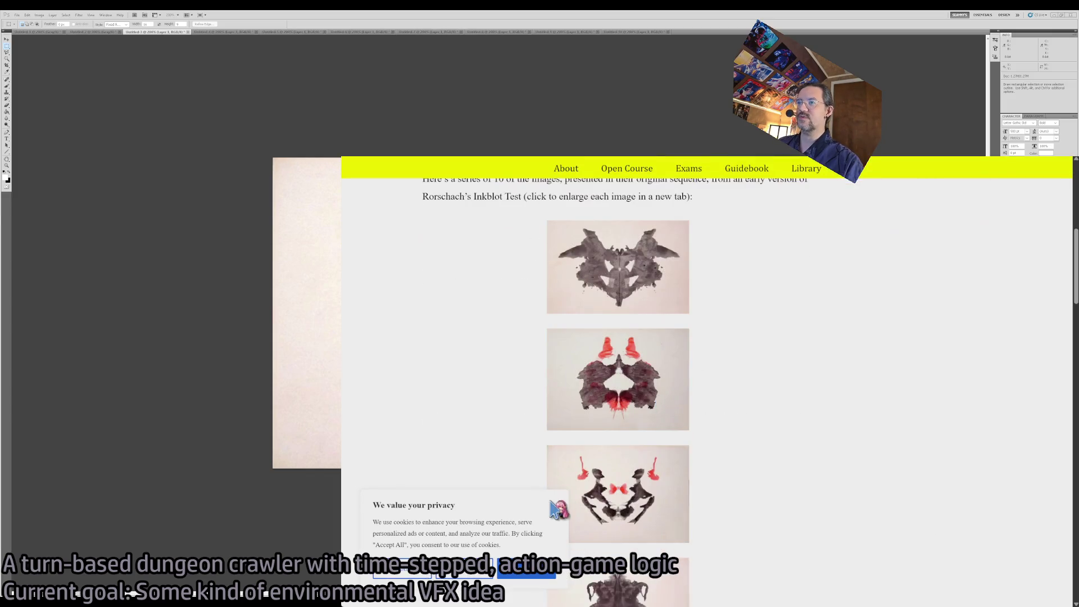
left_click(643, 289)
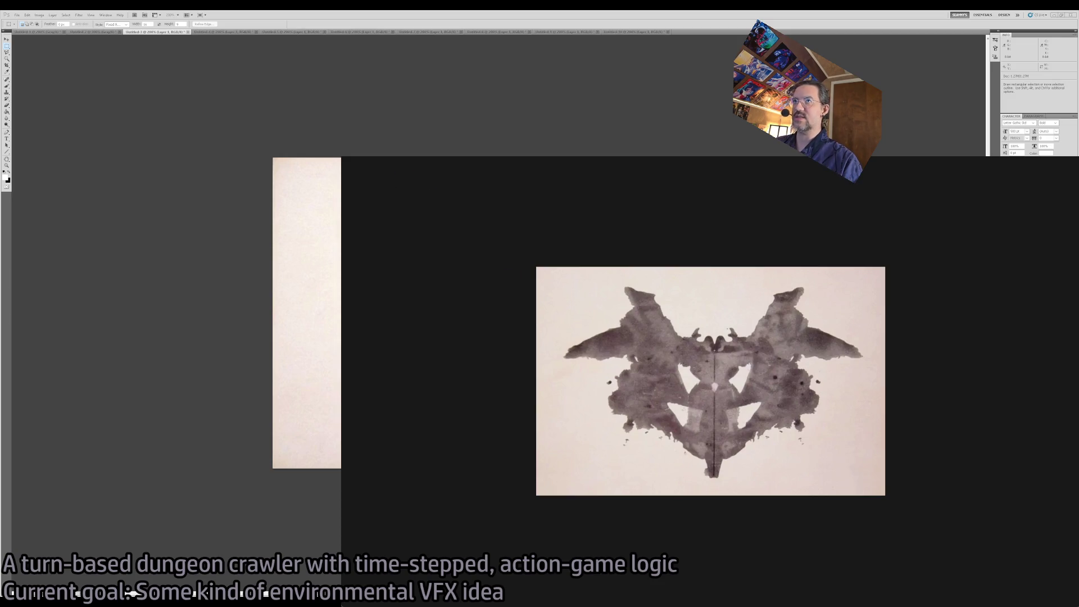
View the second, dark Psych Exam Review inkblot, then return to the search results.
key("Escape")
left_click(558, 390)
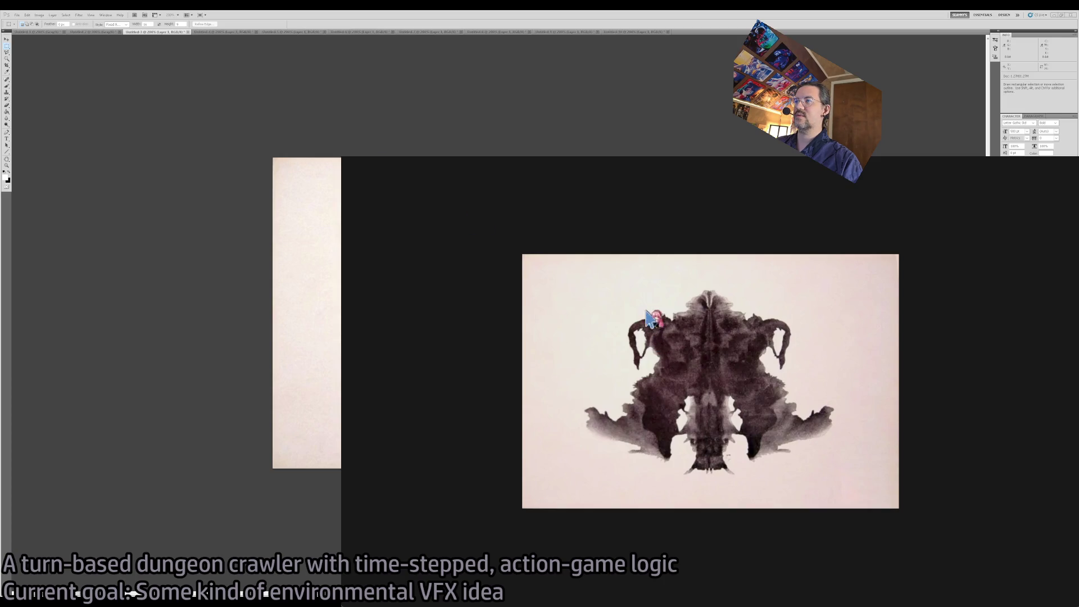
key("Escape")
key("alt+Left")
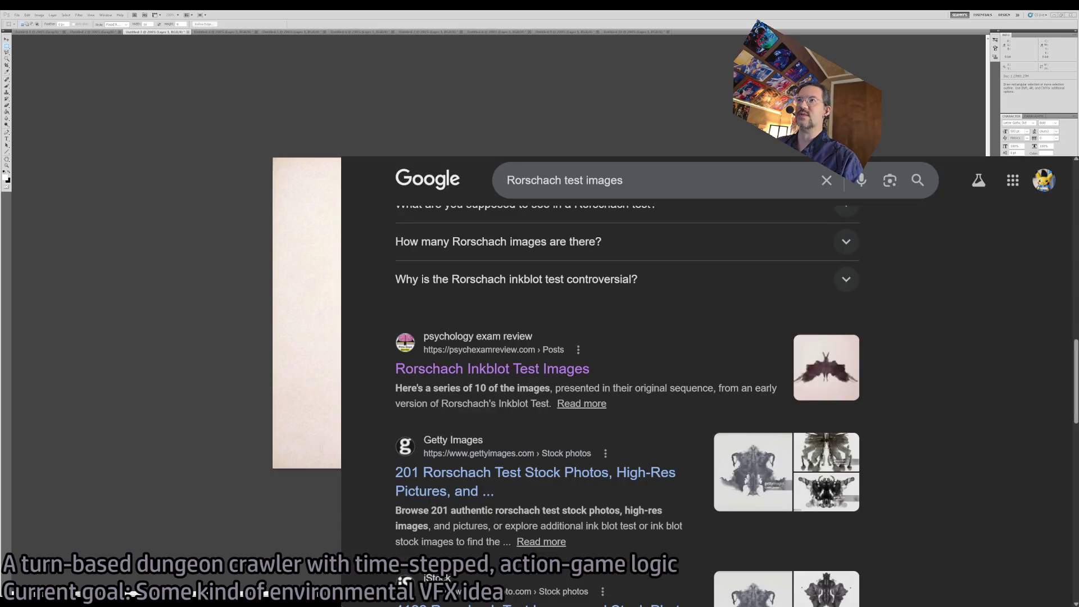
Browse the Getty Images Rorschach stock photos and go back to the results.
scroll(606, 378, "down", 2)
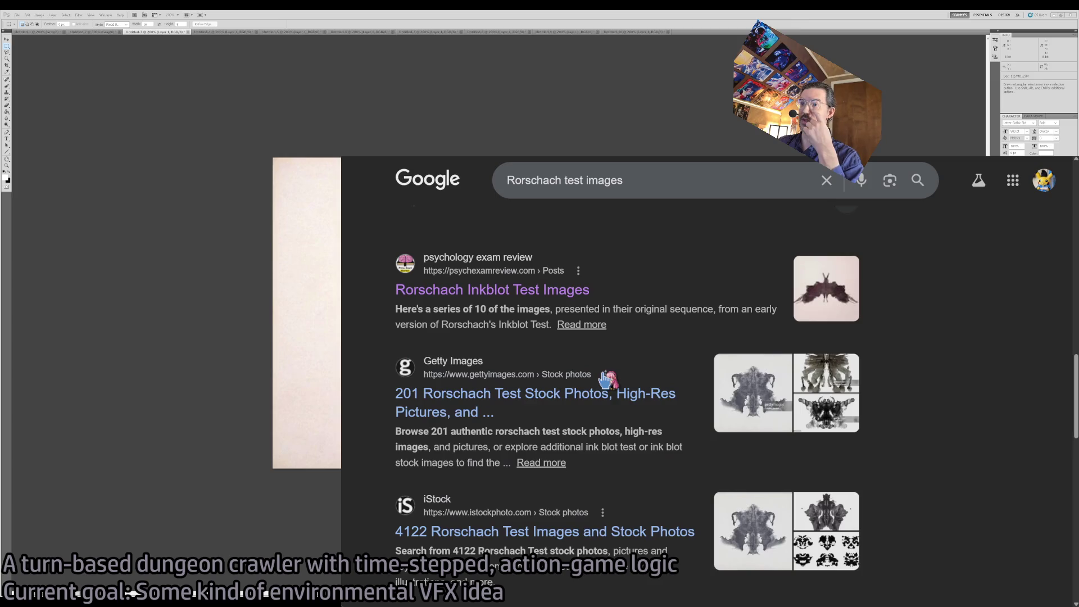
left_click(539, 396)
scroll(587, 377, "down", 2)
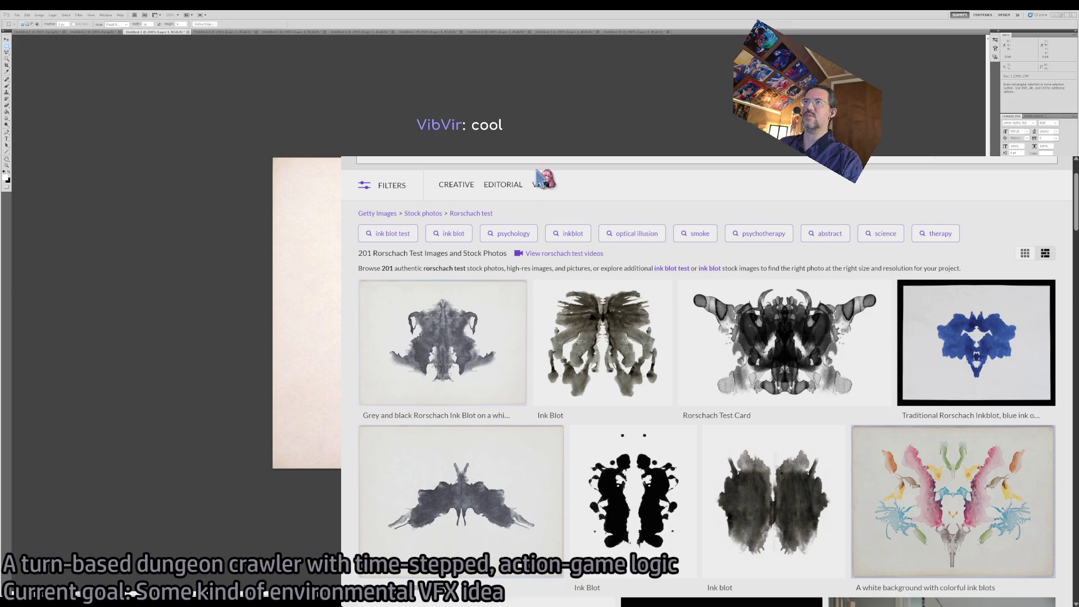
key("alt+Left")
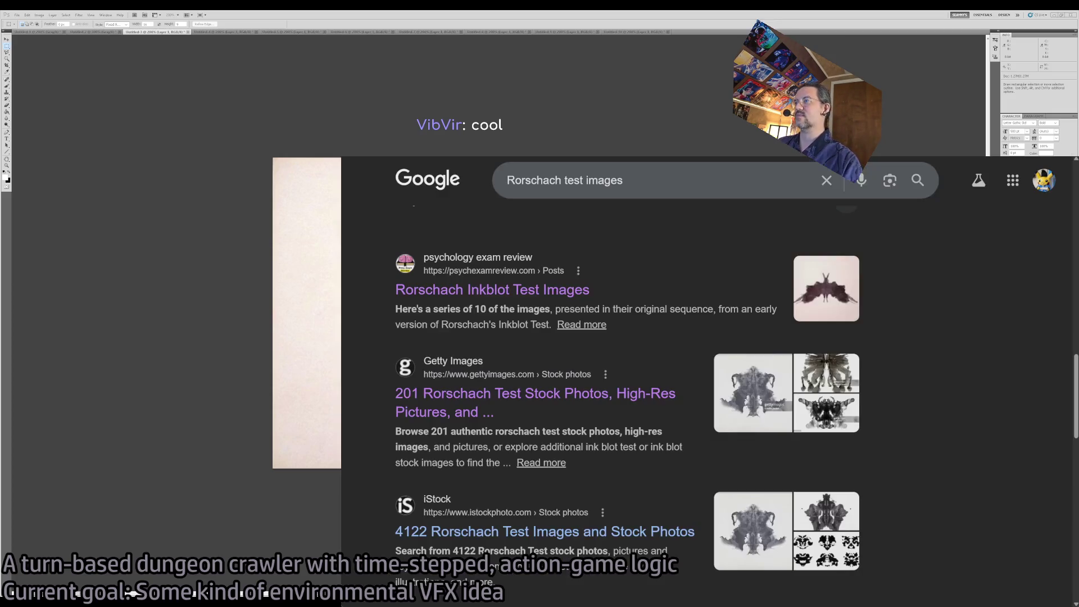
Look through the Gallery of Custom Rorschach Ink Blots, then return to the results.
scroll(616, 366, "down", 4)
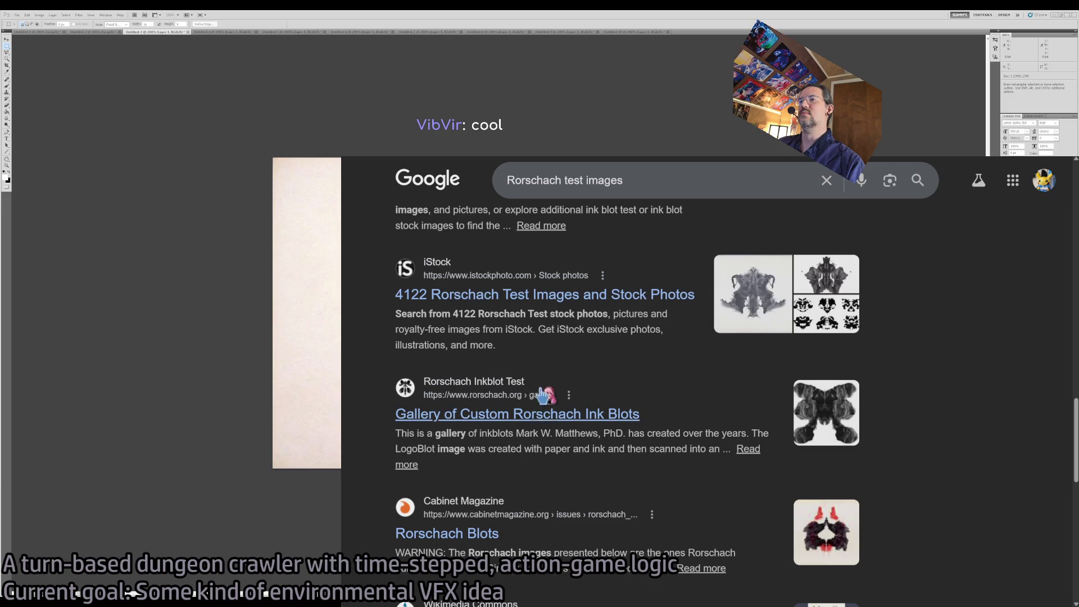
left_click(540, 414)
scroll(579, 417, "down", 10)
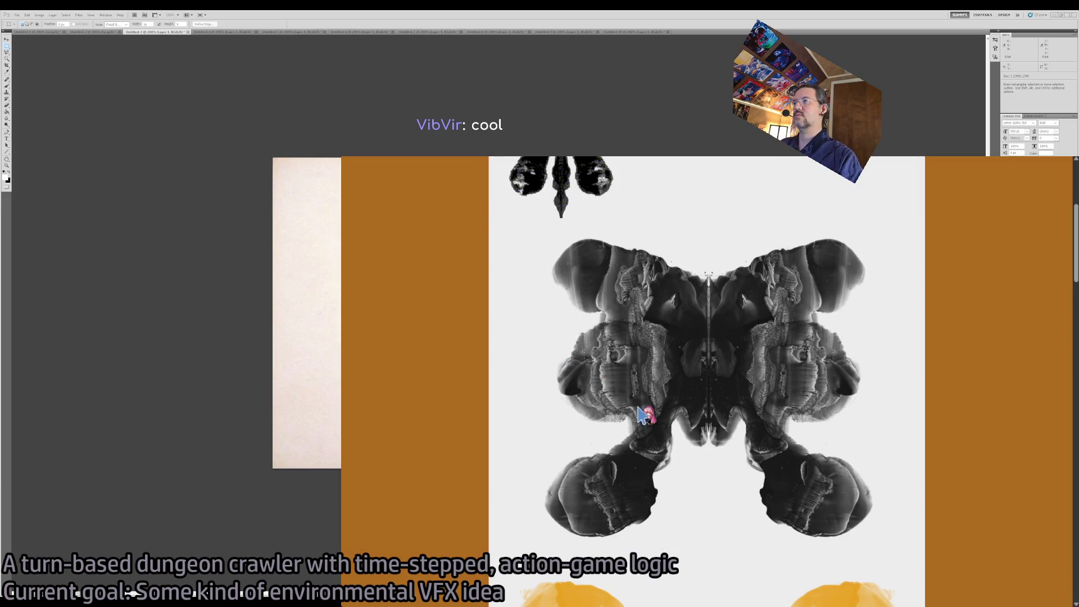
scroll(641, 415, "up", 4)
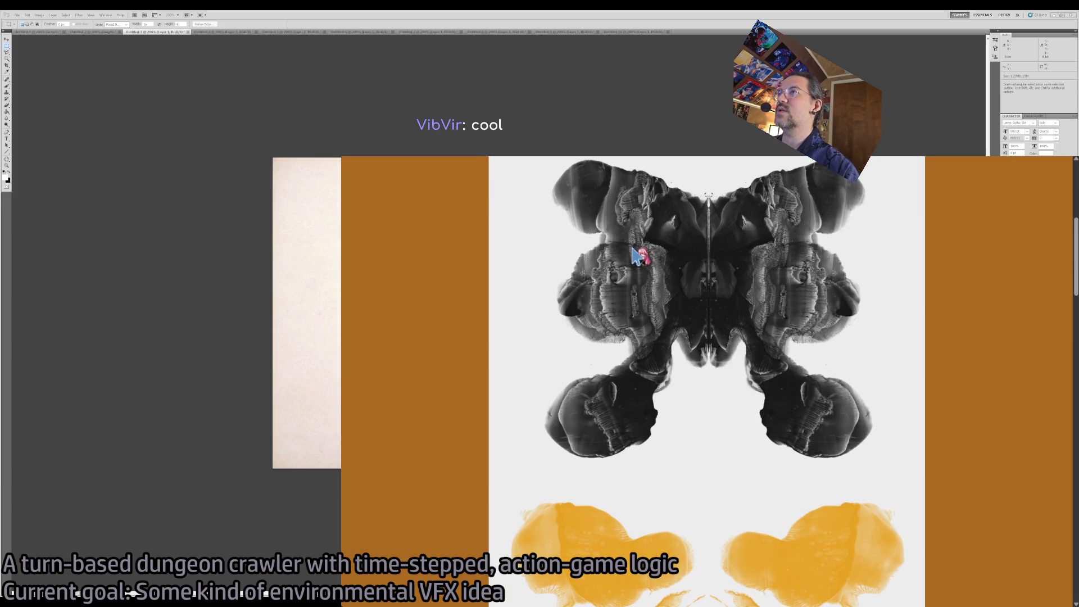
scroll(683, 414, "down", 15)
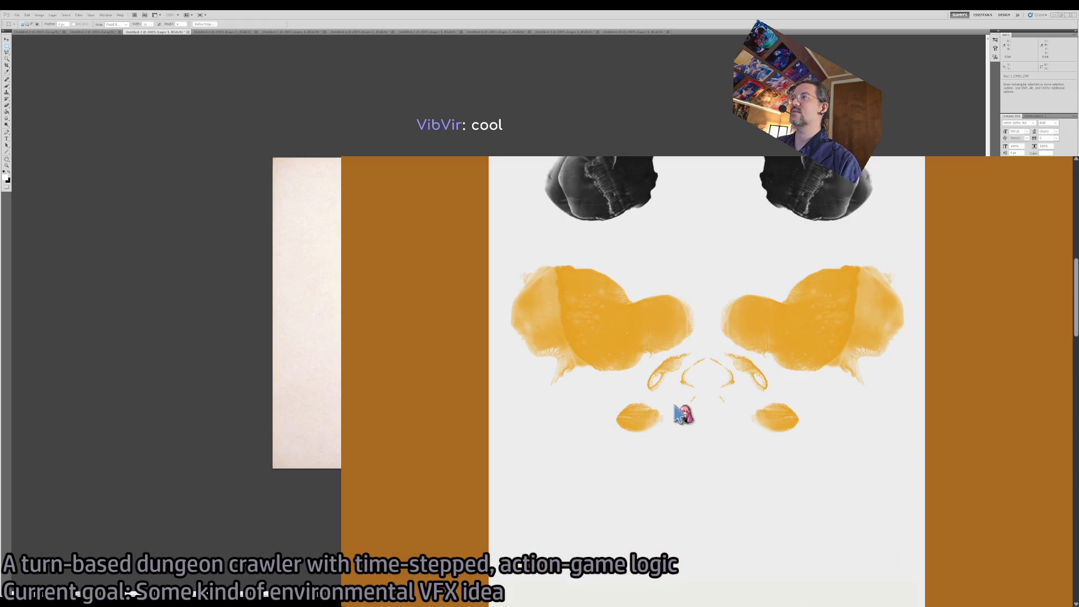
scroll(678, 415, "down", 5)
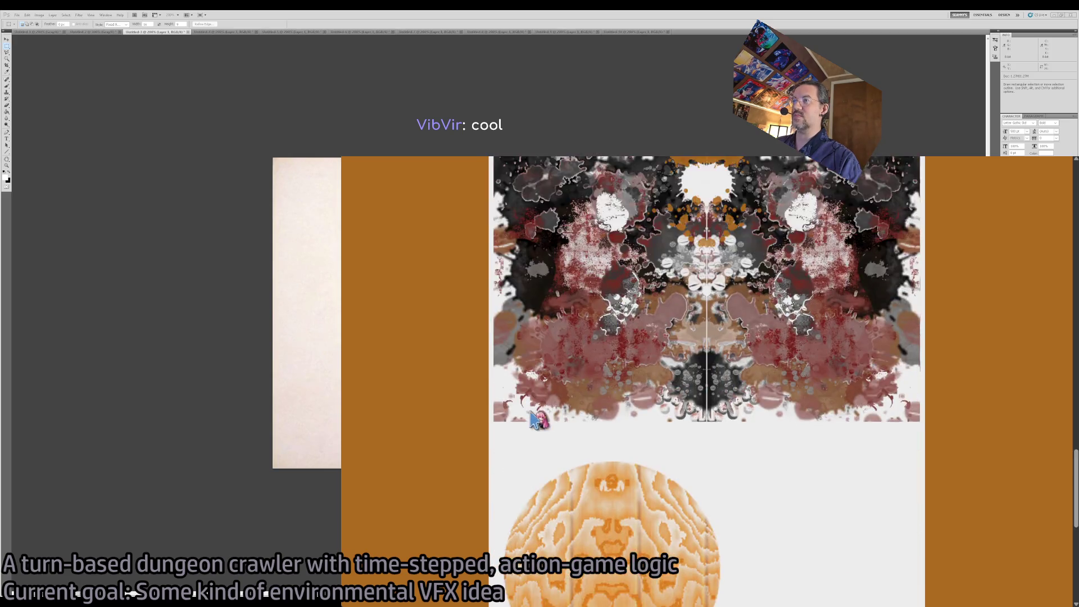
key("alt+Left")
Enlarge Card 1 in Cabinet Magazine's Rorschach Blots article, then open the Wikimedia Commons File:Rorschach inkblots.jpg result.
scroll(572, 436, "down", 3)
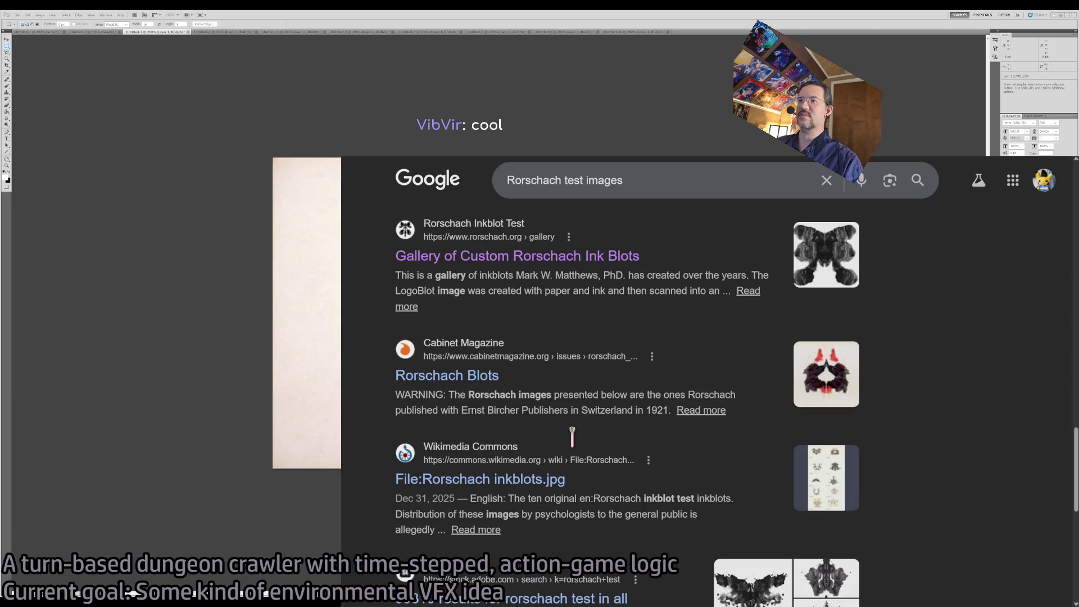
left_click(464, 375)
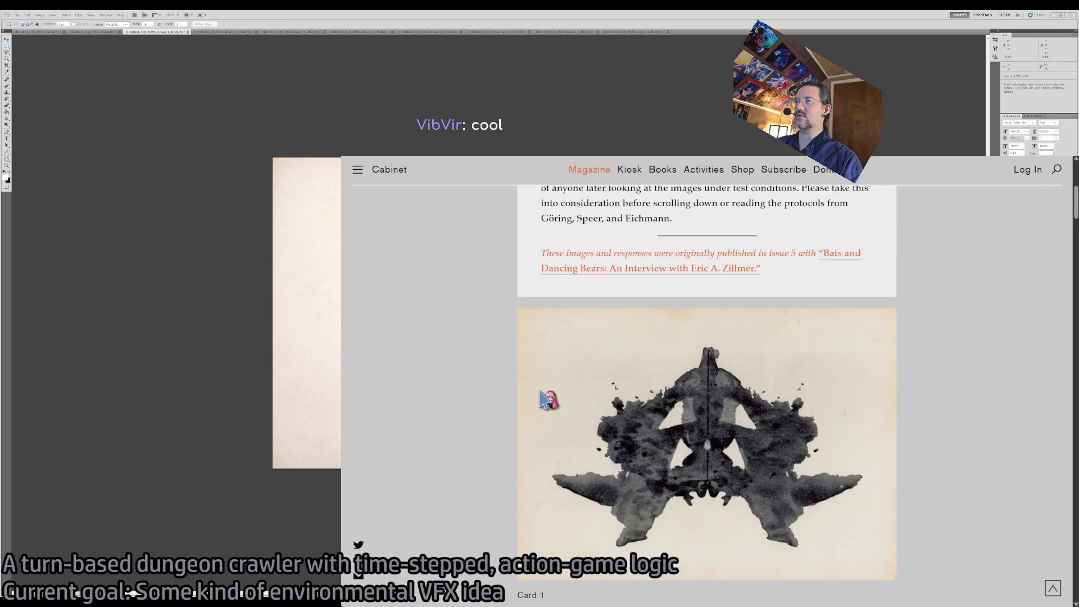
scroll(541, 399, "down", 2)
scroll(458, 441, "up", 4)
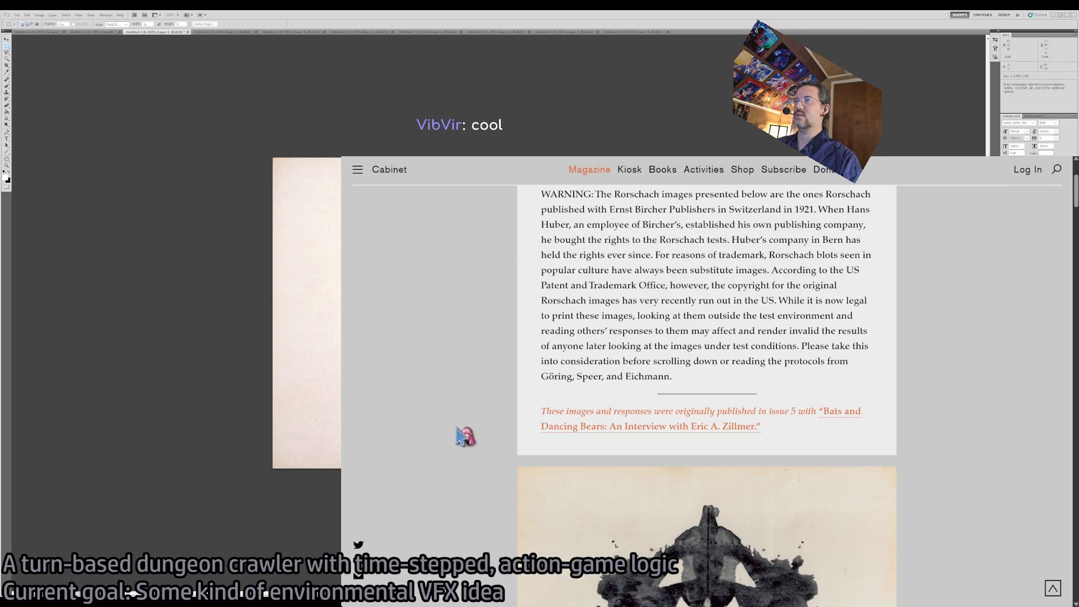
scroll(465, 436, "down", 9)
scroll(470, 433, "up", 5)
left_click(673, 314)
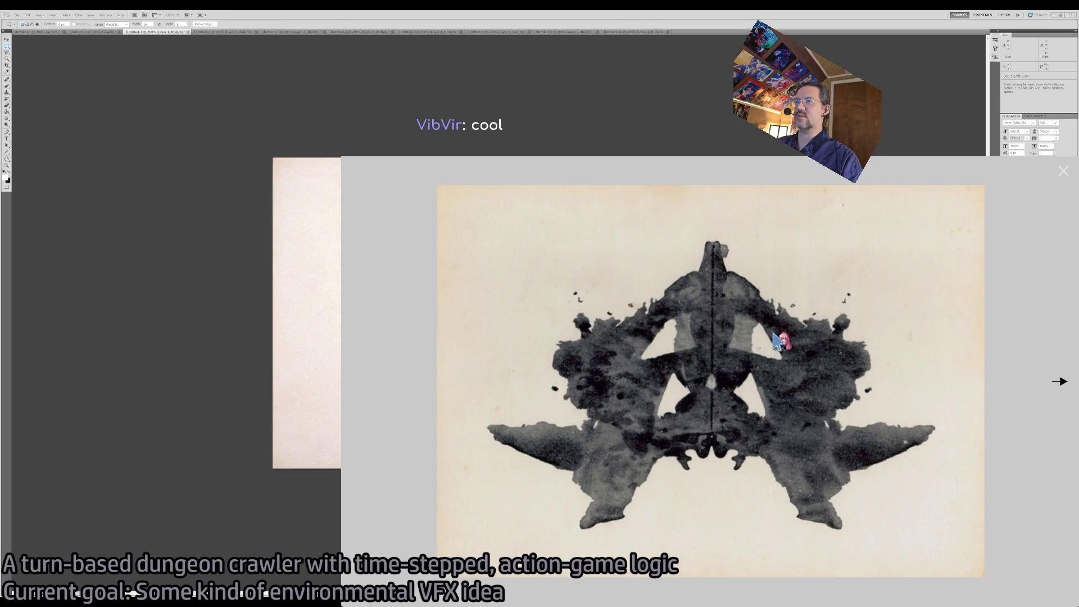
key("alt+Left")
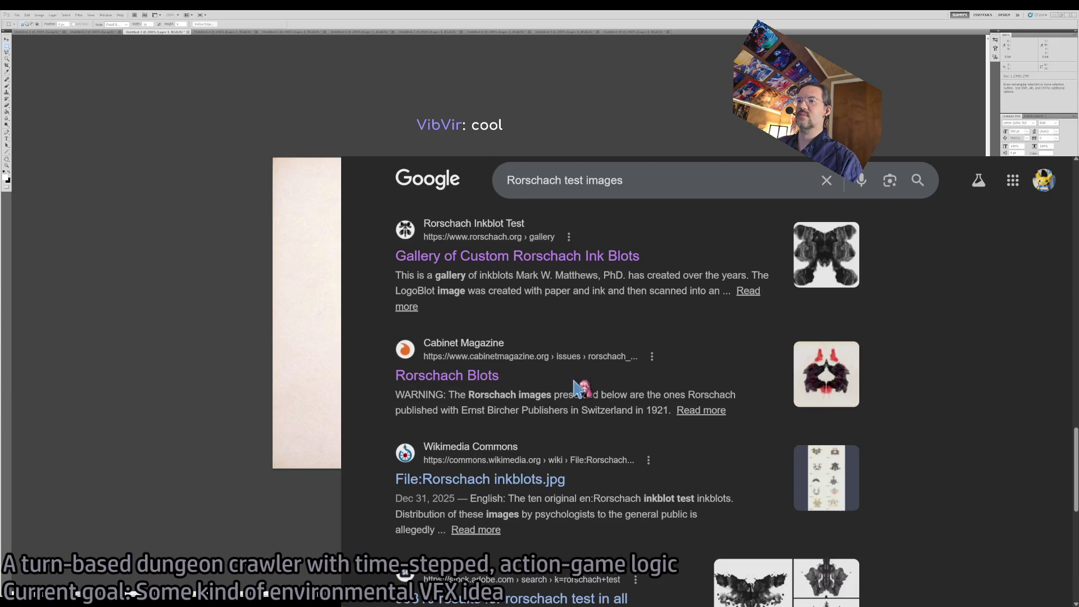
left_click(533, 482)
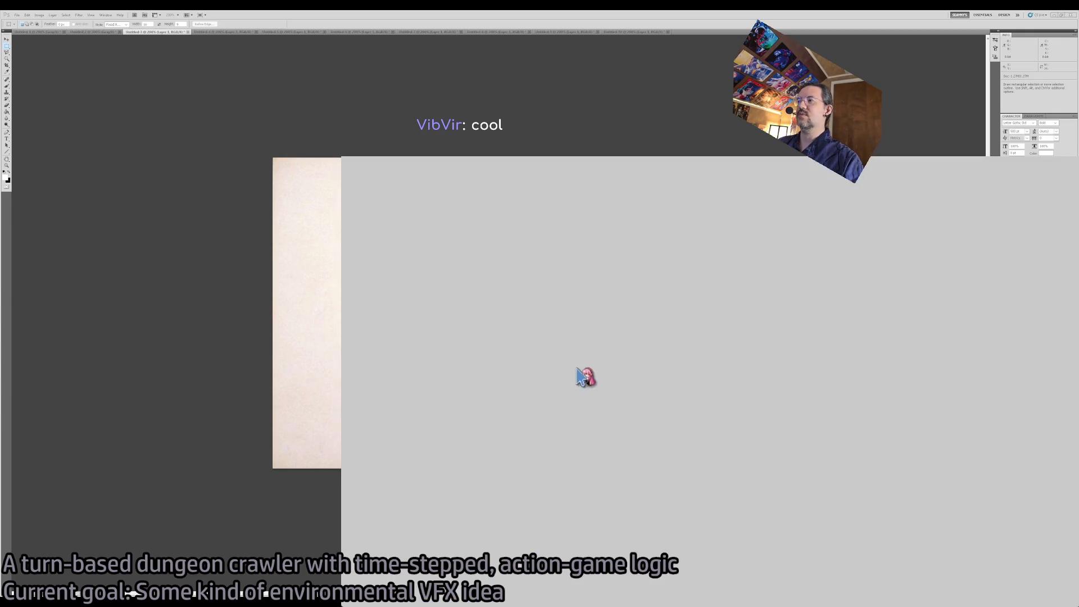
View the ten Rorschach inkblot plates enlarged on Wikimedia Commons.
left_click(552, 306)
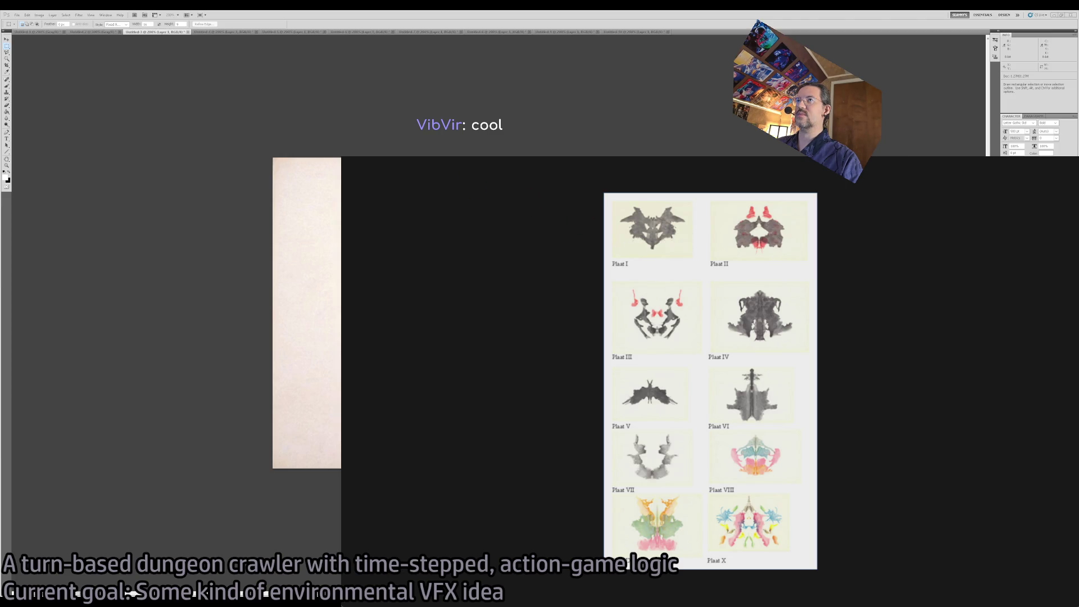
key("Escape")
scroll(680, 342, "down", 3)
scroll(537, 414, "down", 3)
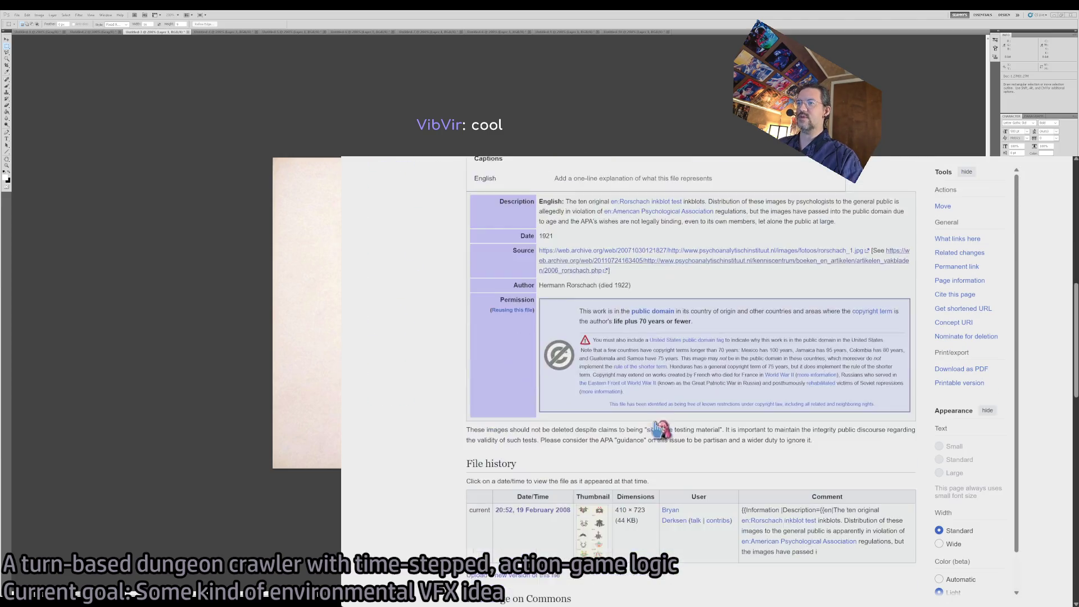
scroll(668, 417, "up", 6)
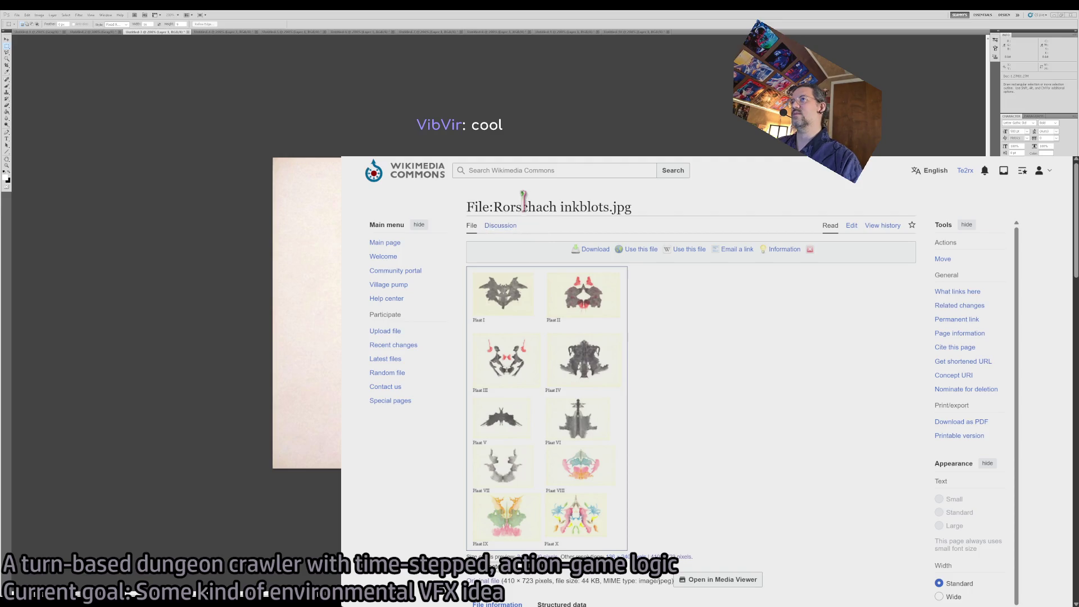
Search Commons media for 'Rorschach inkblots' using the copied page title.
left_click_drag(493, 207, 610, 207)
key("ctrl+c")
left_click(534, 170)
key("ctrl+v")
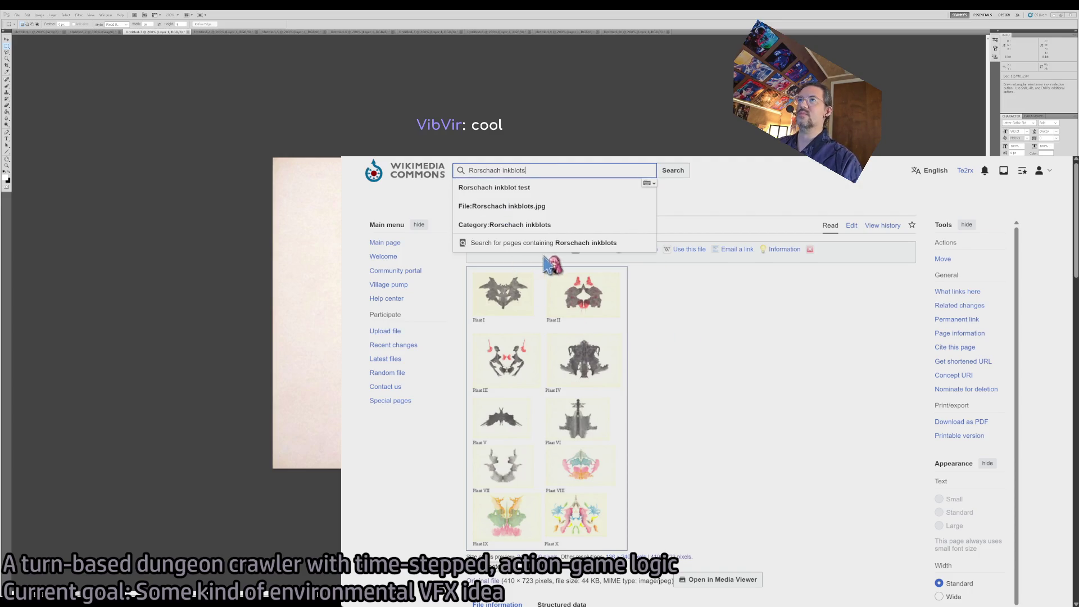
left_click(673, 170)
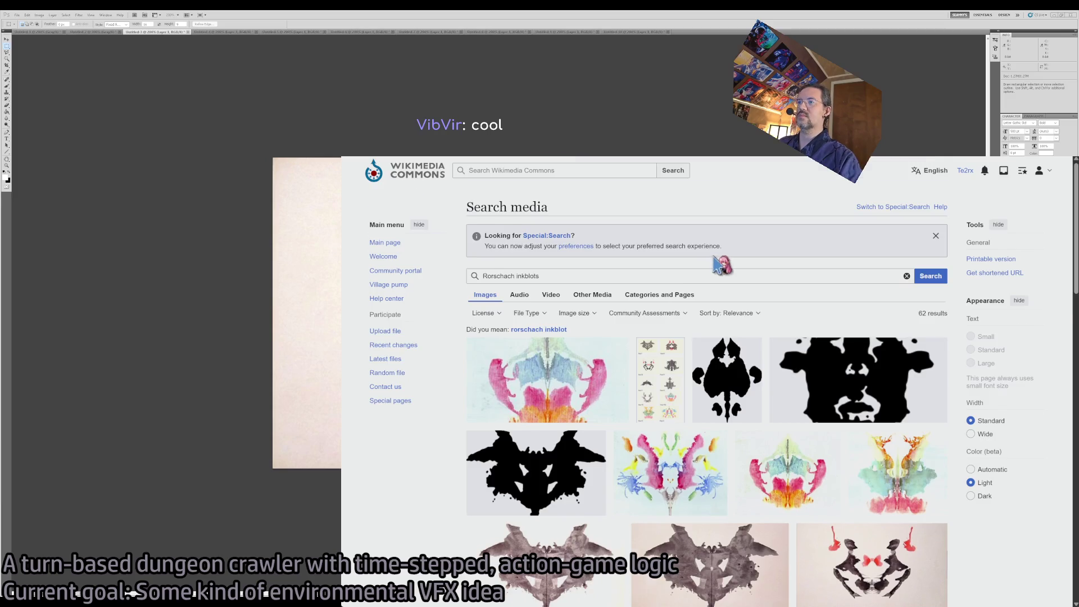
Open the Normalized Rorschach blot 01.jpg file page and compare the blot 01 tabs.
scroll(714, 268, "down", 1)
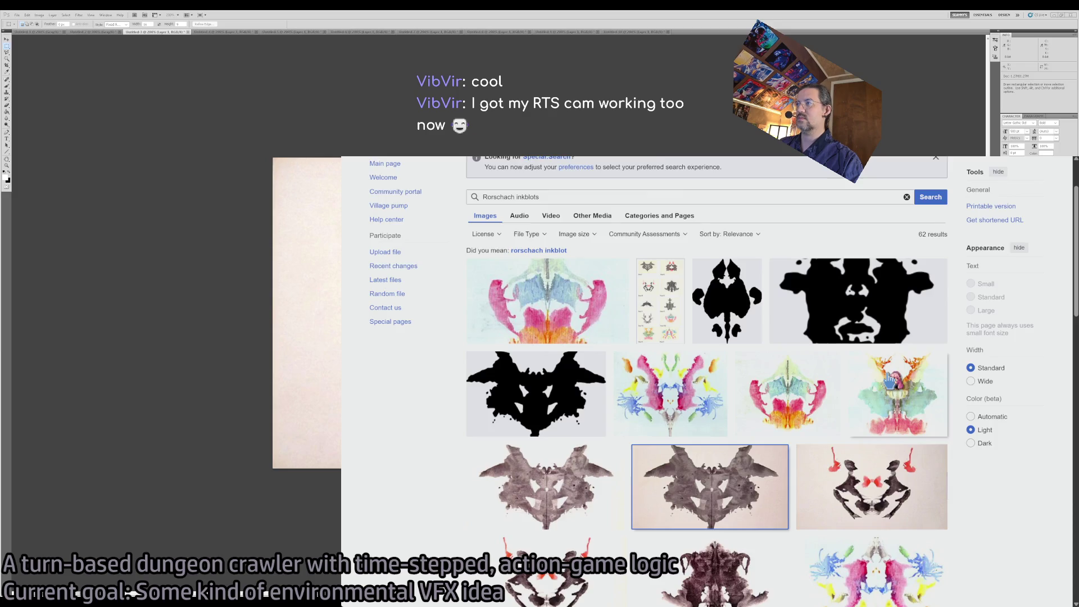
left_click(714, 494)
key("ctrl+Tab")
key("ctrl+Tab")
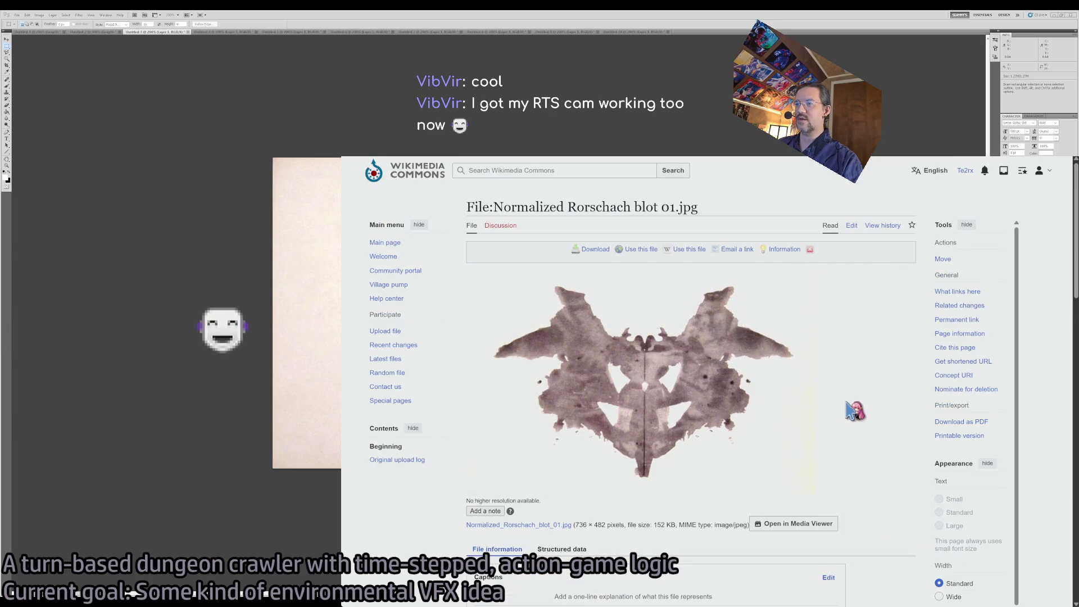
key("ctrl+Tab")
key("alt+Left")
key("alt+Left")
key("alt+Left")
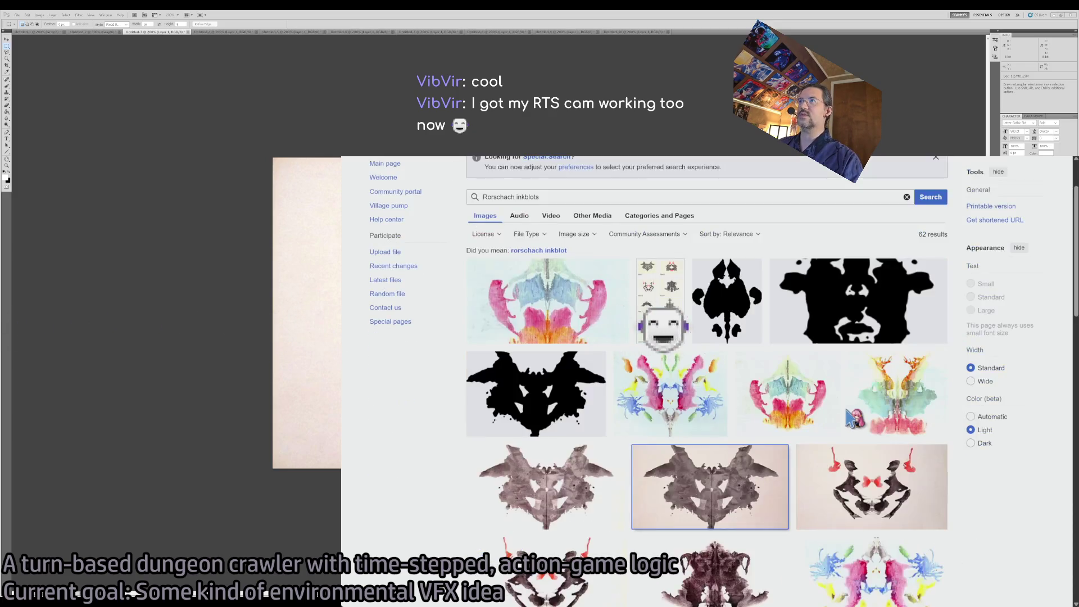
key("ctrl+Tab")
Check the File:Rorschach.jpg page, browse the remaining listings, and return to Google results.
scroll(851, 418, "down", 5)
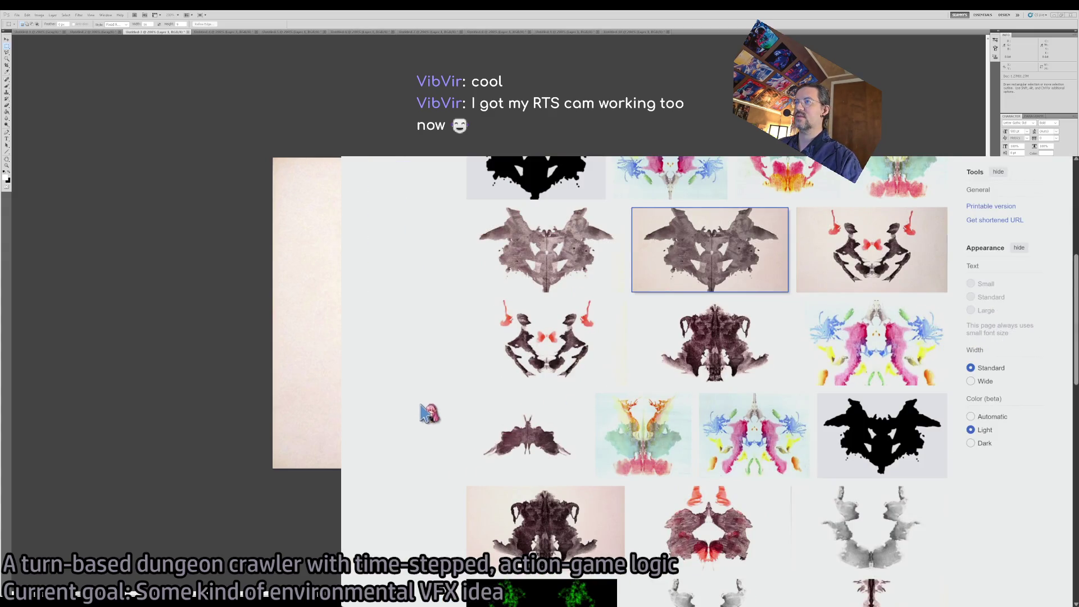
scroll(462, 368, "down", 6)
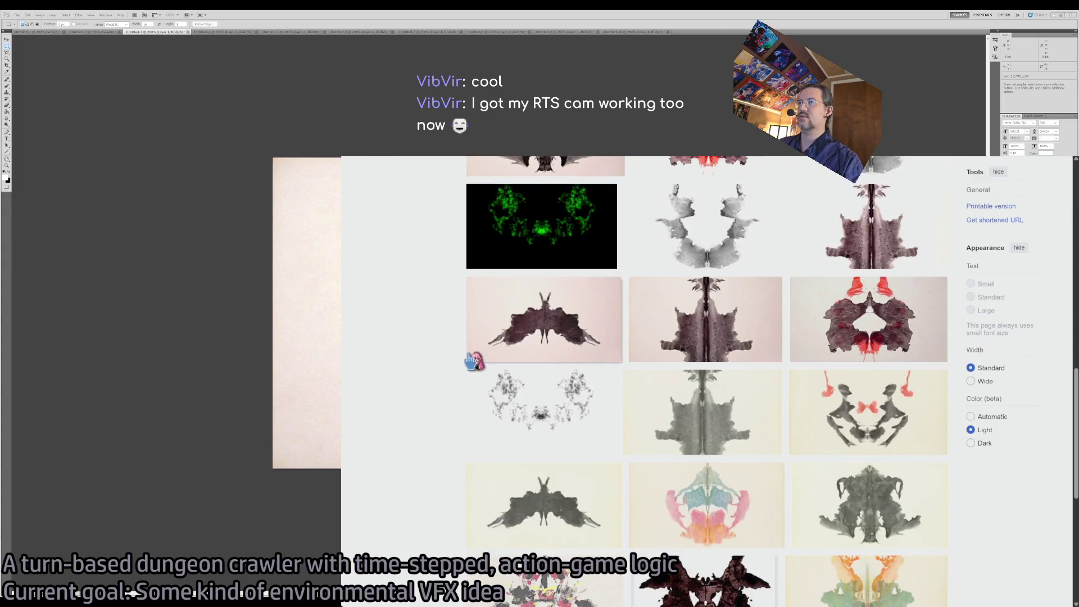
scroll(462, 365, "down", 4)
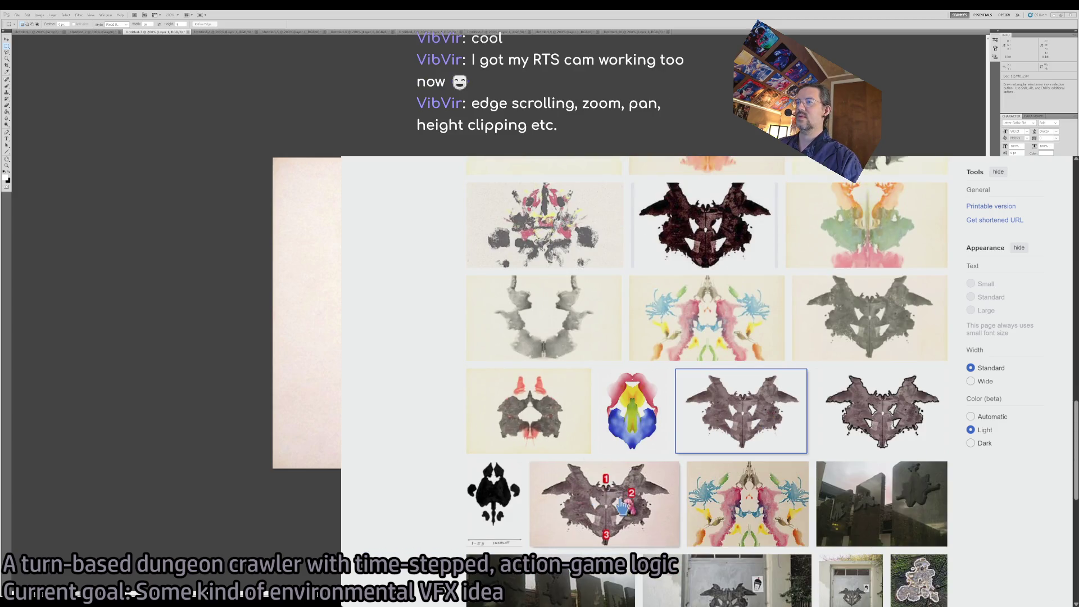
left_click(627, 505)
key("alt+Left")
scroll(658, 441, "down", 6)
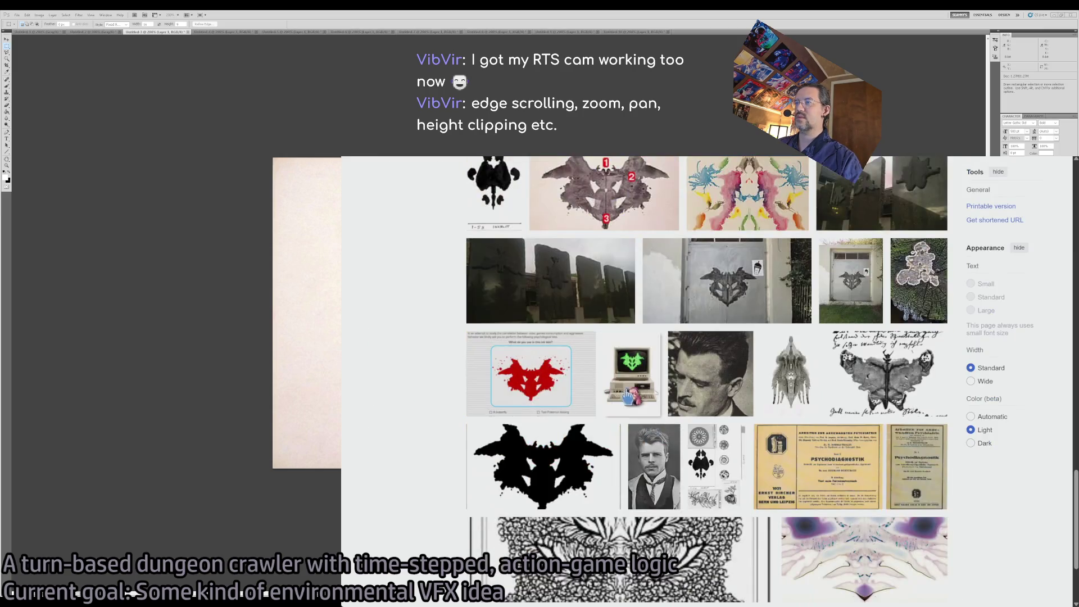
scroll(452, 447, "down", 3)
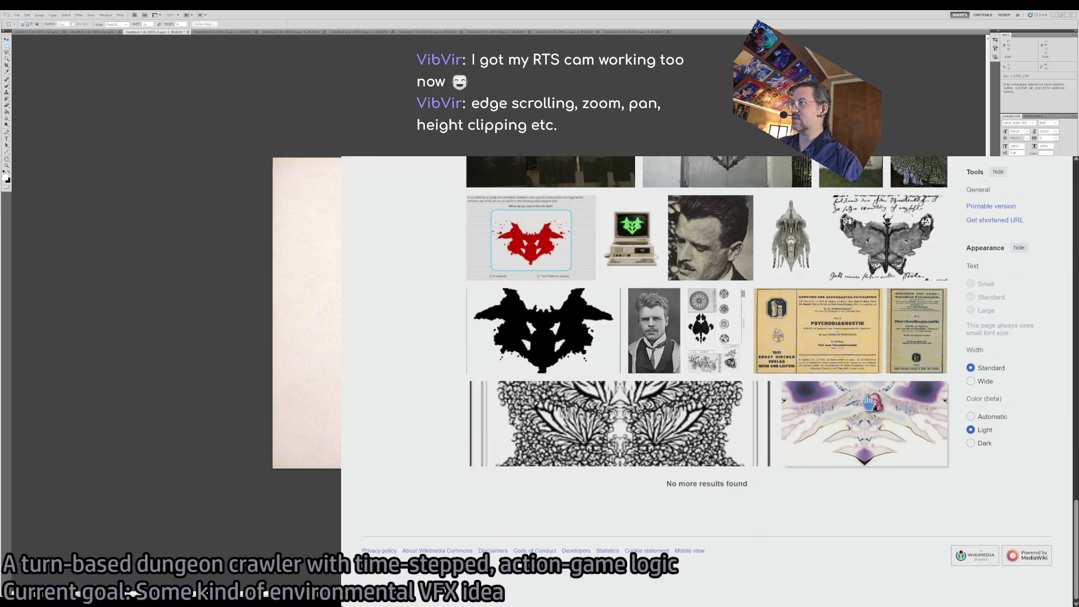
scroll(706, 481, "up", 20)
key("alt+Left")
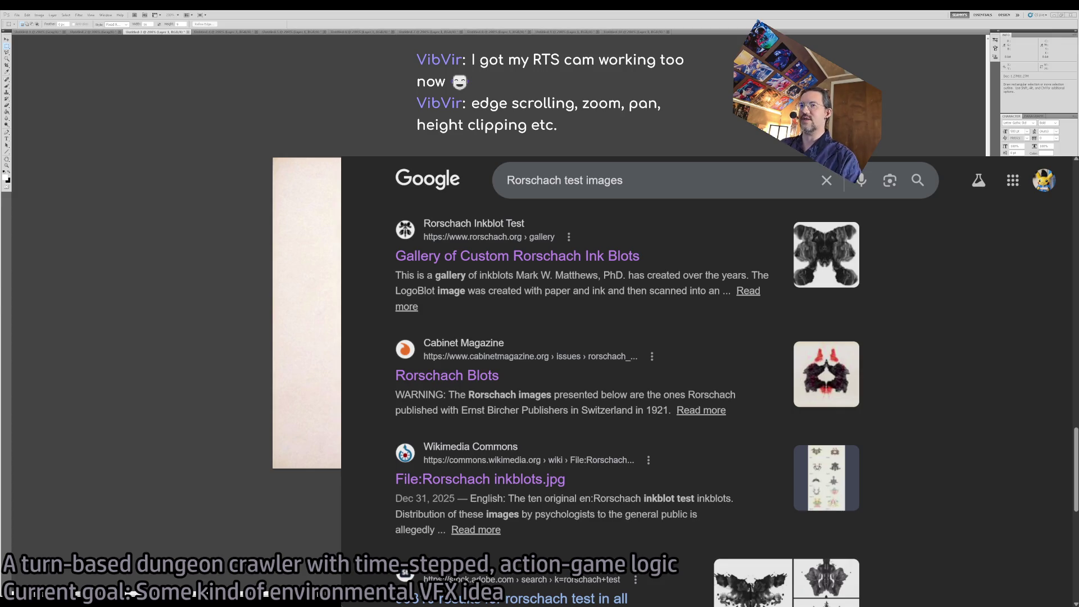
Open 'The Rorschach Ink Blots' PDF result, then return to the search results.
scroll(521, 378, "down", 4)
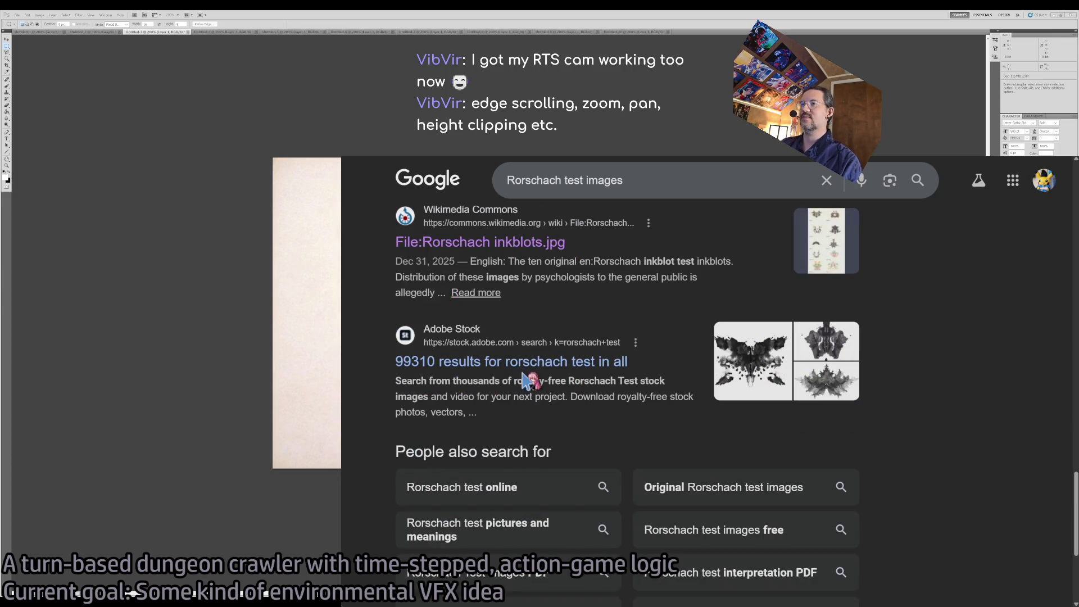
scroll(425, 379, "down", 4)
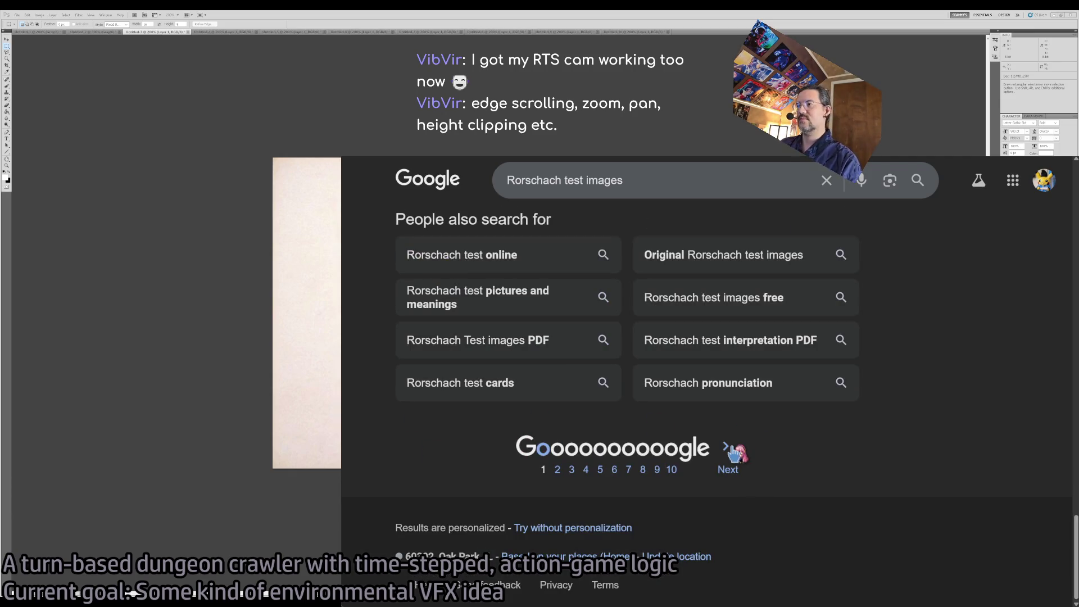
scroll(533, 427, "up", 20)
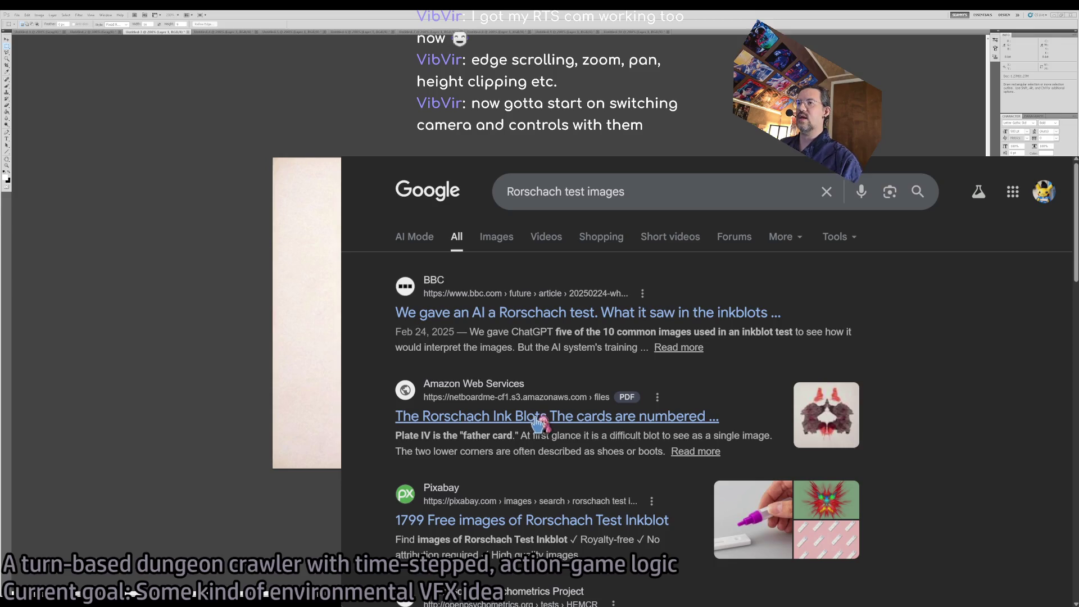
left_click(455, 416)
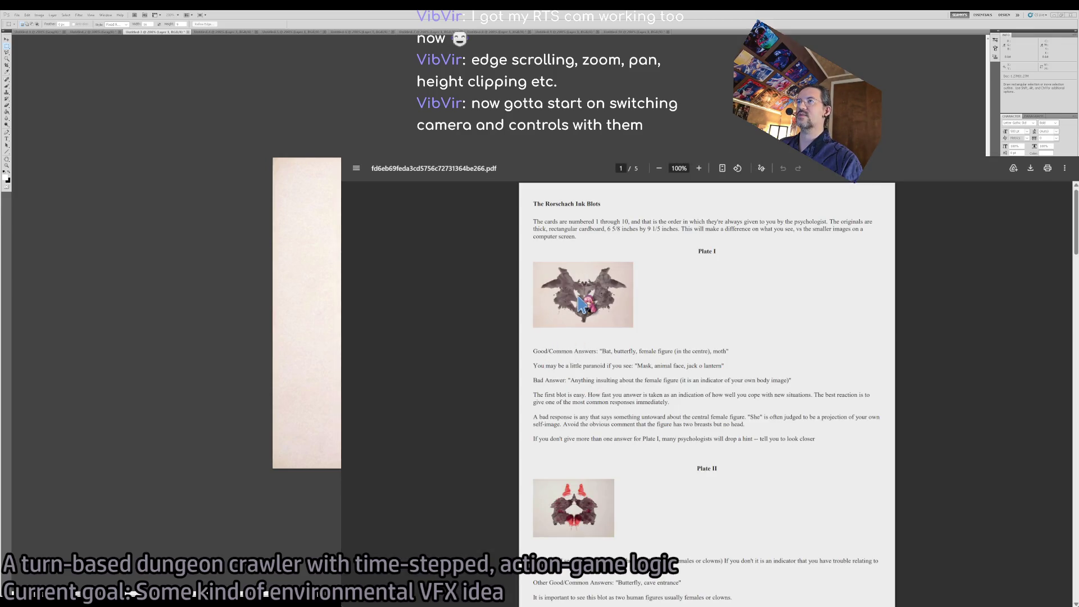
scroll(581, 303, "up", 5)
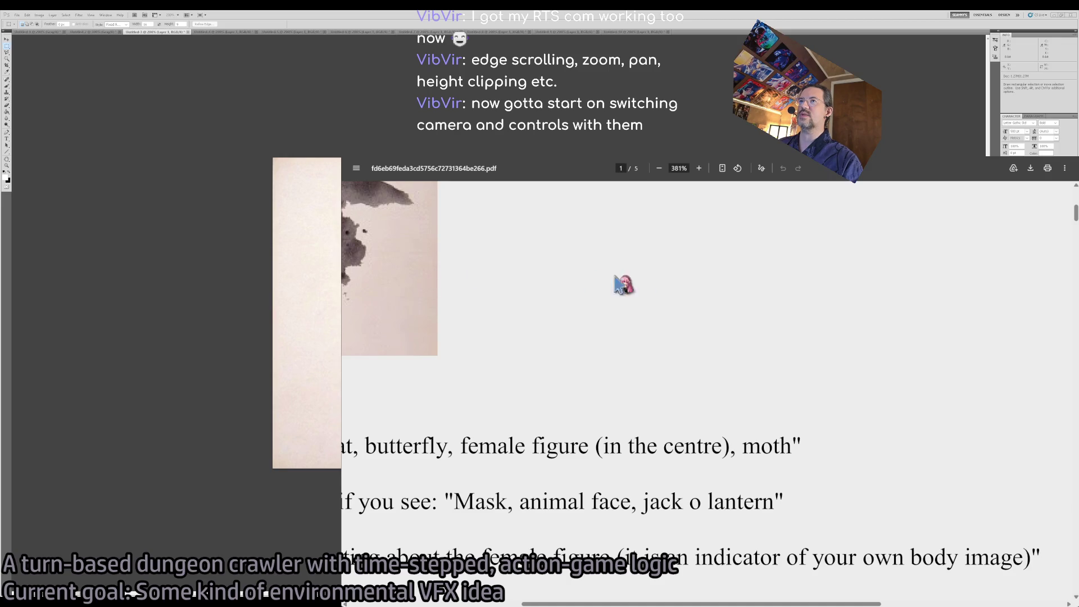
key("alt+Left")
Read the Live Science Rorschach article, then cycle through the open browser tabs.
scroll(526, 385, "down", 5)
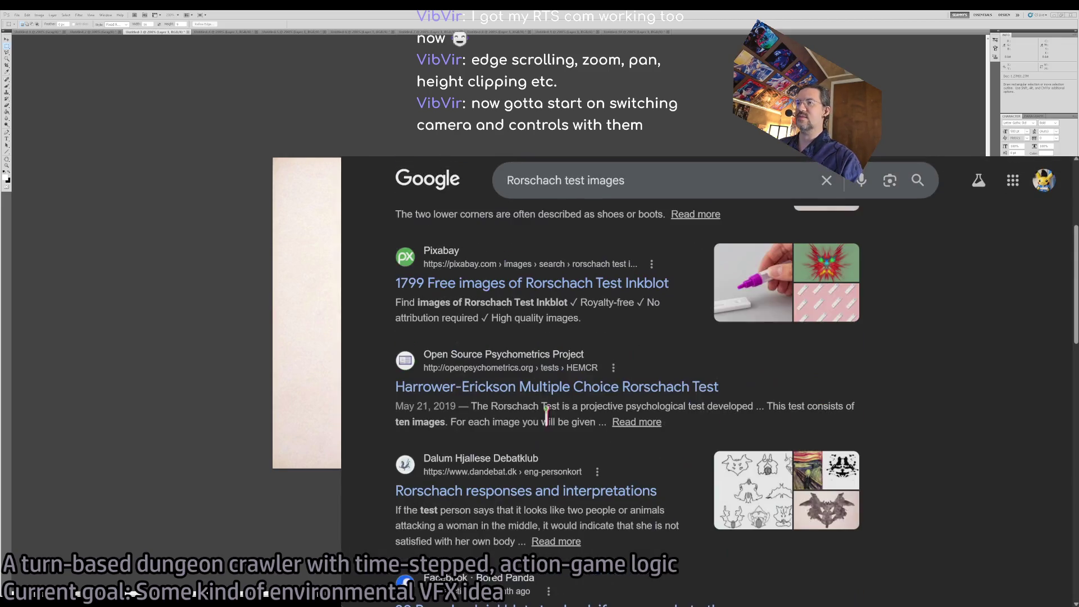
scroll(553, 410, "down", 1)
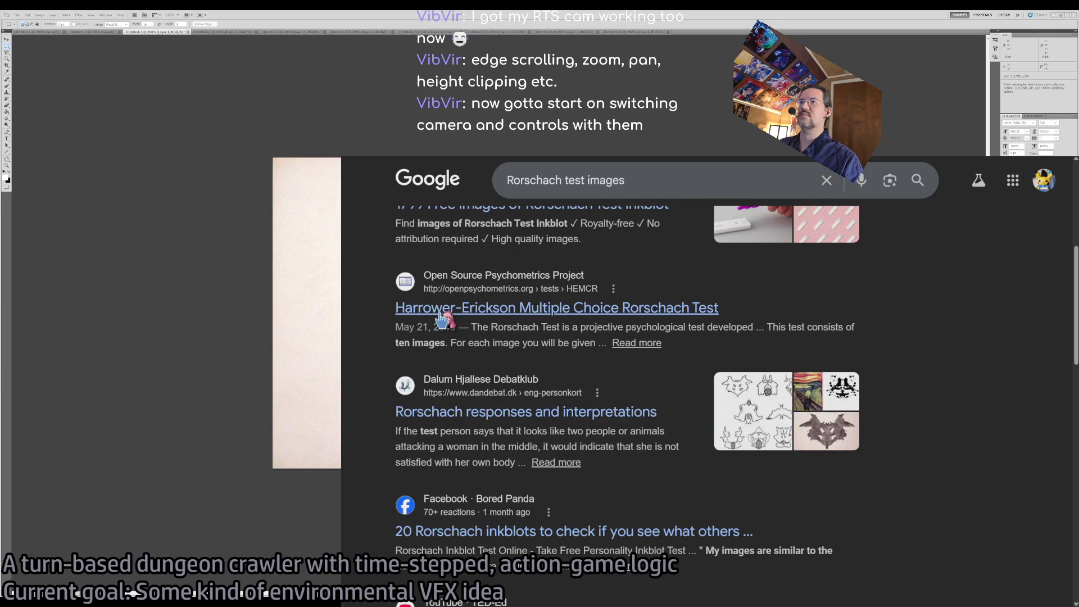
scroll(516, 399, "down", 1)
scroll(514, 400, "down", 1)
scroll(512, 376, "down", 4)
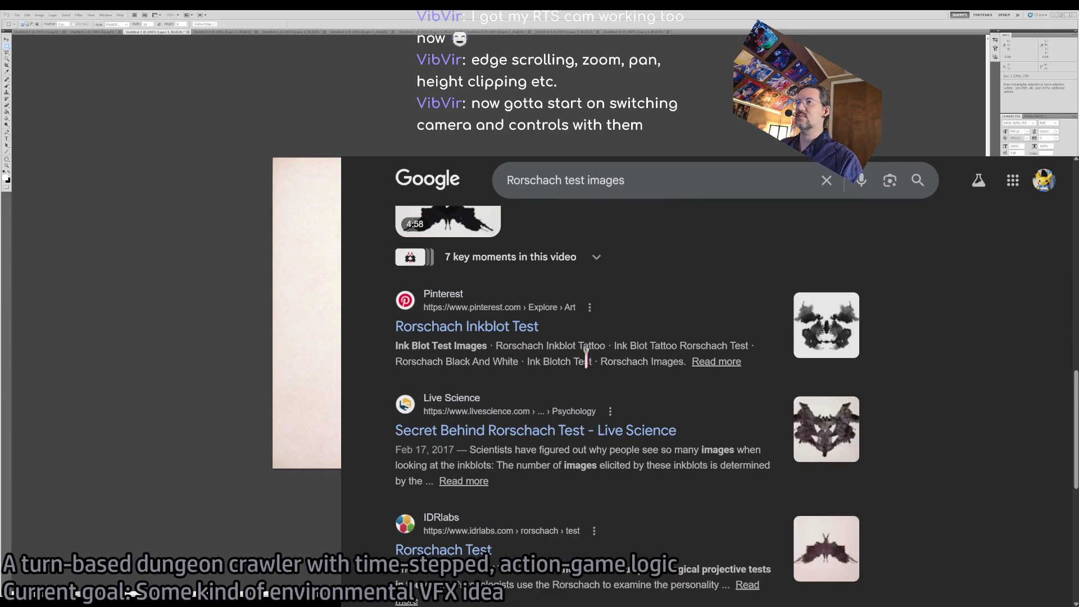
left_click(523, 433)
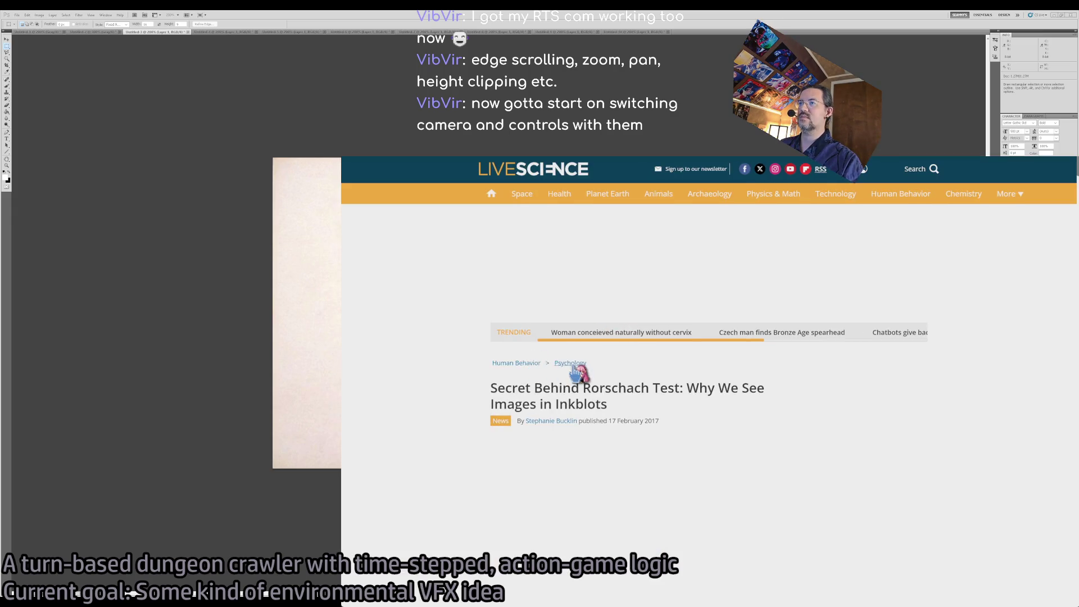
scroll(576, 372, "down", 2)
key("ctrl+Tab")
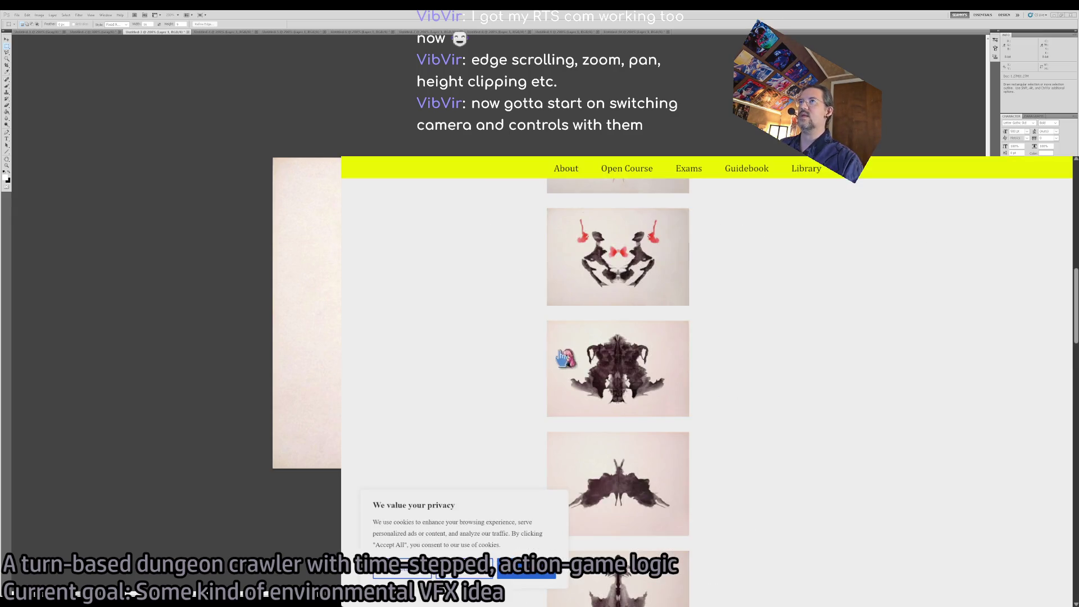
key("ctrl+Tab")
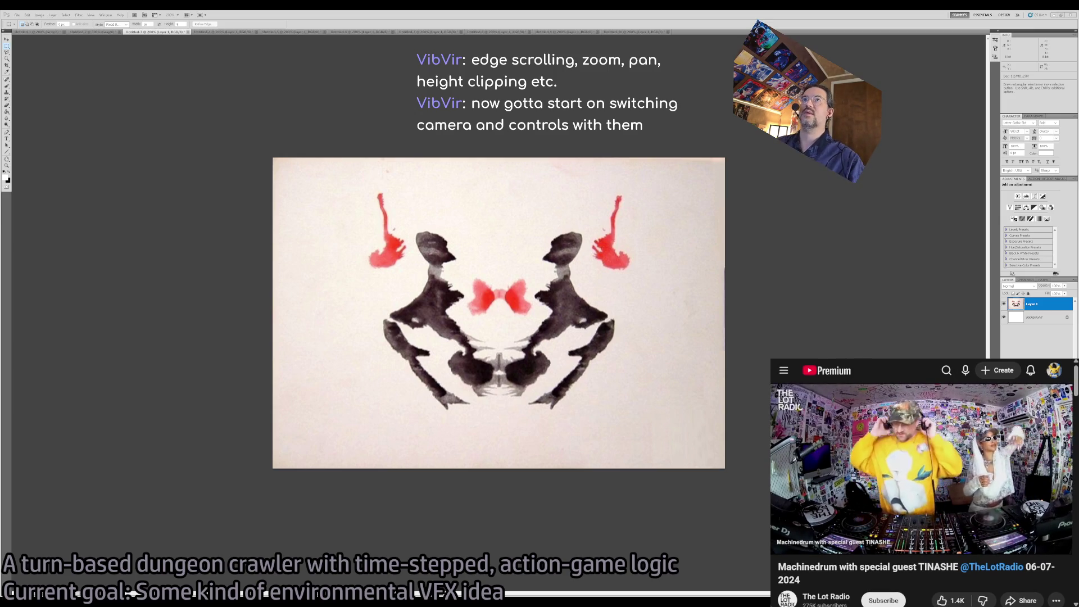
Review the inkblot documents Untitled-2 through Untitled-8, ending on the colourful pink-blue-orange blot.
left_click(92, 32)
left_click(128, 32)
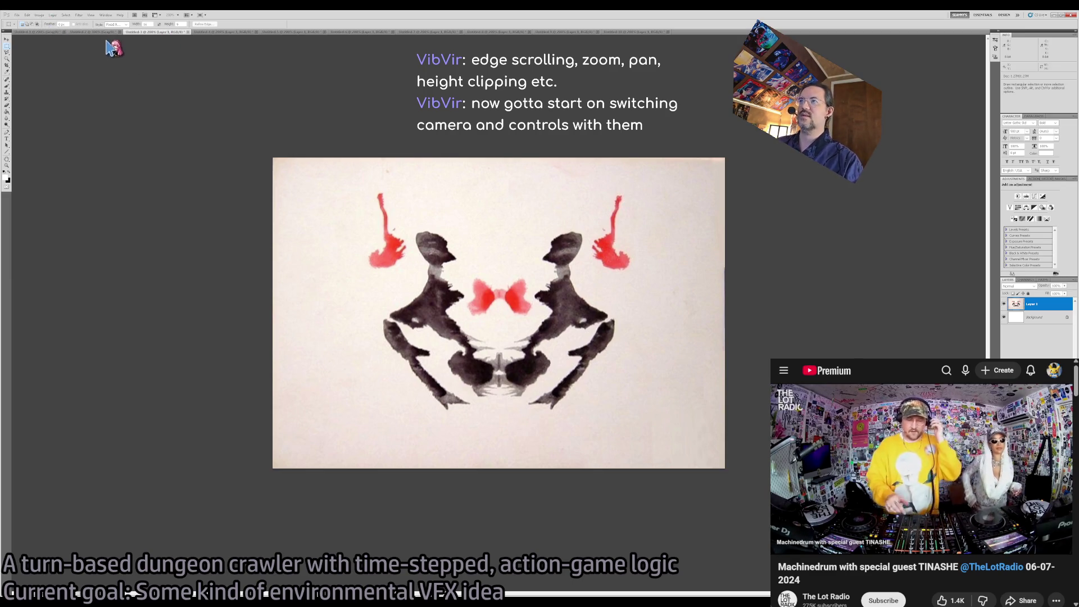
left_click(196, 33)
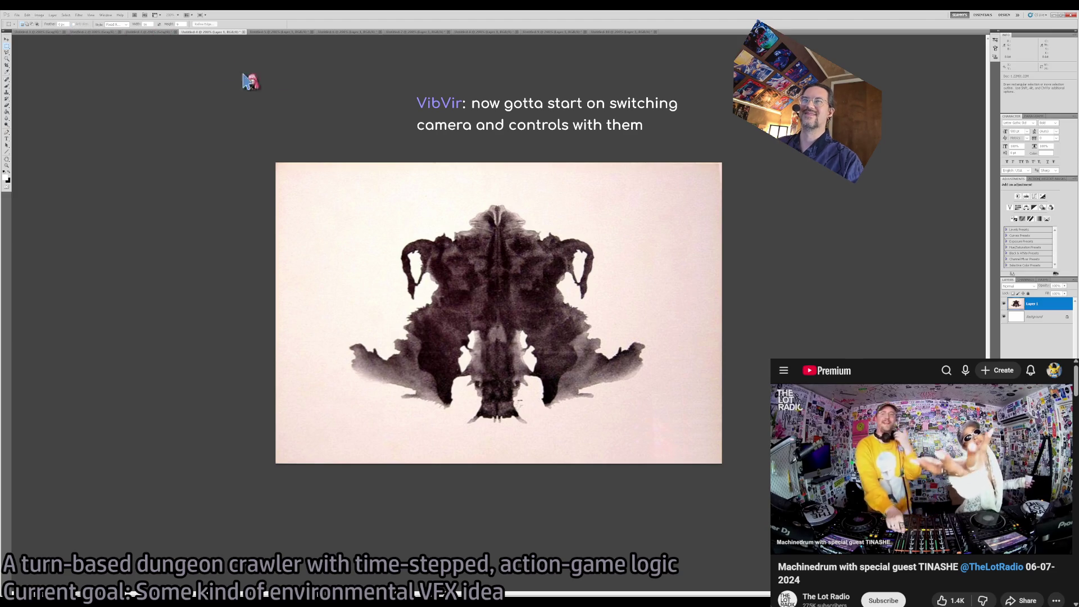
left_click(264, 32)
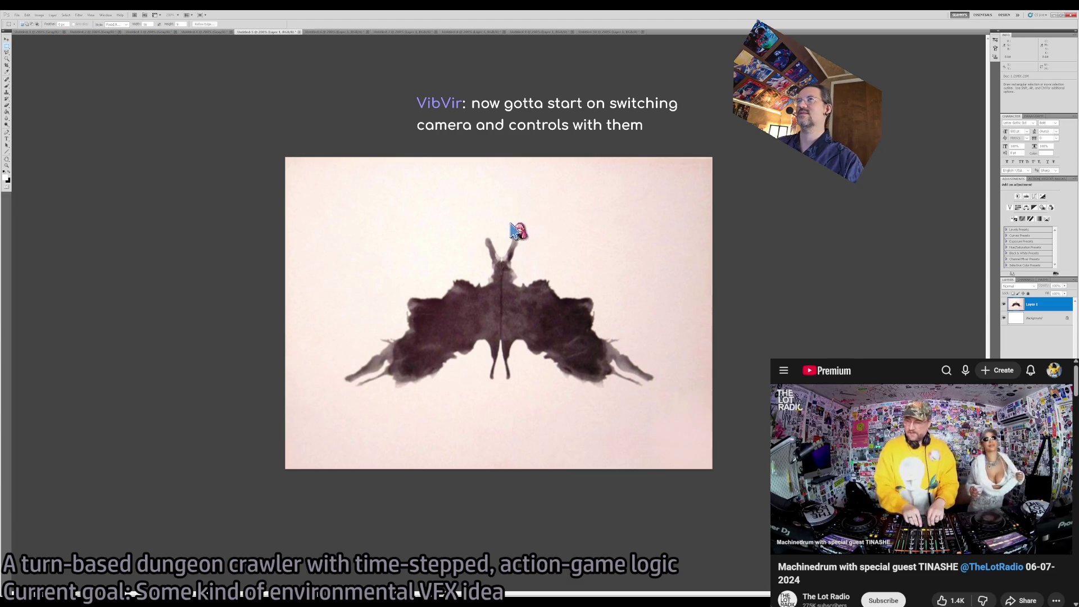
left_click(322, 32)
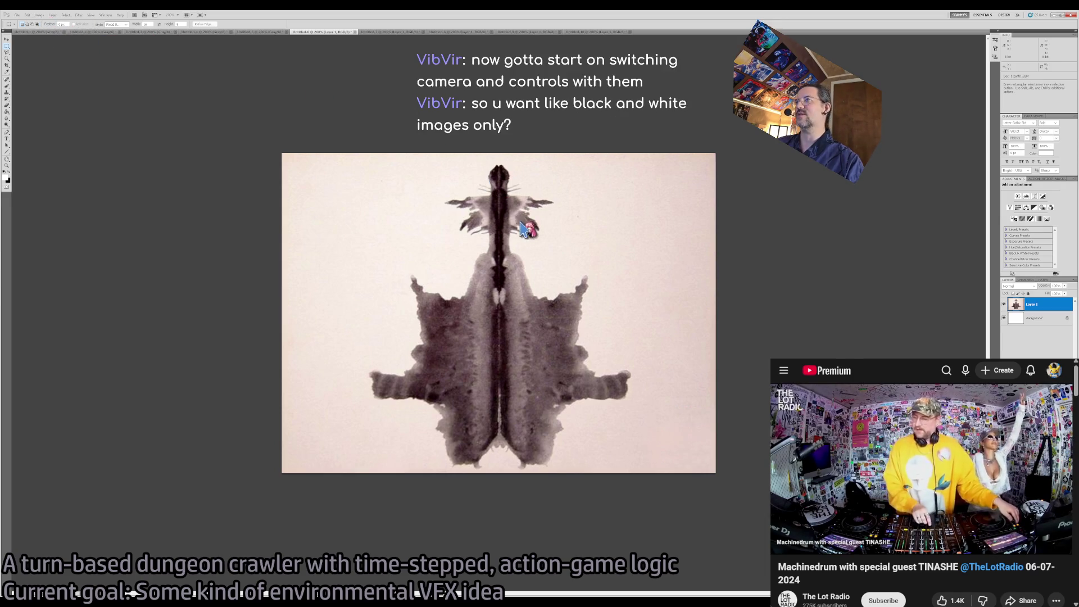
left_click(373, 32)
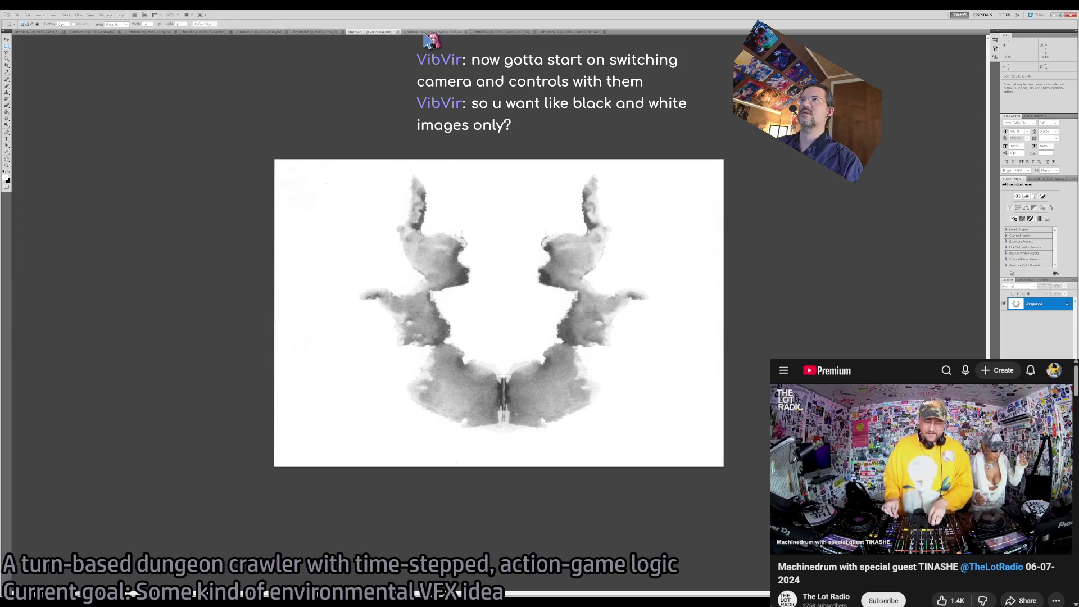
left_click(431, 32)
left_click(39, 15)
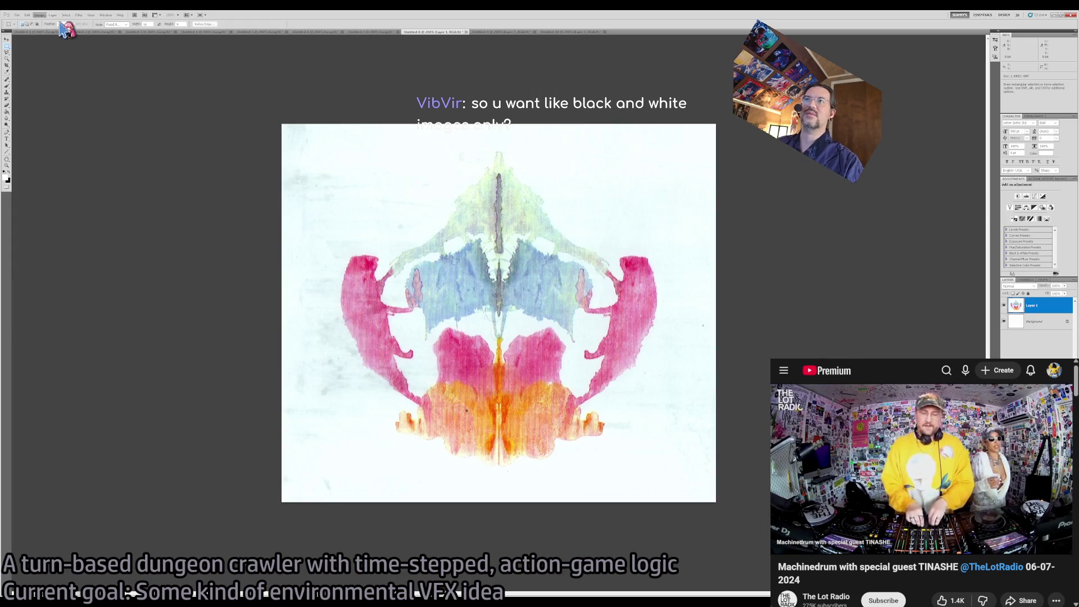
Convert the Untitled-8 pastel inkblot to grayscale and zoom to inspect its texture.
key("F2")
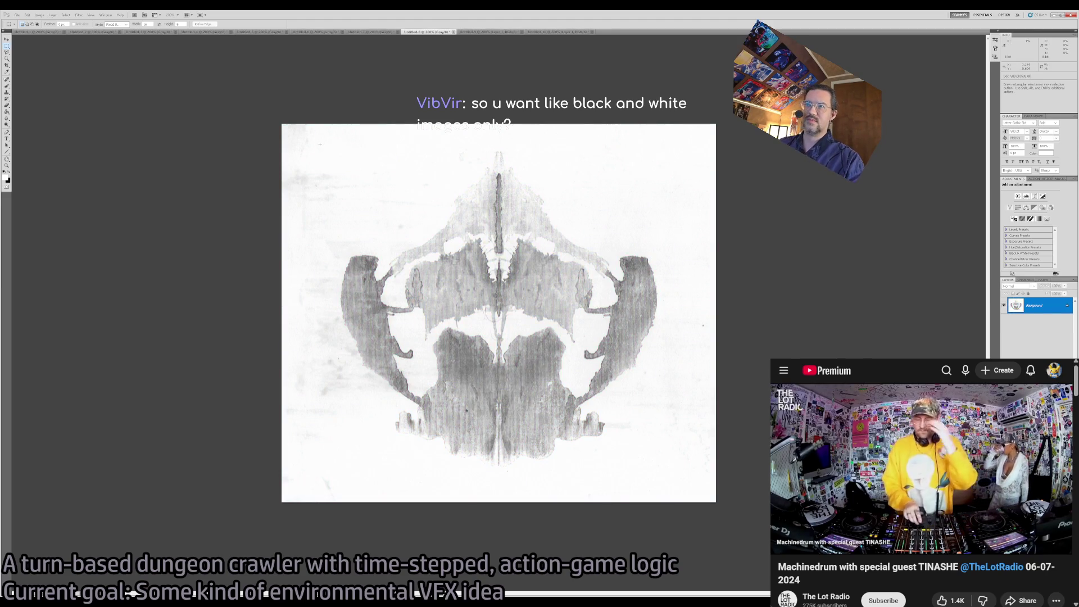
key("z")
left_click(475, 300)
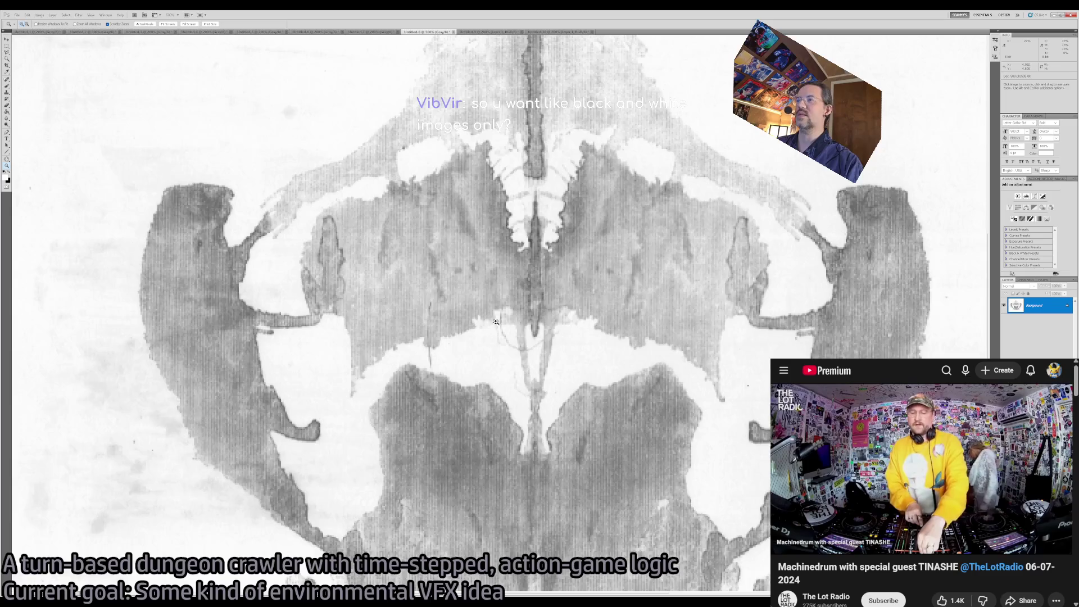
left_click(496, 321, "alt")
left_click(495, 322, "alt")
left_click(496, 321, "alt")
left_click(497, 306, "alt")
left_click(470, 326)
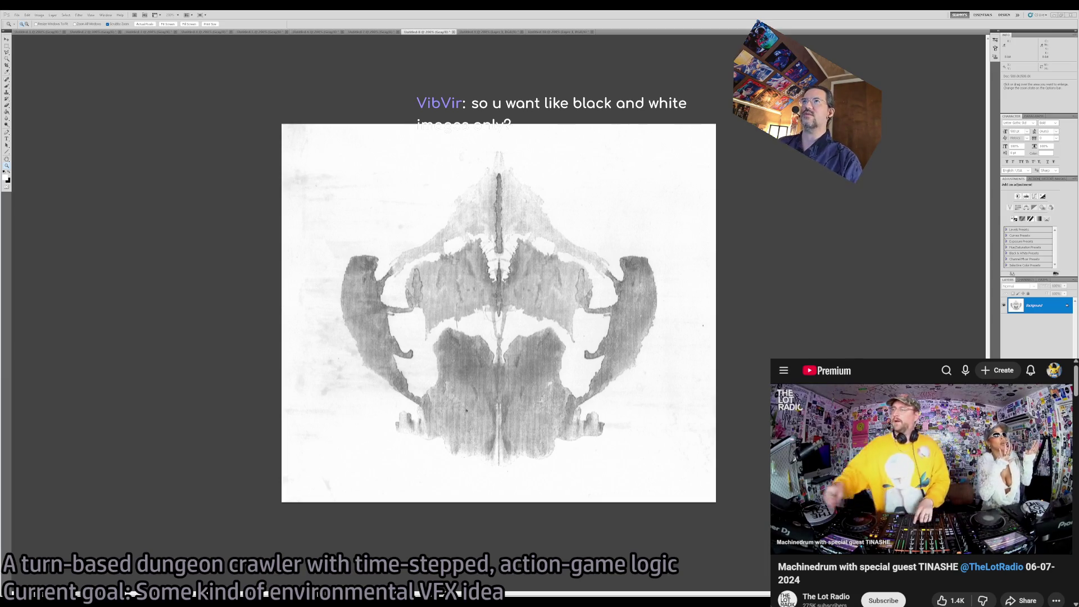
Convert the multicoloured splatter inkblot in Untitled-10 to grayscale, then move to Untitled-1.
left_click(483, 33)
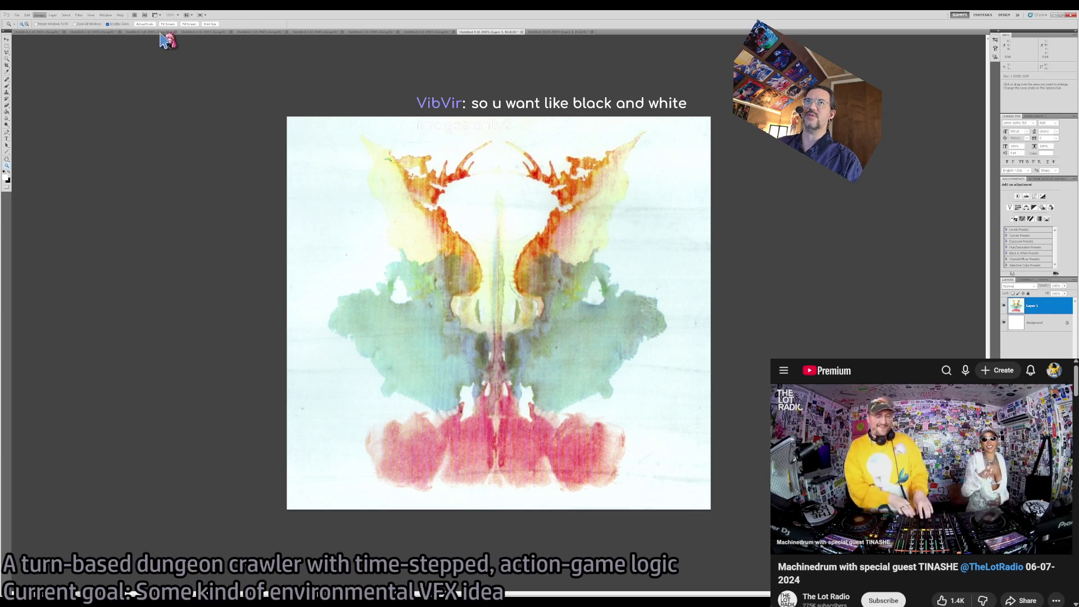
left_click(511, 32)
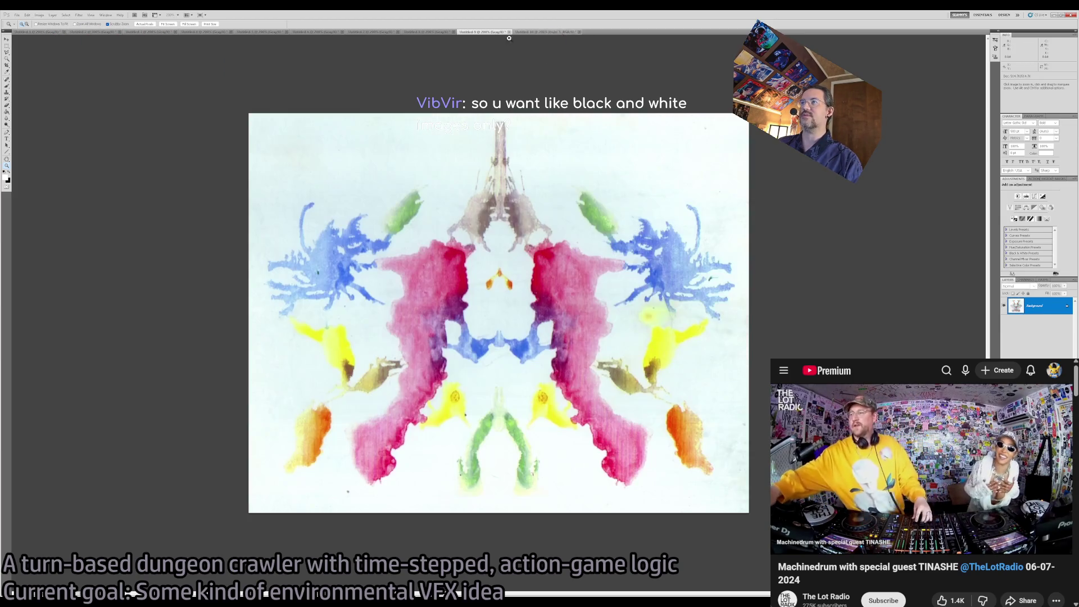
left_click(39, 15)
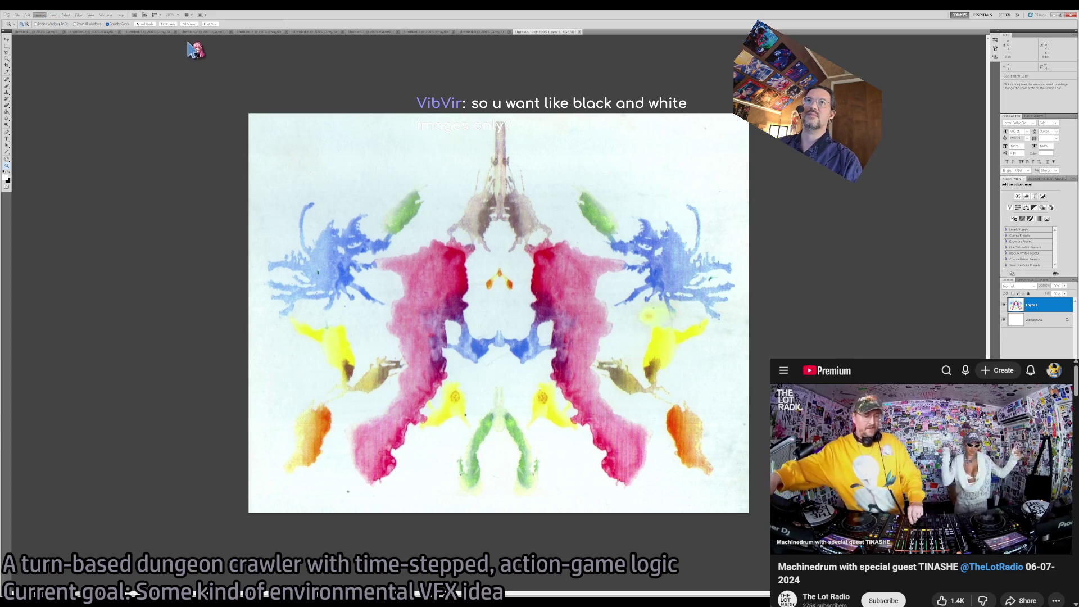
left_click(168, 29)
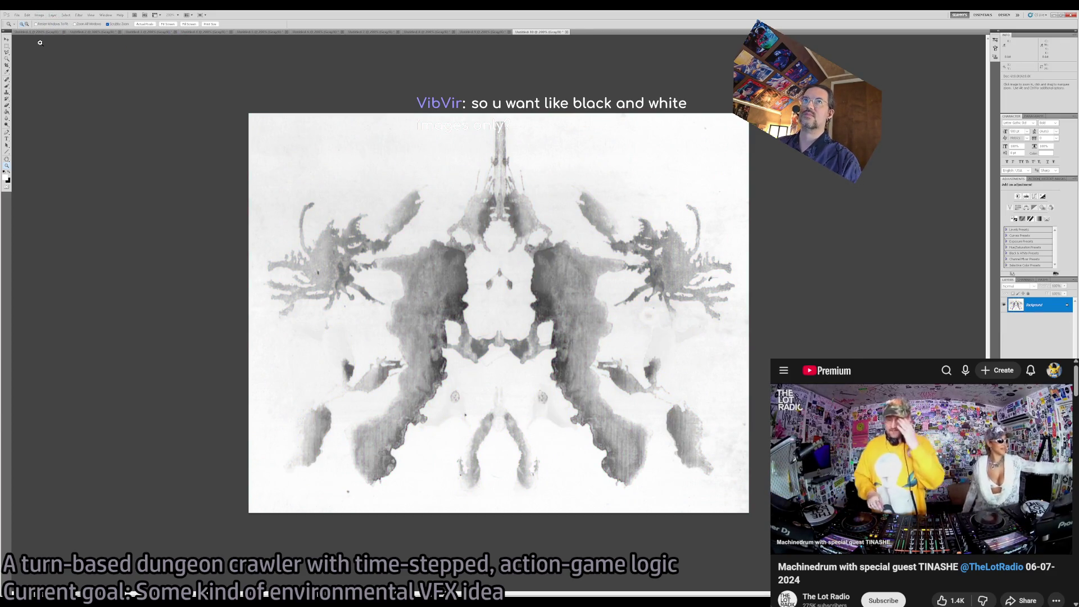
key("ctrl+Tab")
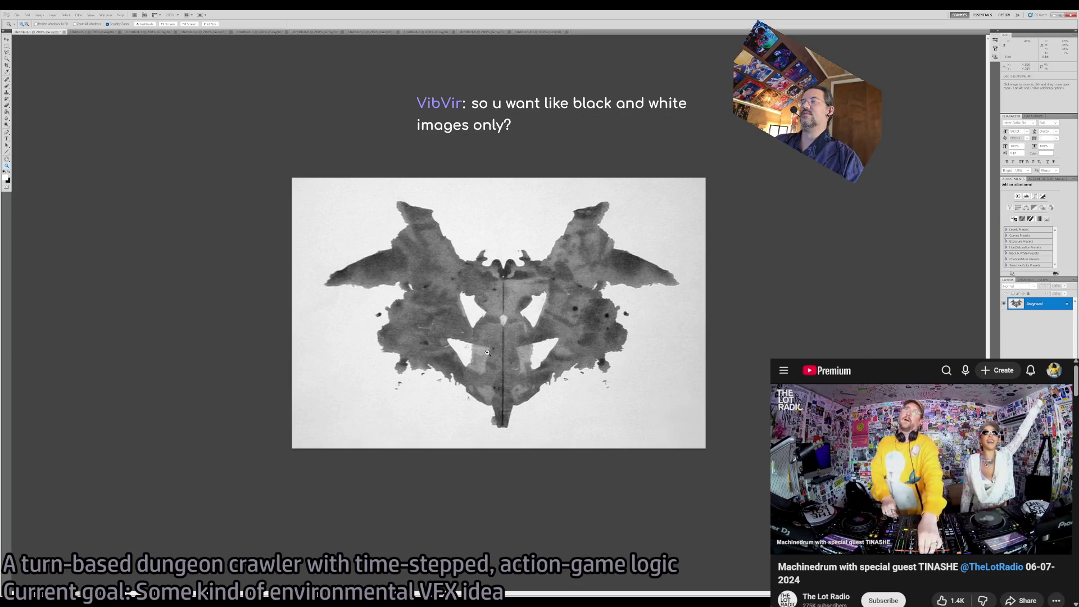
Zoom on the Blot Card 1 inkblot and compare its lighter and darker history states.
left_click(487, 298)
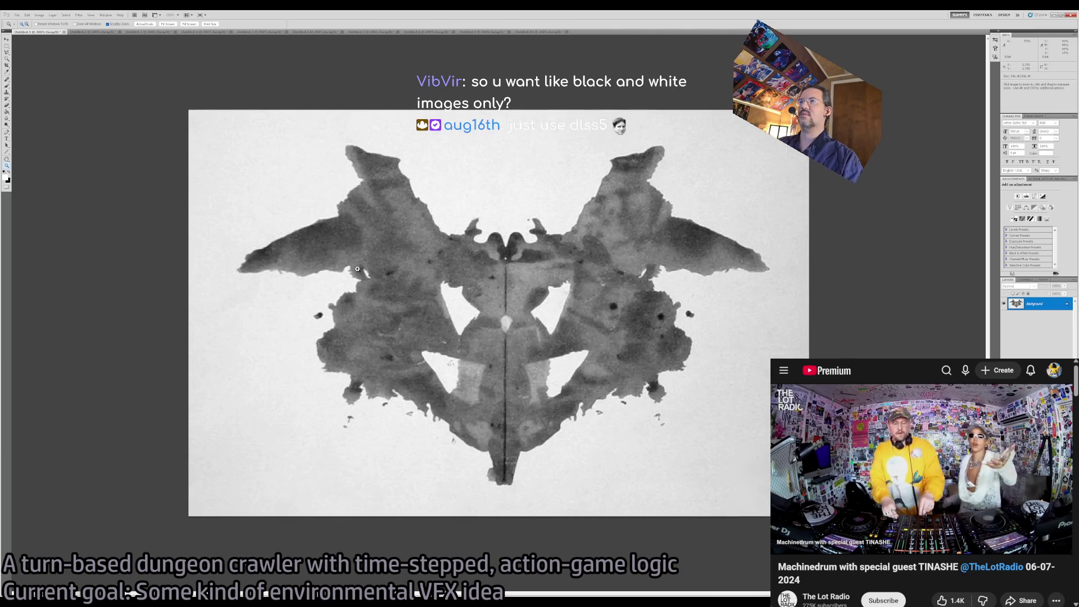
left_click(481, 333, "alt")
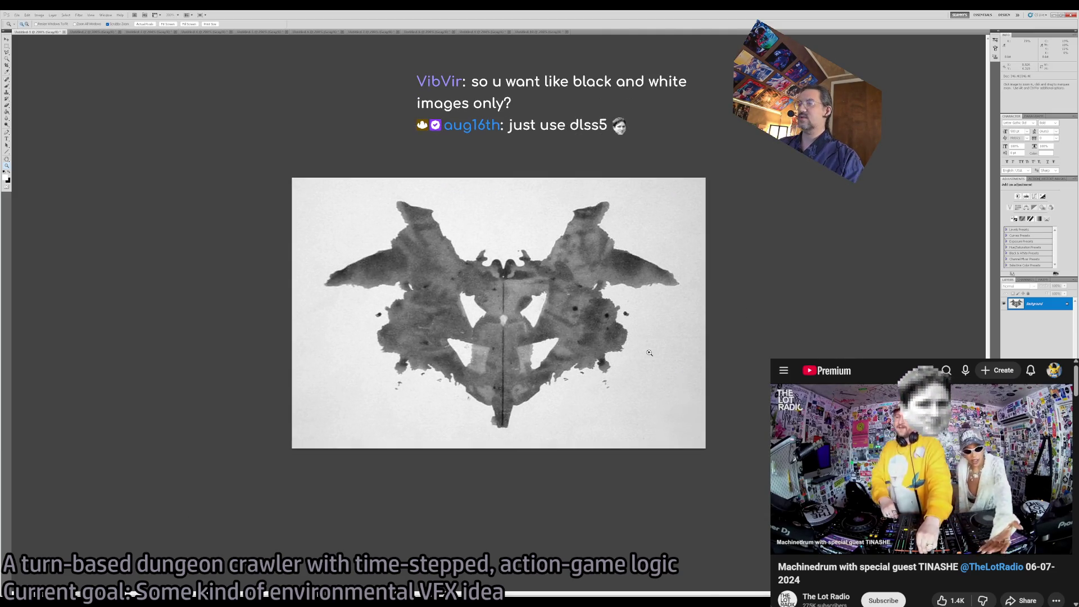
key("i")
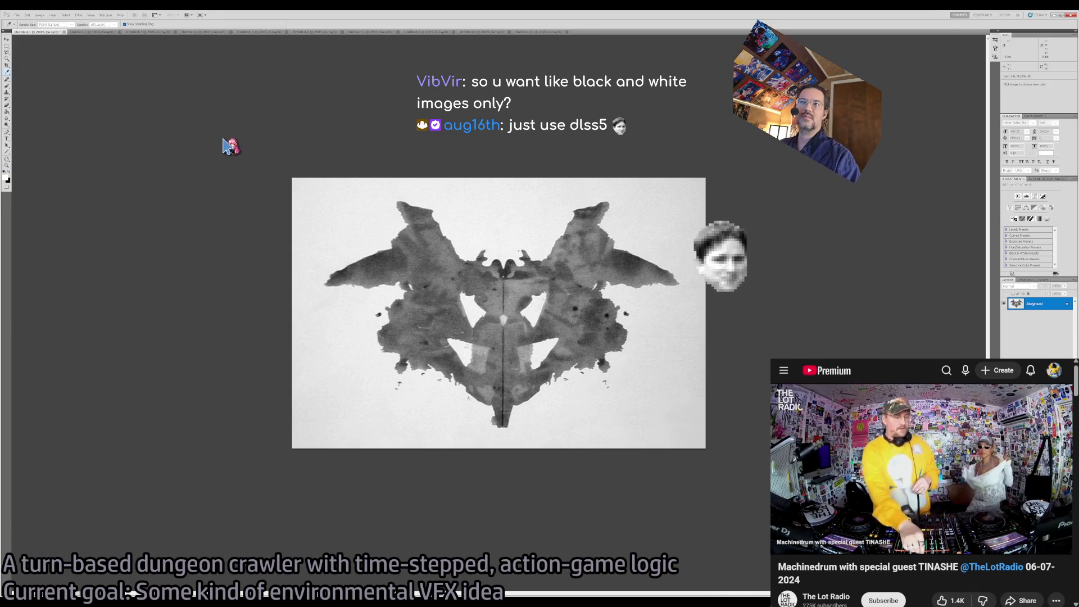
key("ctrl+z")
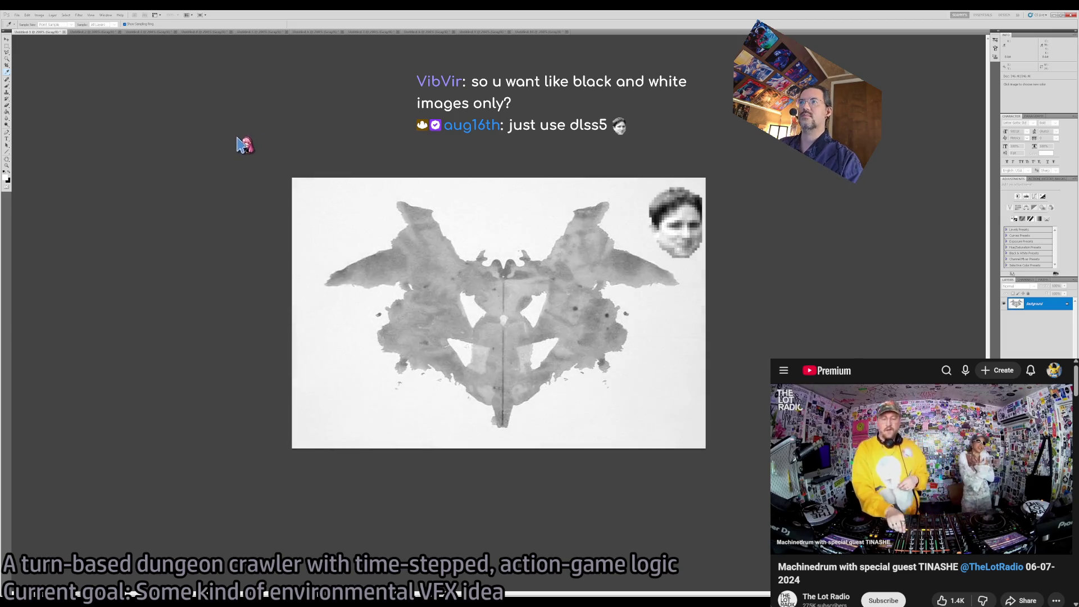
key("ctrl+z")
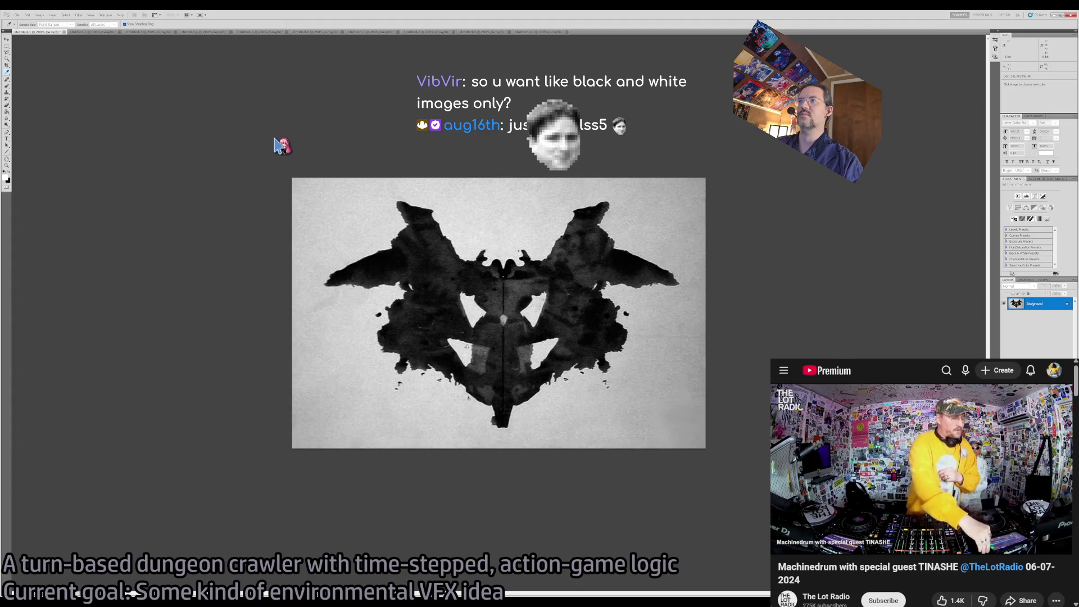
key("z")
key("ctrl+z")
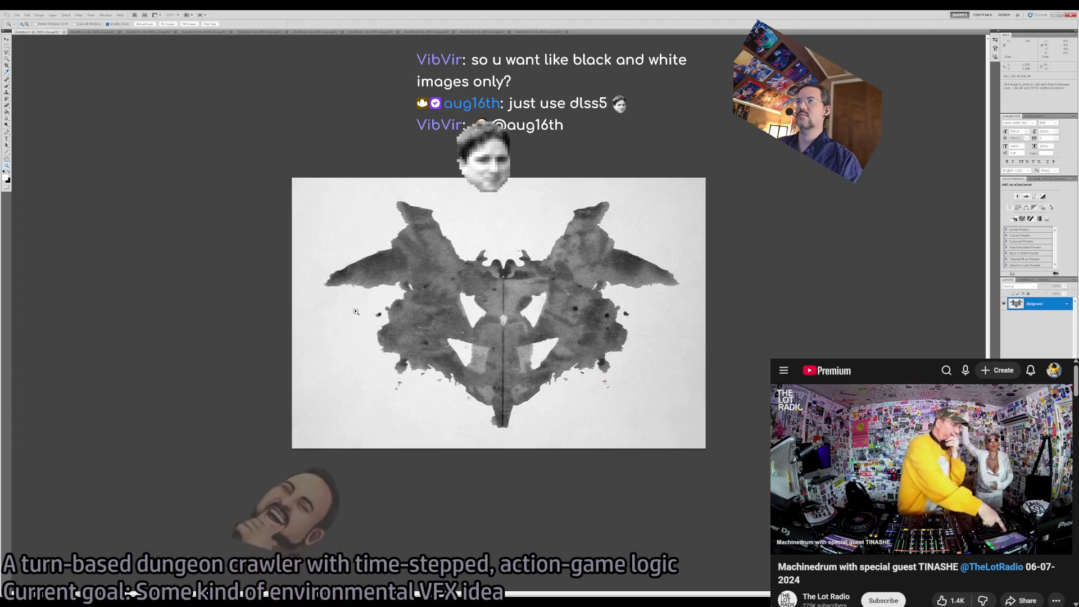
key("ctrl")
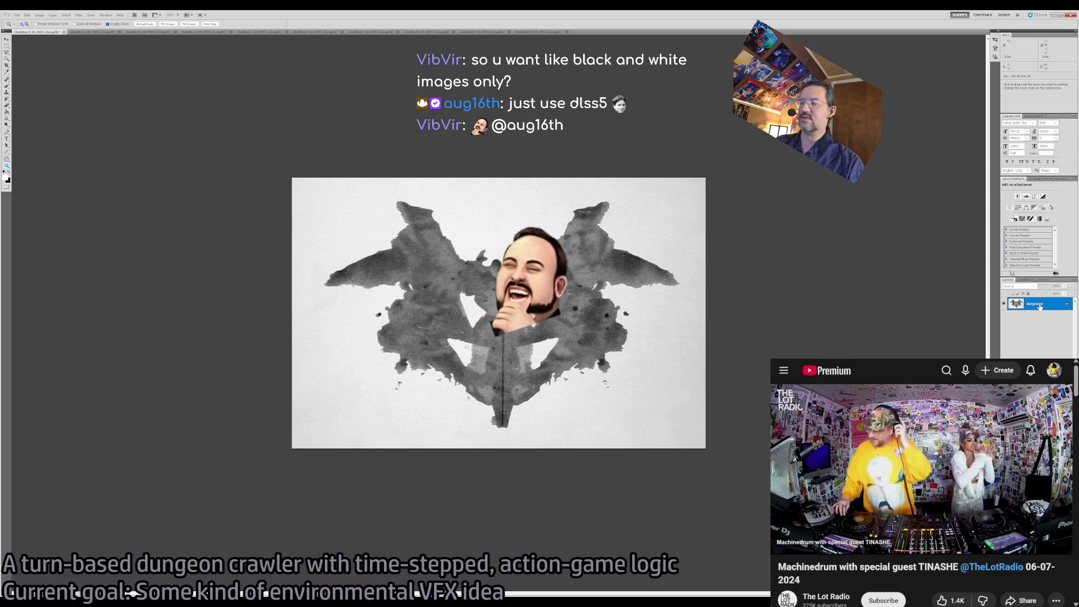
key("i")
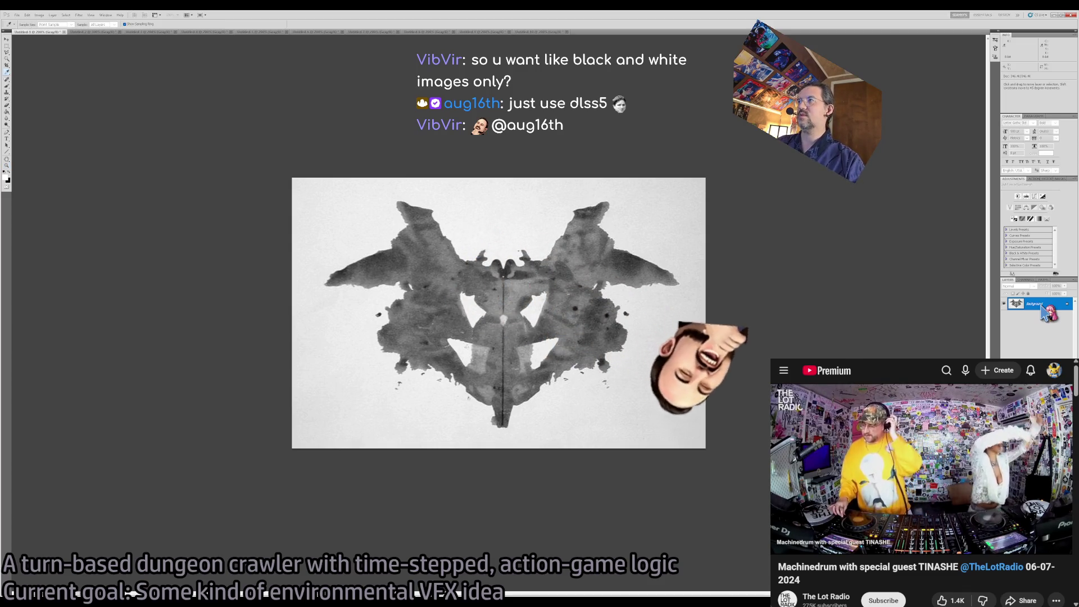
Boost contrast with auto adjustment and step through history until ink is near-black on white.
key("ctrl+shift+l")
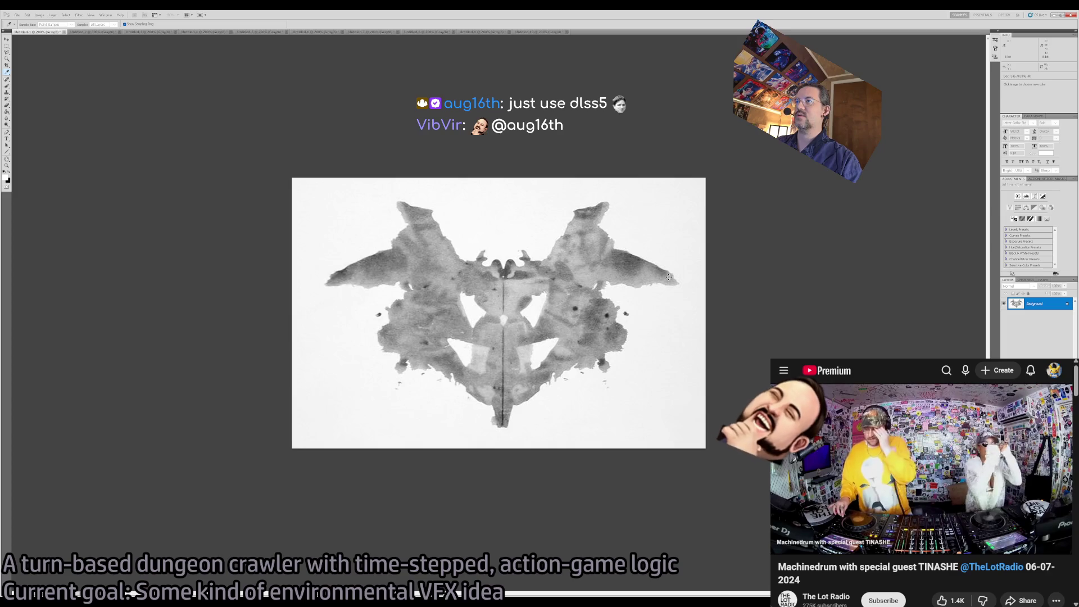
key("ctrl+f")
key("ctrl+f")
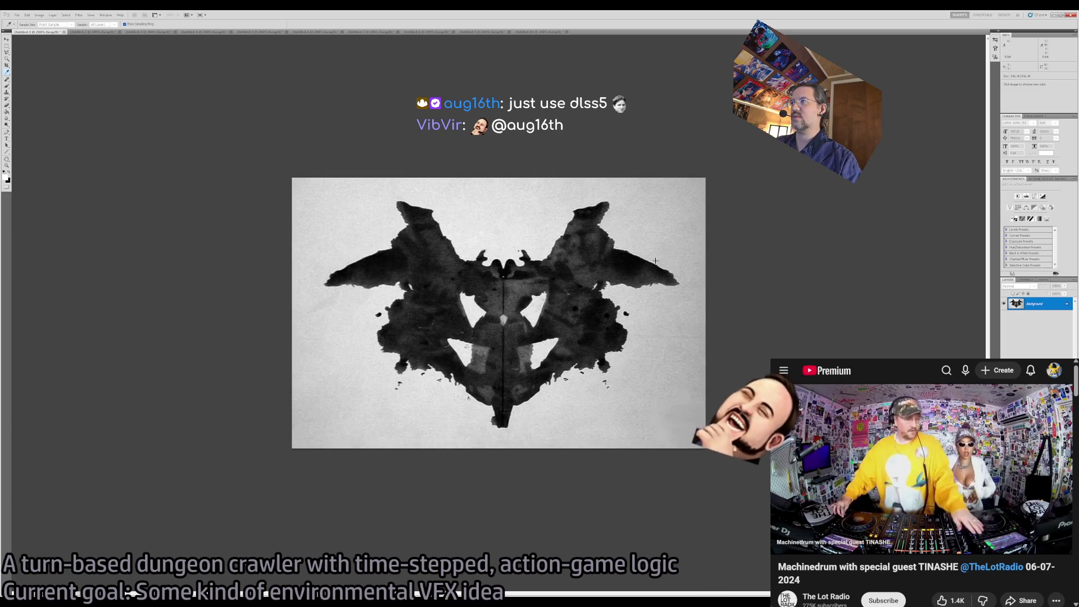
key("ctrl+alt+z")
key("ctrl+alt+z")
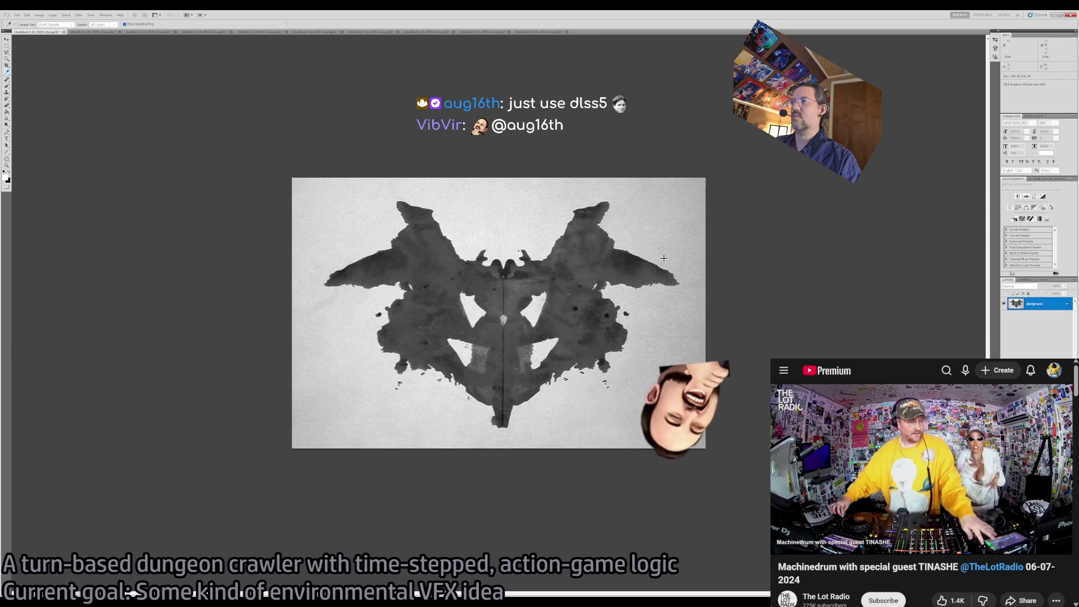
key("ctrl+shift+z")
key("ctrl+shift+z")
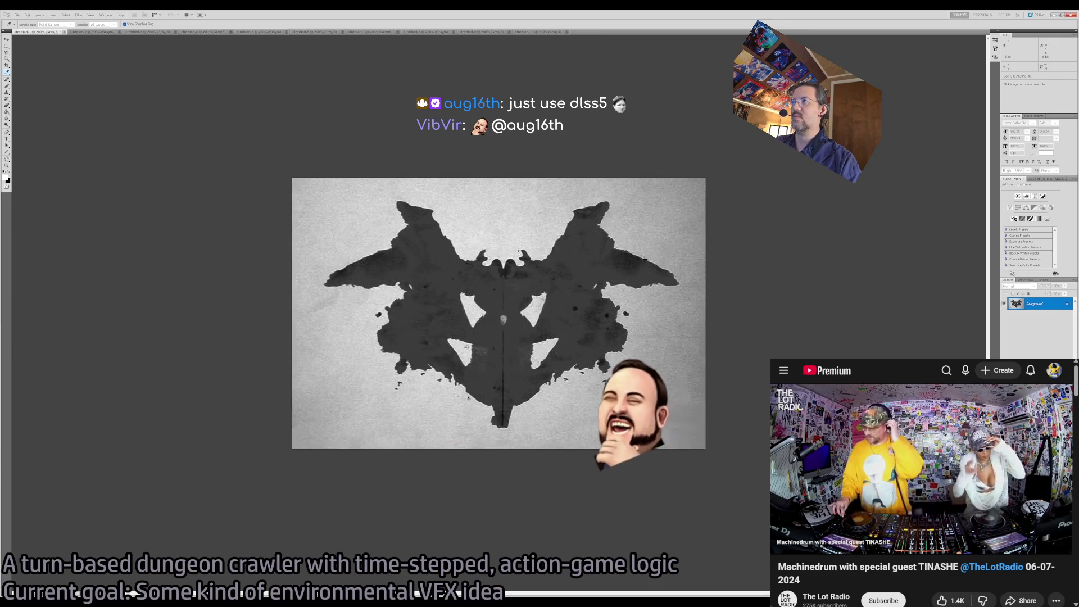
key("ctrl+alt+z")
key("ctrl+shift+z")
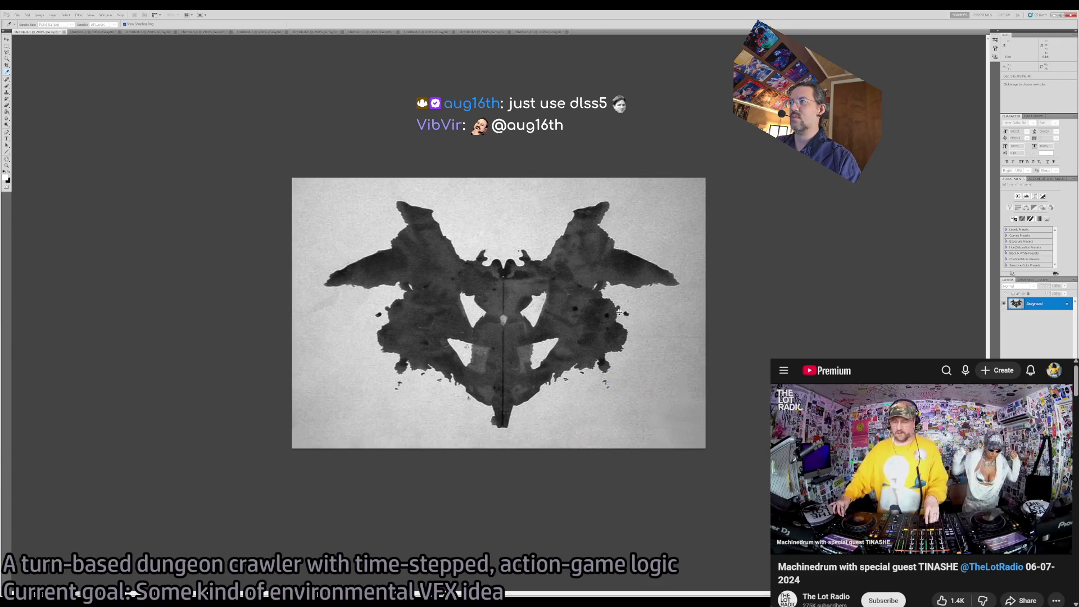
key("ctrl+alt+z")
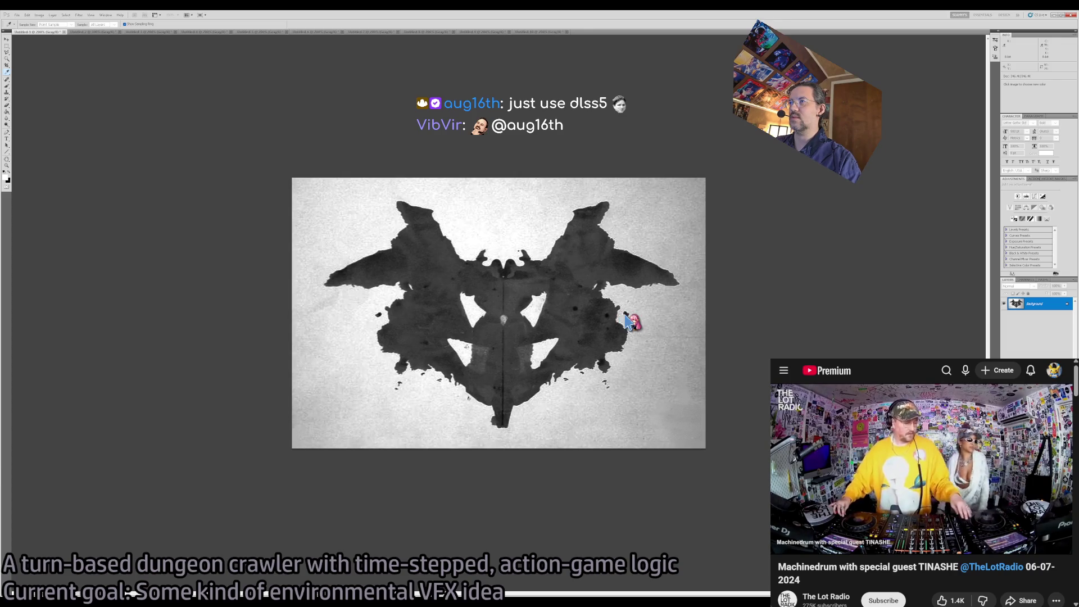
key("ctrl+alt+z")
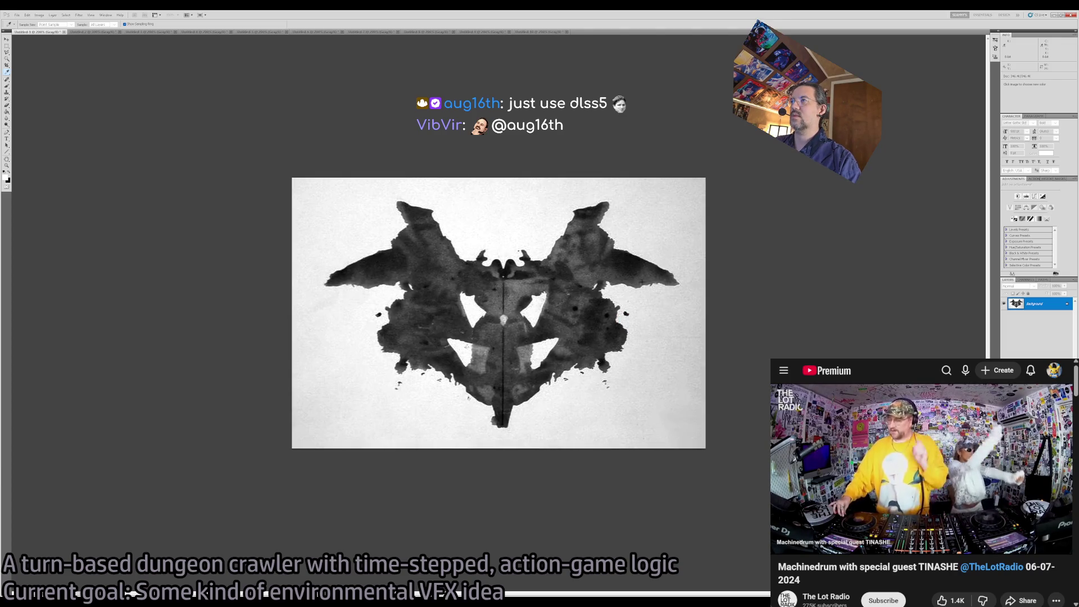
key("ctrl+z")
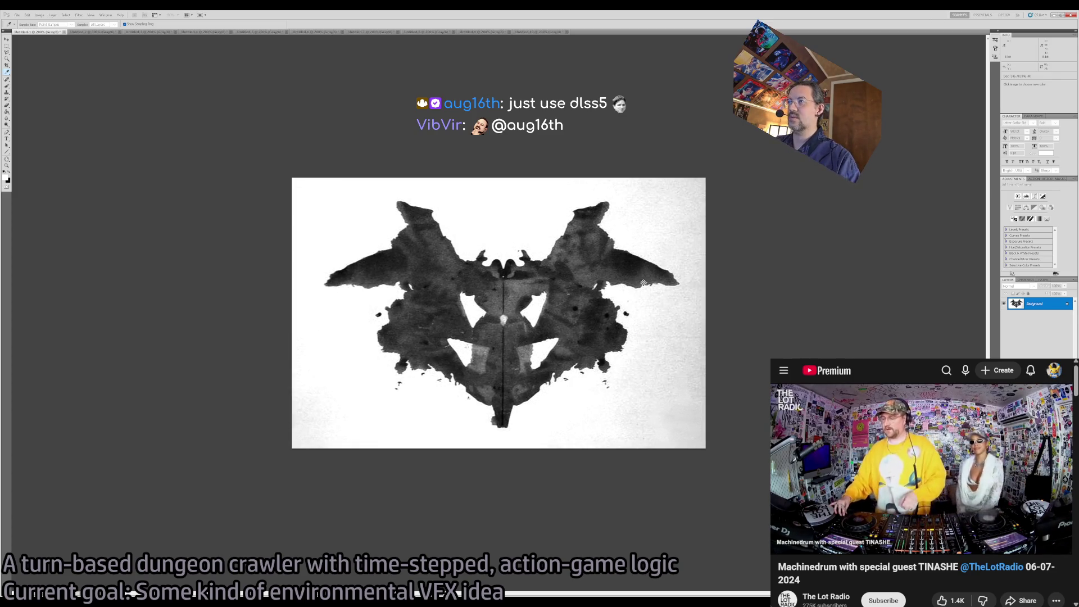
key("ctrl+z")
key("ctrl+z")
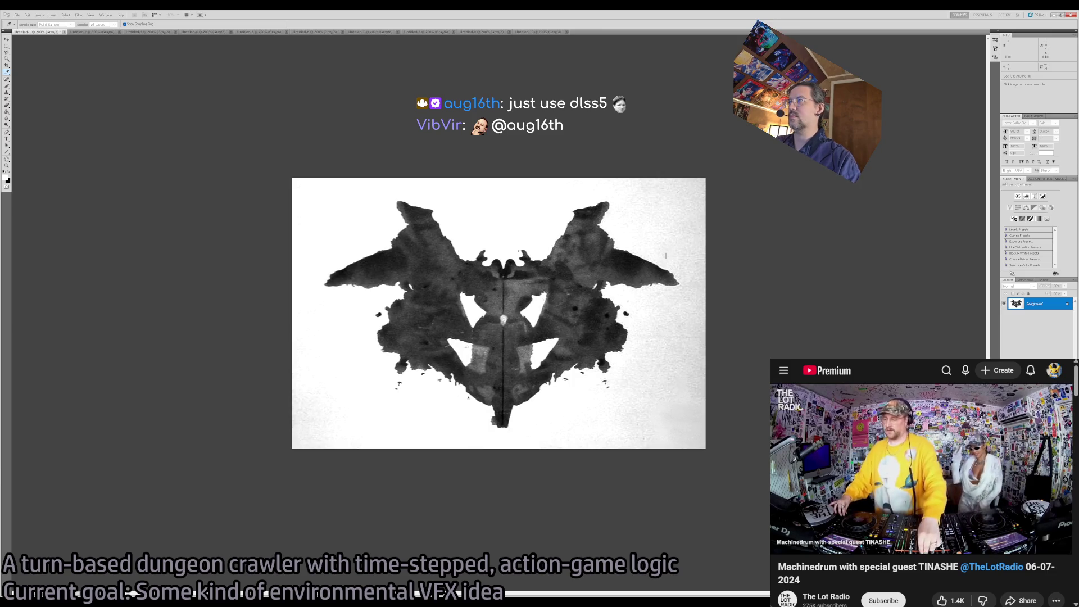
key("ctrl+z")
key("ctrl+z")
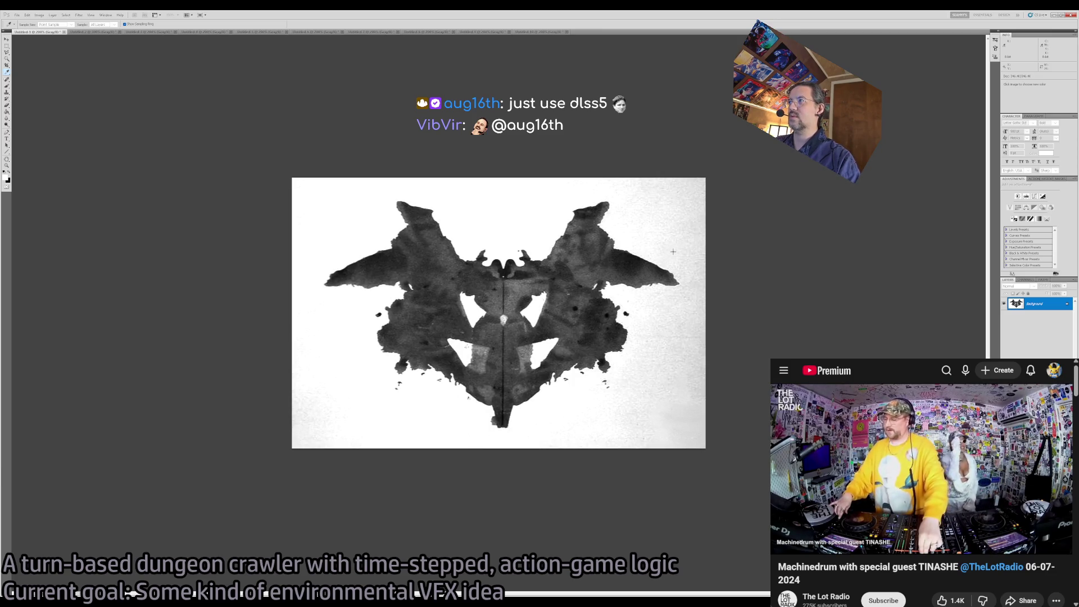
key("ctrl+z")
key("ctrl+z")
key("ctrl+z")
key("ctrl+z")
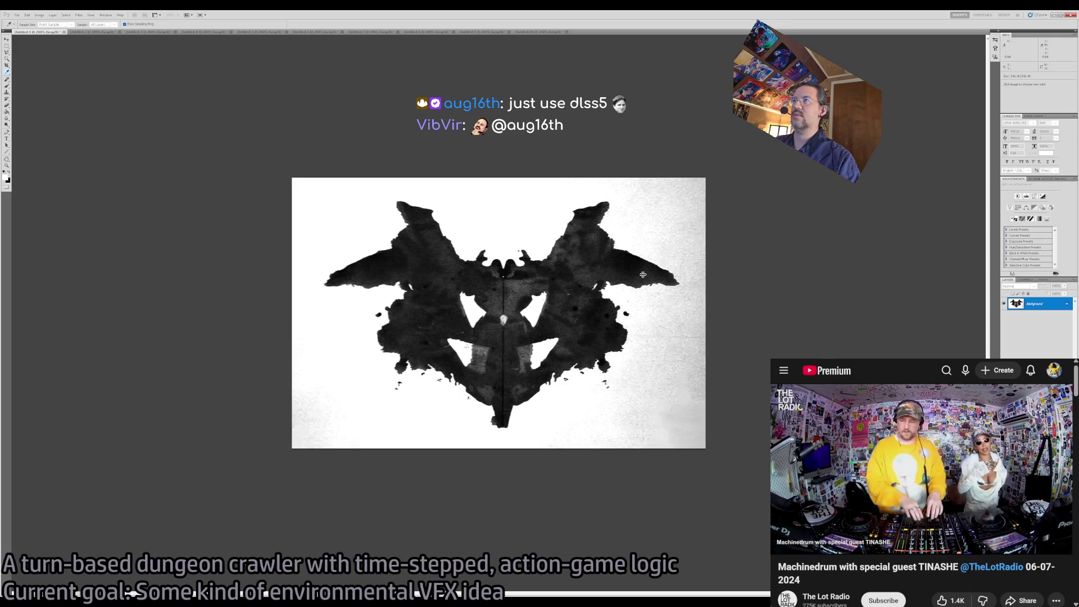
key("ctrl+z")
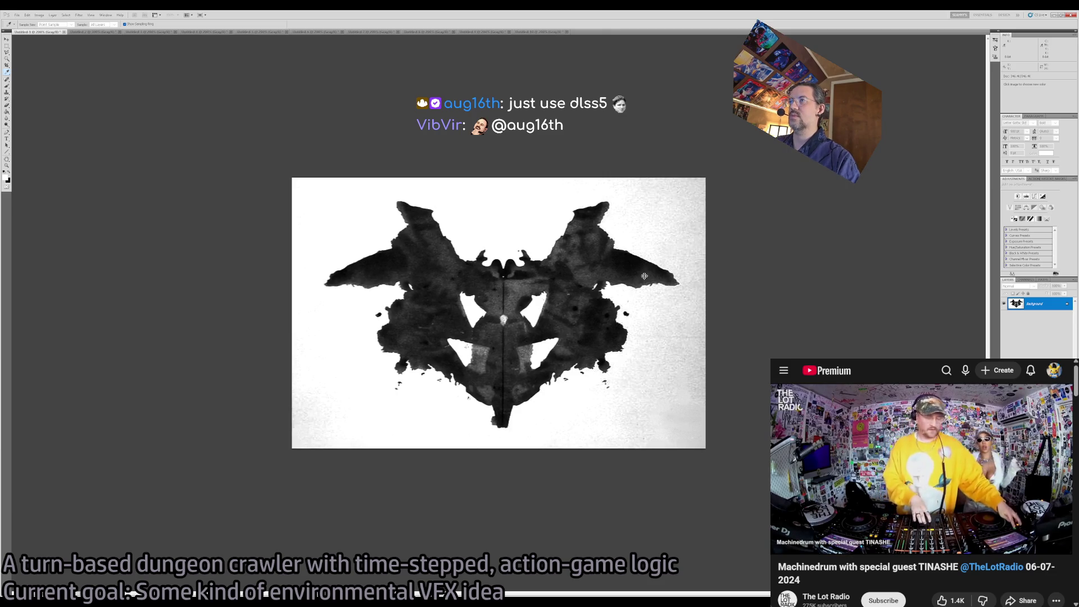
Magic Wand-select the white background around the inkblot, including the right-edge strip.
key("z")
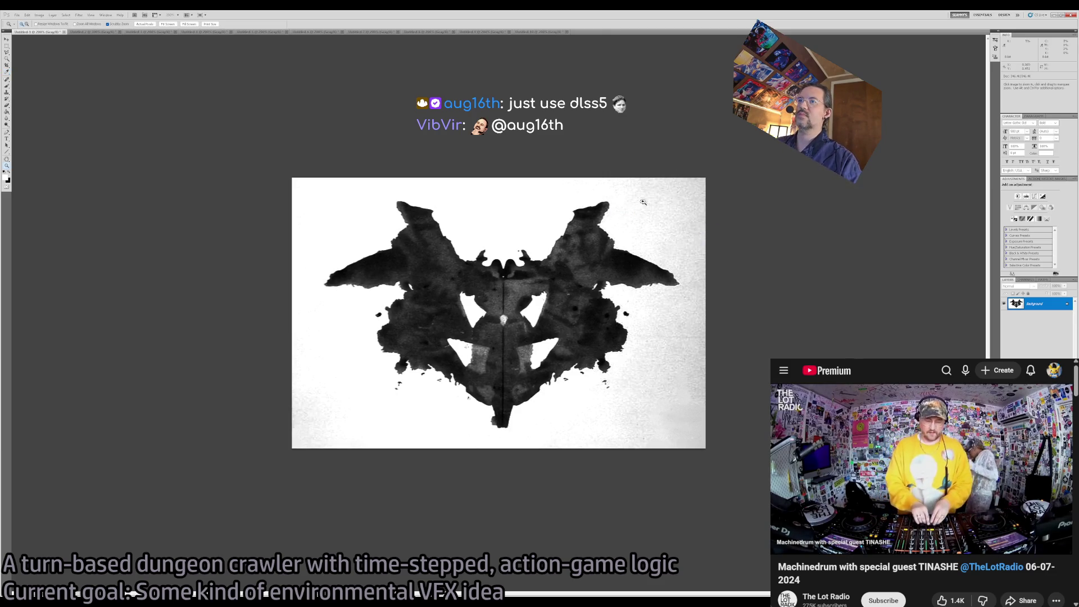
left_click(340, 242)
key("w")
left_click(512, 168)
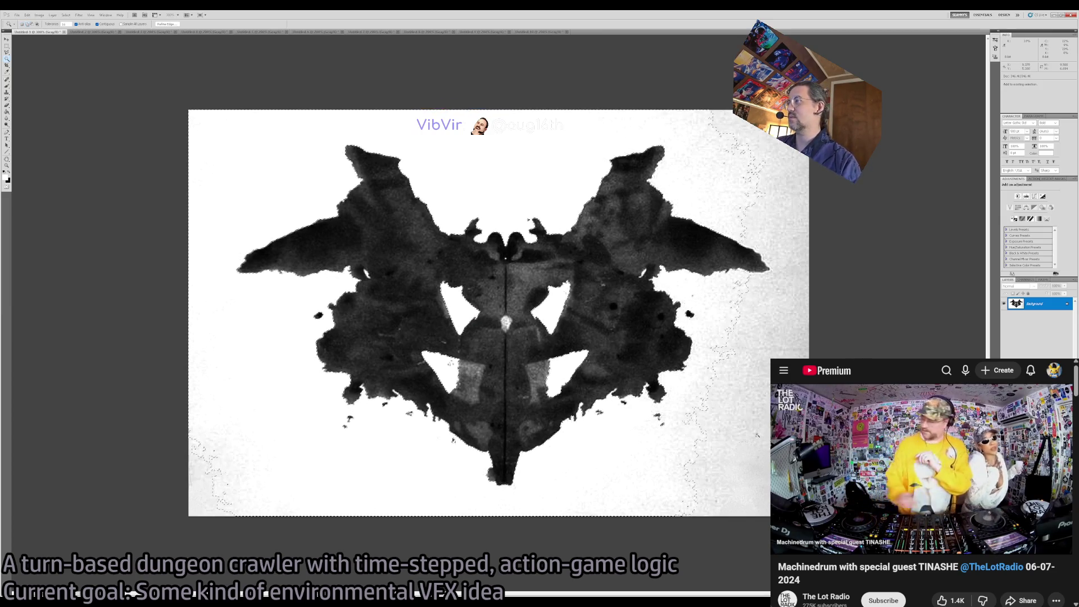
left_click(799, 335, "shift")
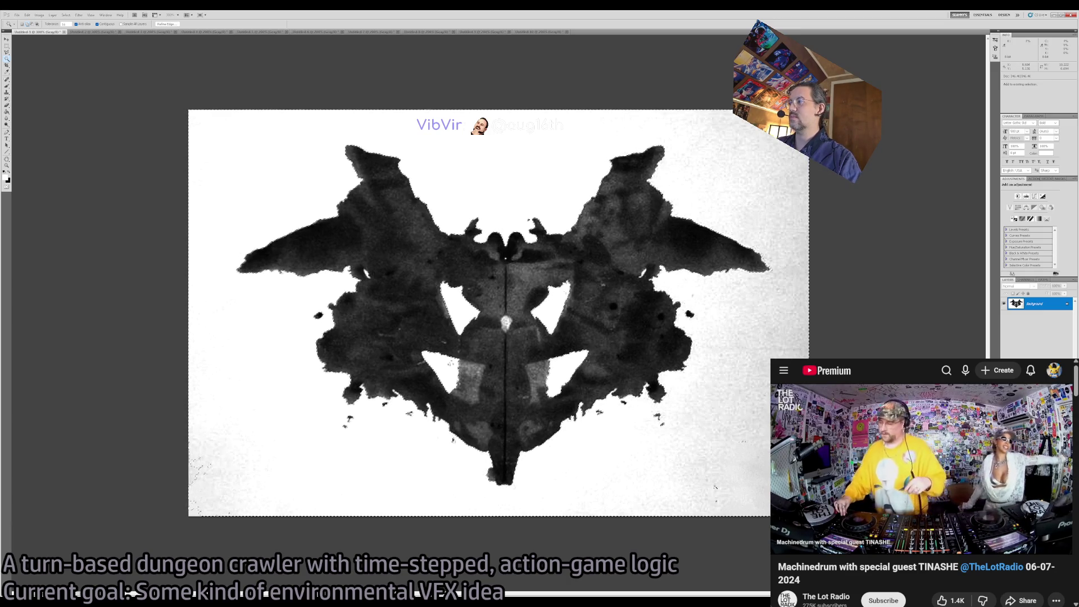
Set the Rectangular Marquee selection style to Normal.
key("m")
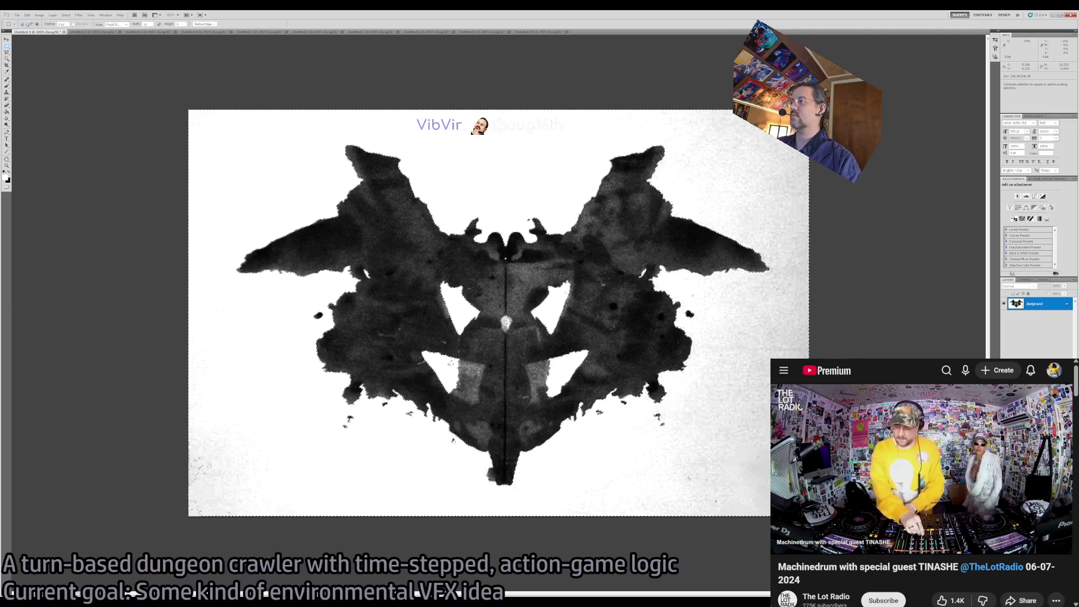
left_click(118, 24)
left_click(113, 29)
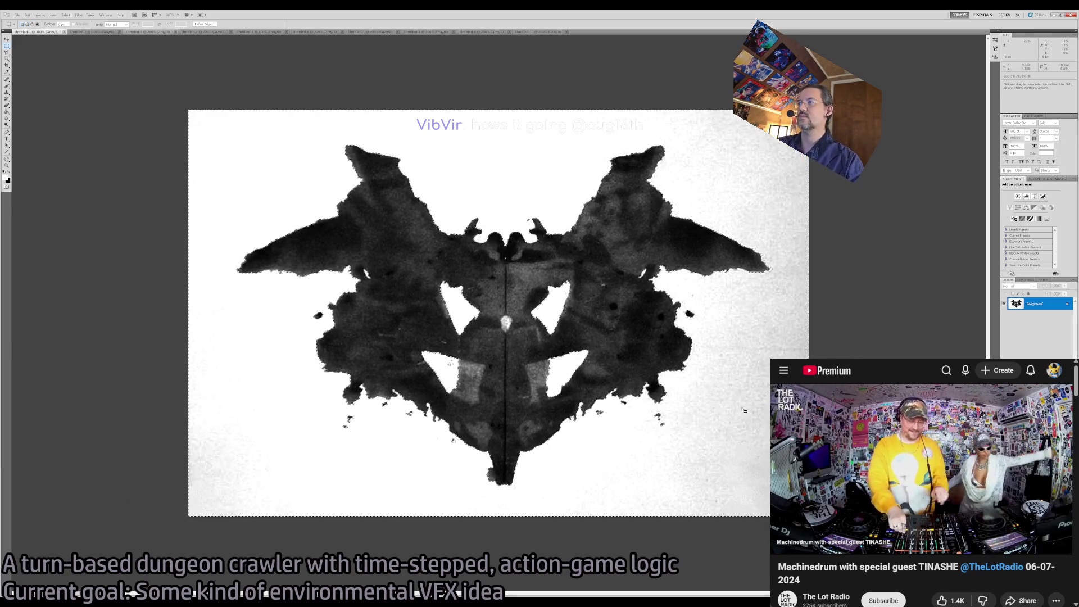
Add Layer 1, brush white over the grey speckles along the right edge, and deselect.
key("e")
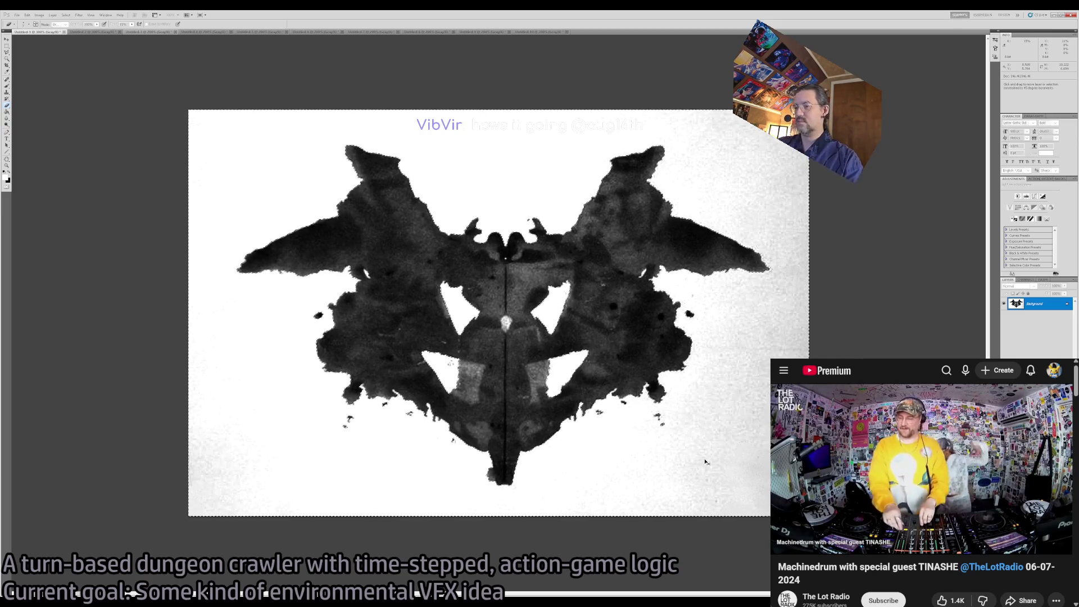
key("ctrl+shift+alt+n")
key("b")
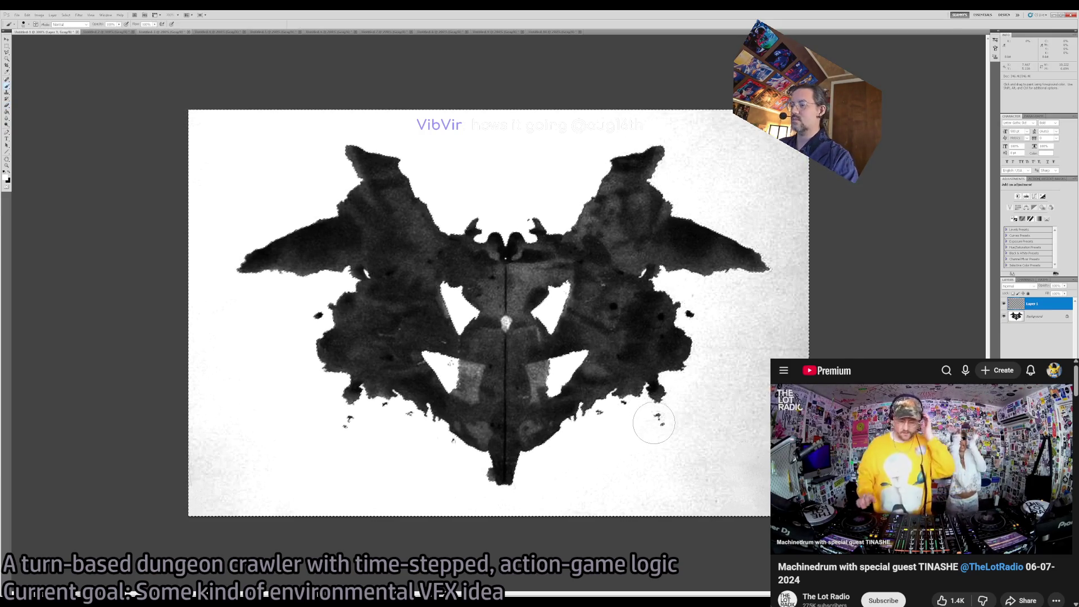
key("bracketright")
key("bracketright")
key("bracketright")
mouse_move(648, 424)
left_mouse_down()
mouse_move(725, 506)
mouse_move(793, 456)
mouse_move(804, 143)
mouse_move(558, 144)
mouse_move(272, 115)
mouse_move(217, 482)
mouse_move(447, 574)
left_mouse_up()
key("ctrl+d")
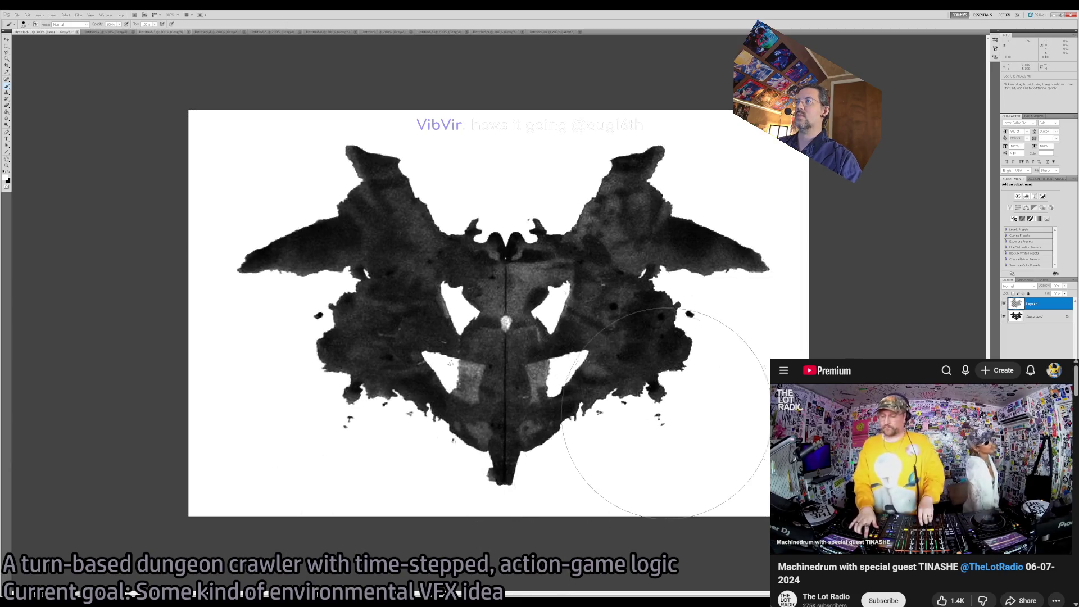
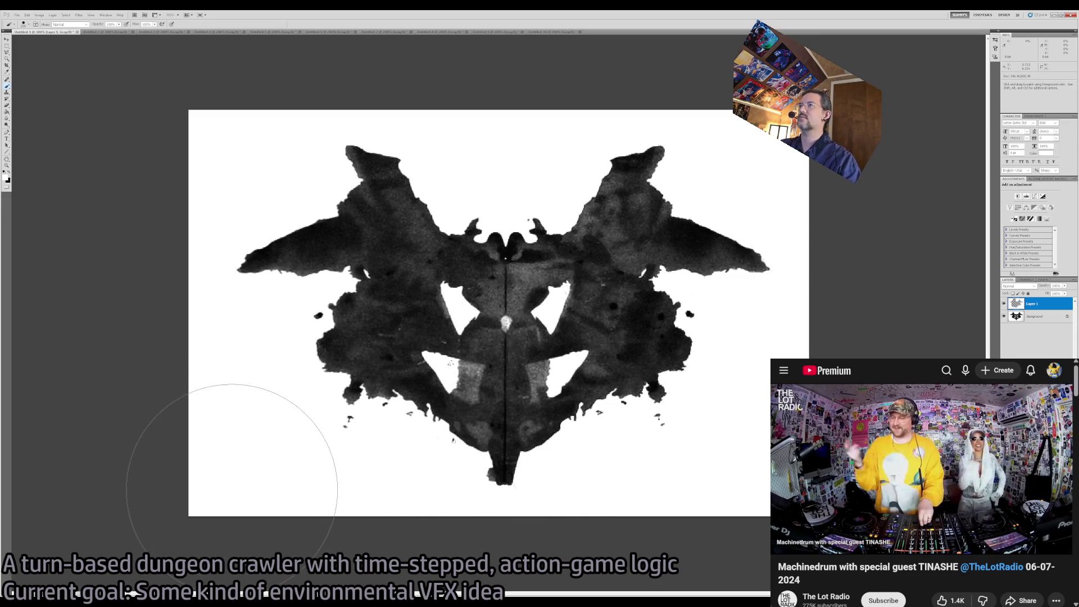
Merge the inkblot layers into a single Background layer and zoom to frame the whole blot.
key("ctrl+e")
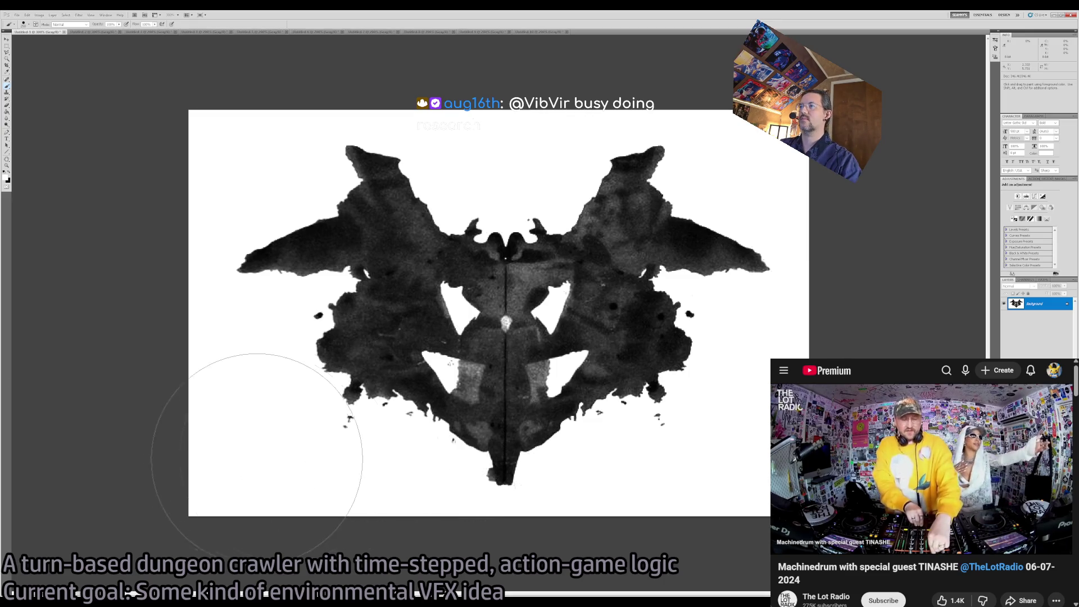
key("z")
left_click(302, 424, "alt")
mouse_move(495, 348)
left_mouse_down()
mouse_move(607, 344)
mouse_move(532, 344)
left_mouse_up()
left_click(534, 345)
left_click(567, 393)
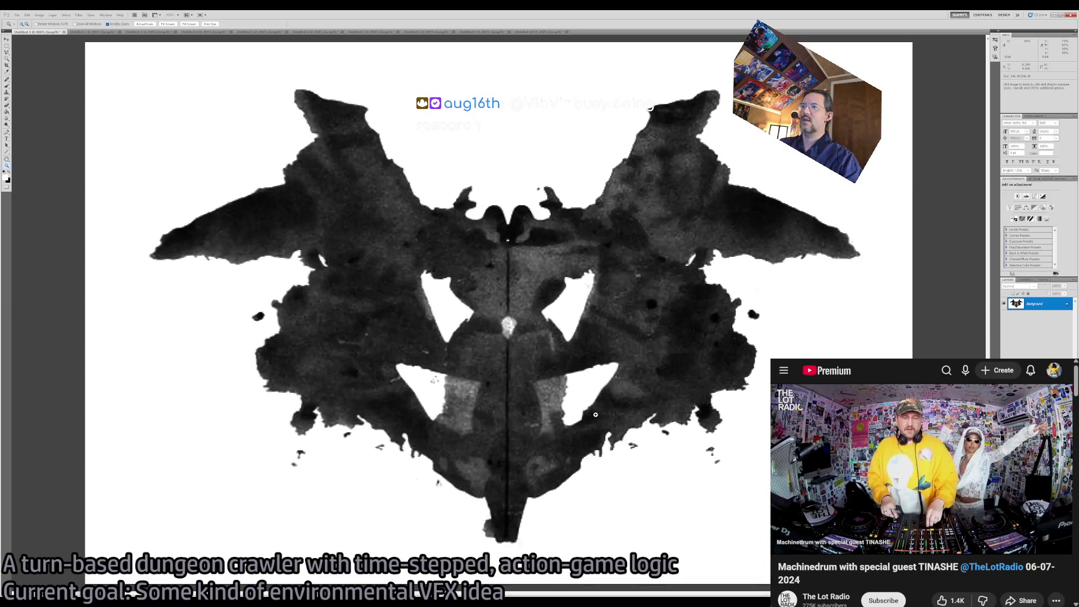
left_click(603, 431, "alt")
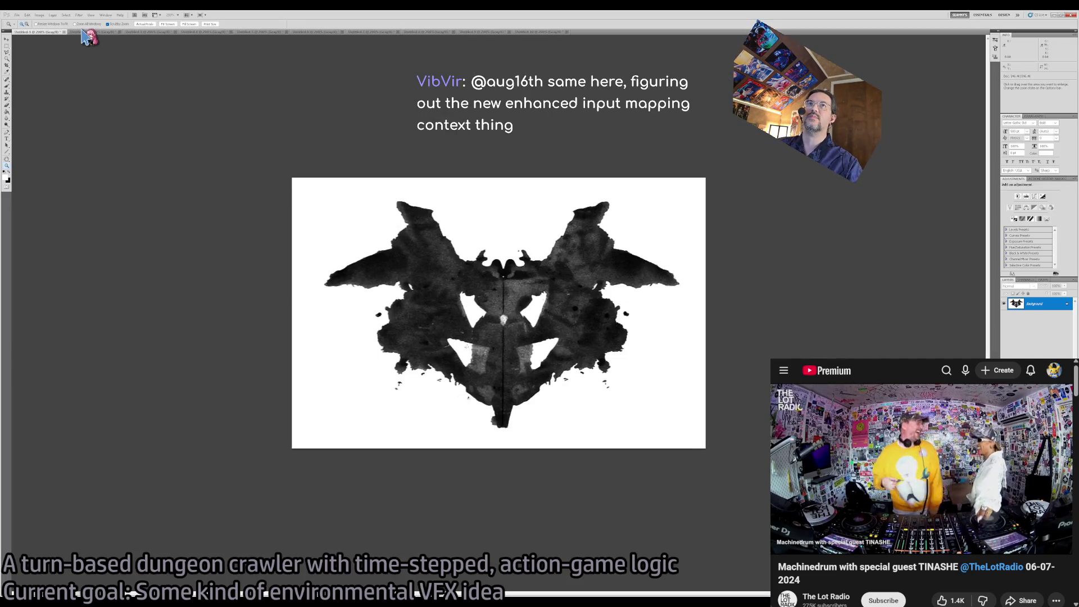
Switch to the Untitled-2 inkblot document and drag the Gifs tab into second place.
left_click(80, 31)
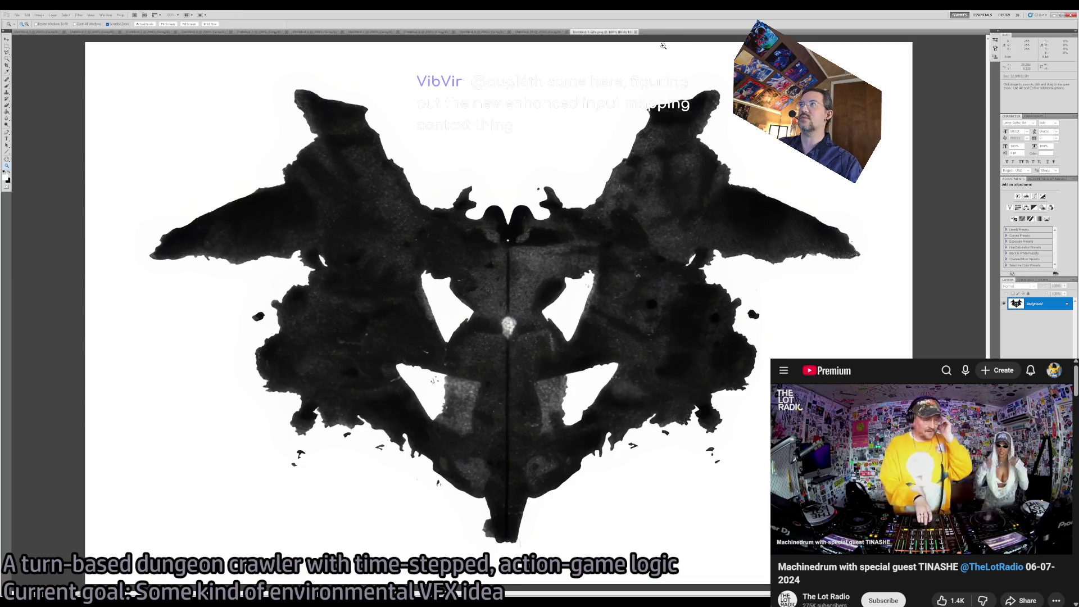
left_click_drag(612, 32, 433, 33)
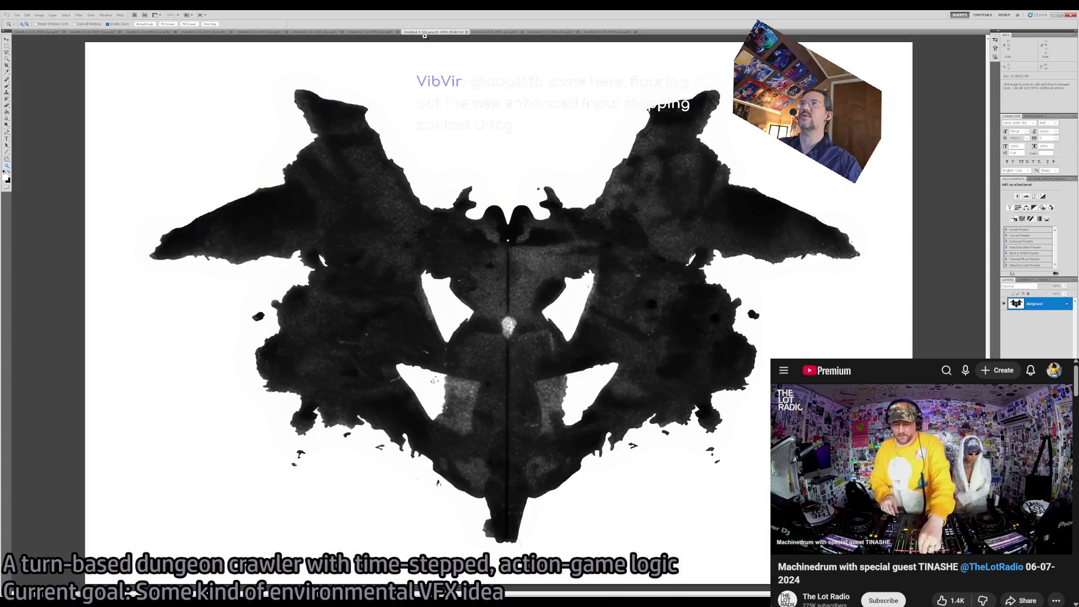
left_click_drag(424, 35, 86, 38)
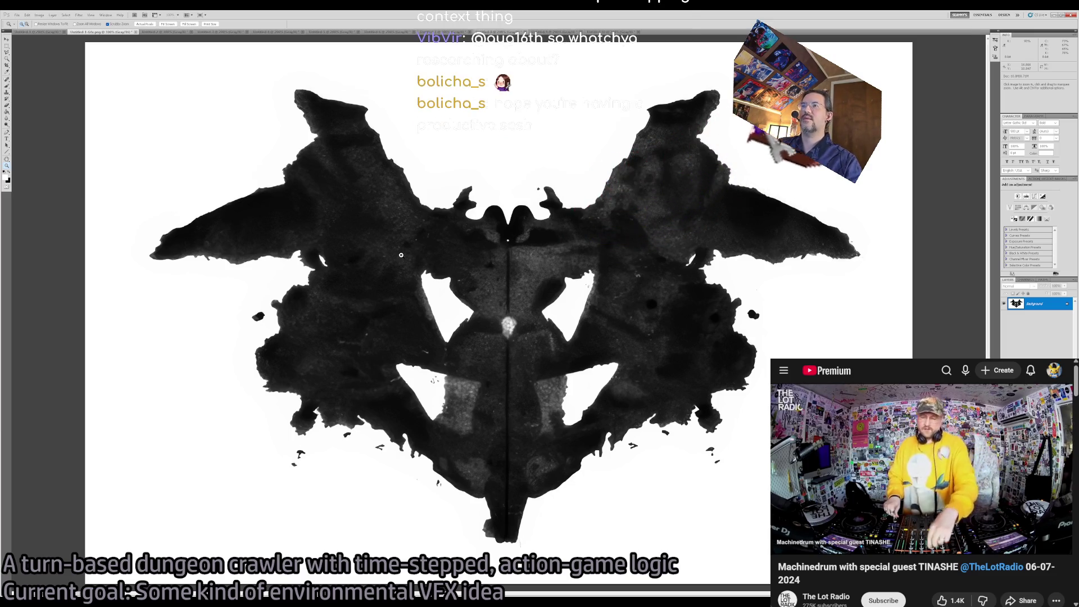
Zoom in to 200% on the inkblot, back out to 66.7%, and select the entire canvas.
left_click_drag(401, 255, 530, 433)
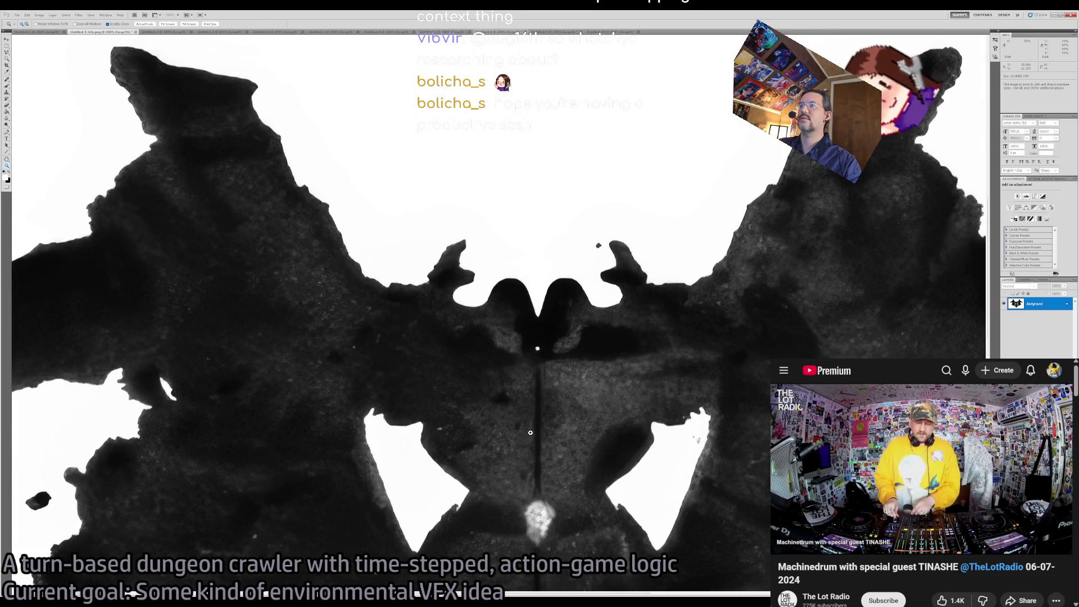
left_click(529, 432, "alt")
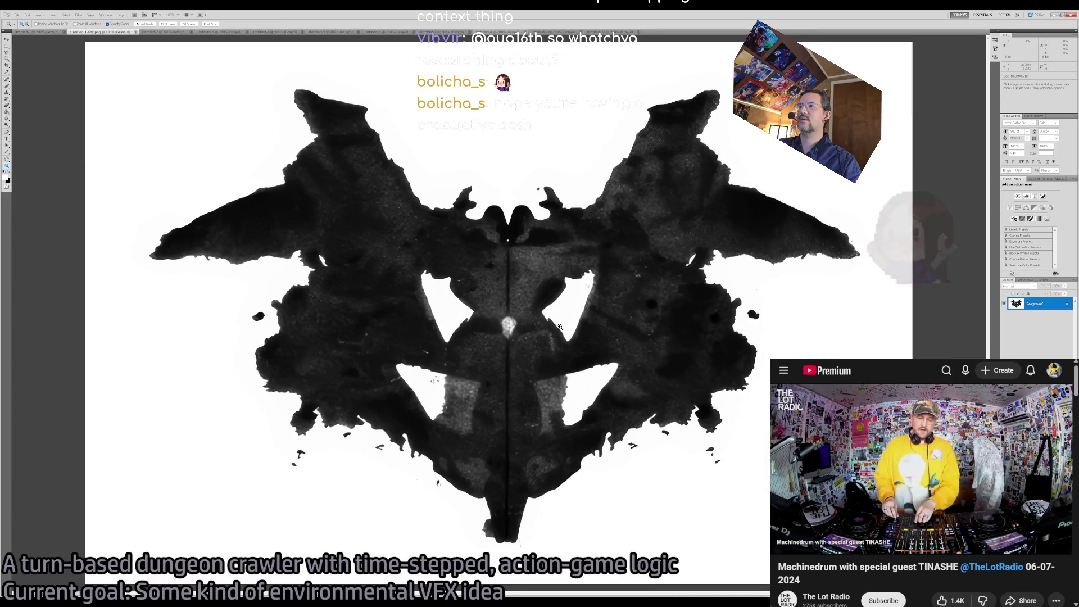
left_click(519, 323, "alt")
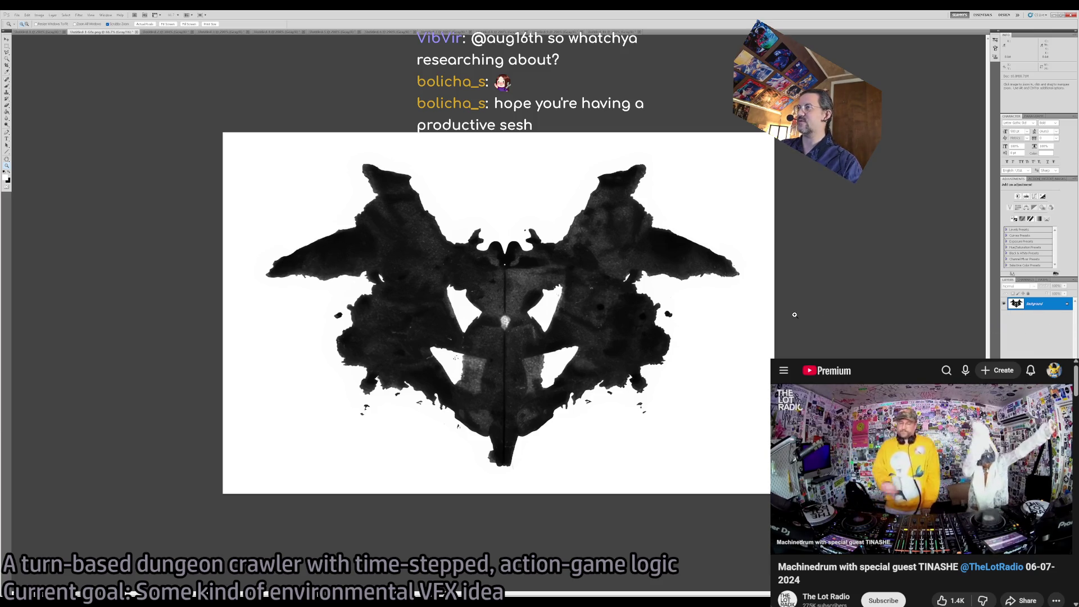
key("ctrl+a")
Duplicate the inkblot onto a new layer and apply Auto Levels to turn the blot solid black.
key("ctrl+j")
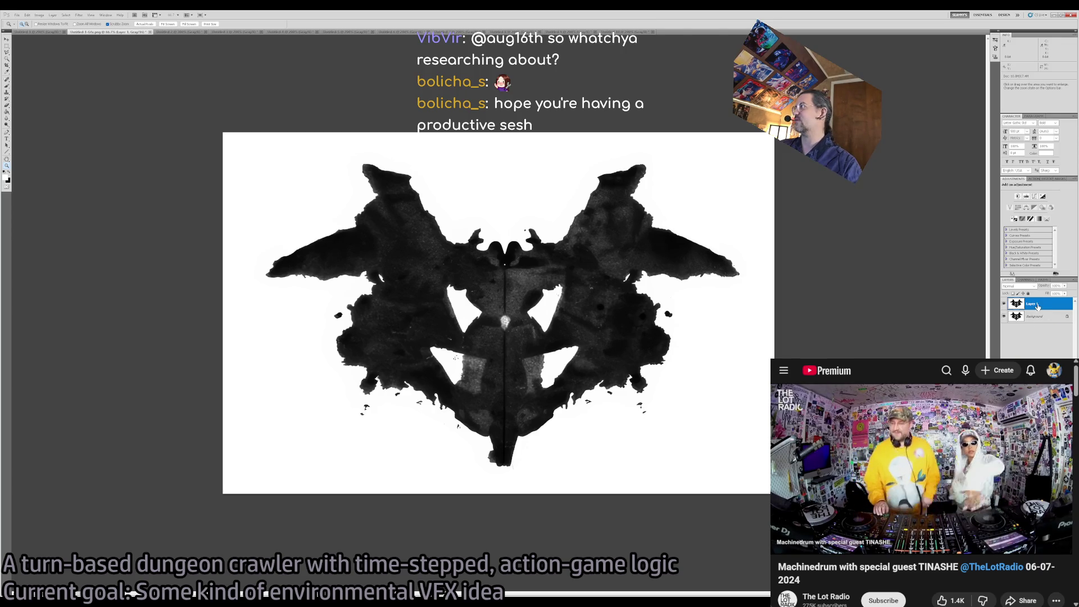
key("i")
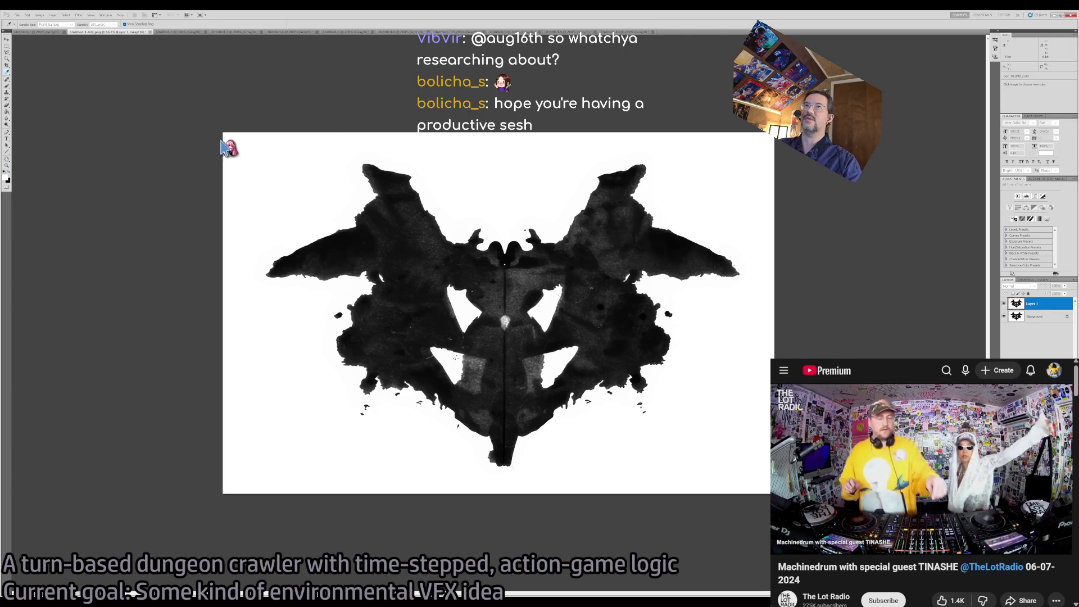
key("ctrl+shift+l")
key("ctrl+z")
key("ctrl+z")
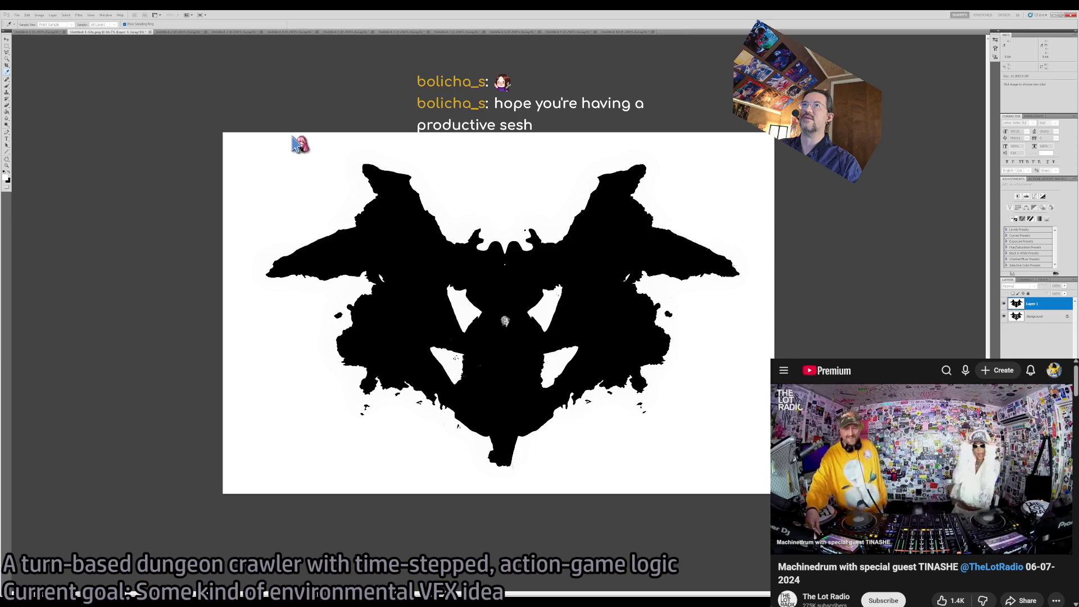
key("z")
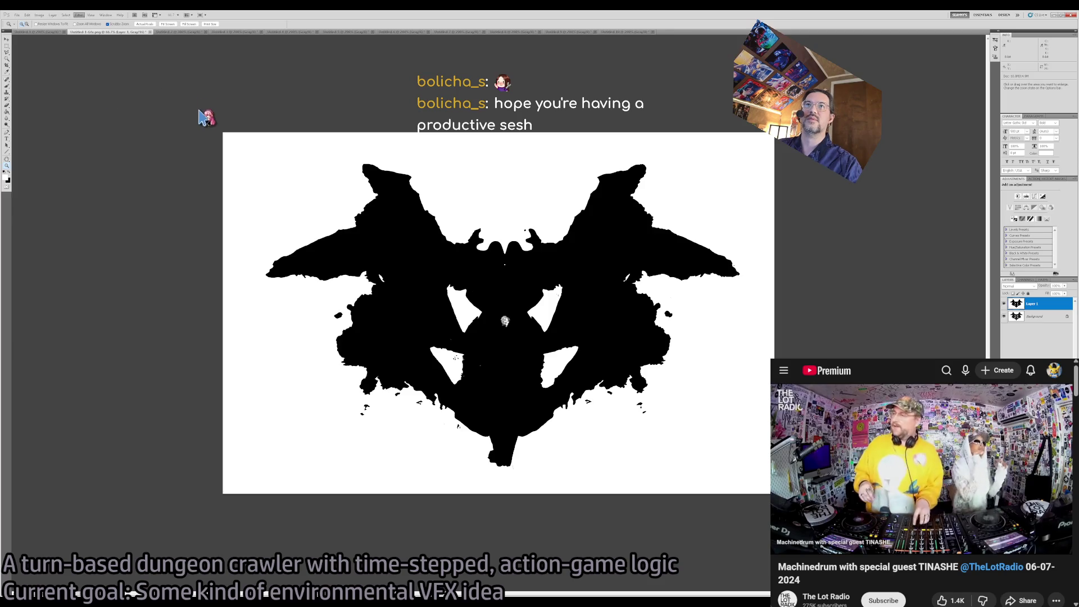
key("h")
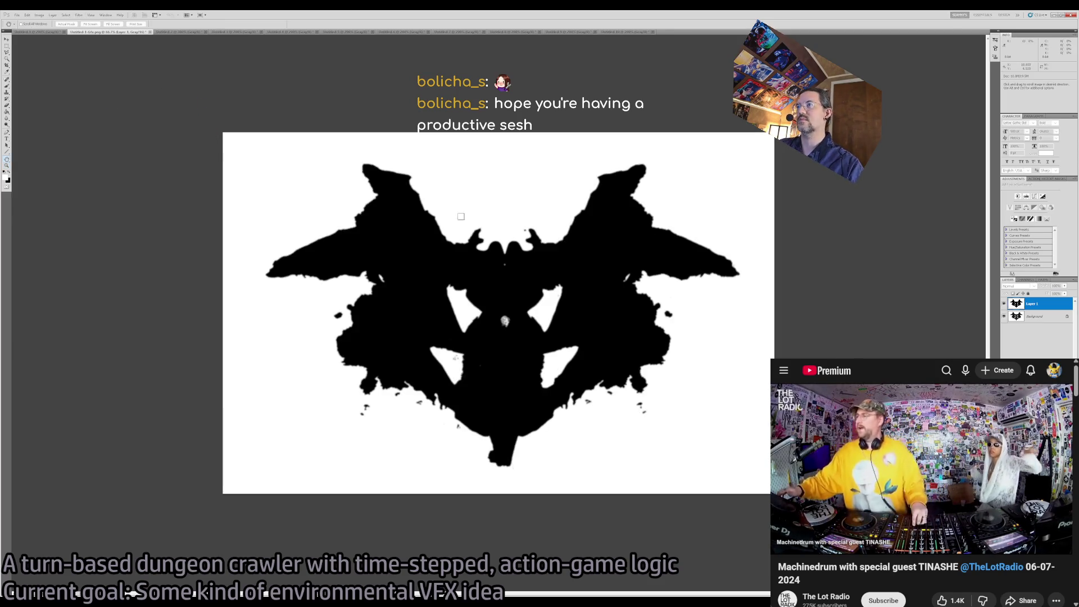
Heavily Gaussian-blur the black copy and set its blend mode to Screen.
key("ctrl+f")
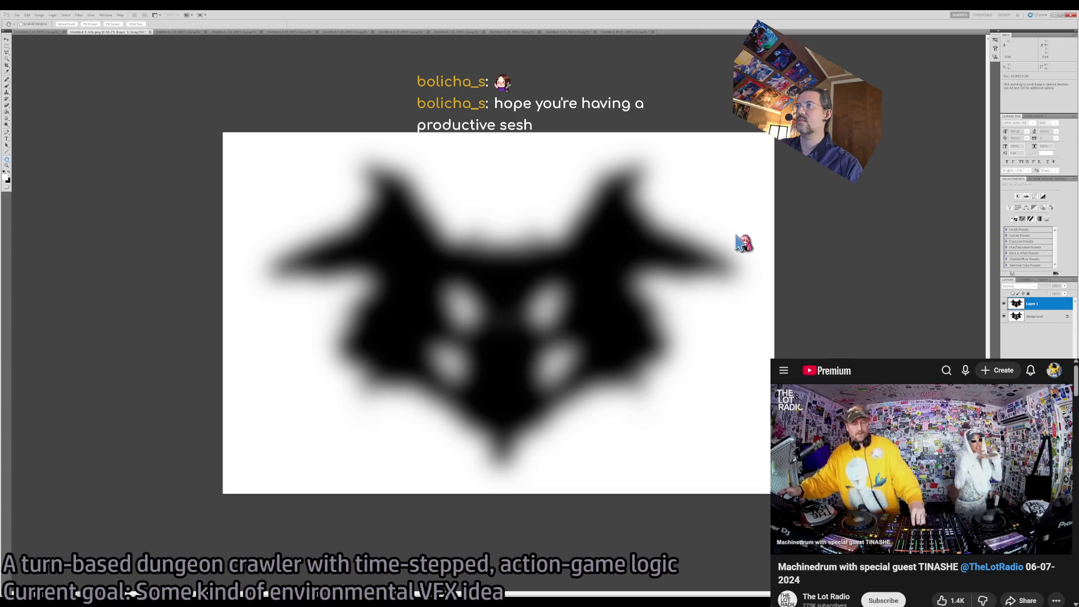
key("ctrl+z")
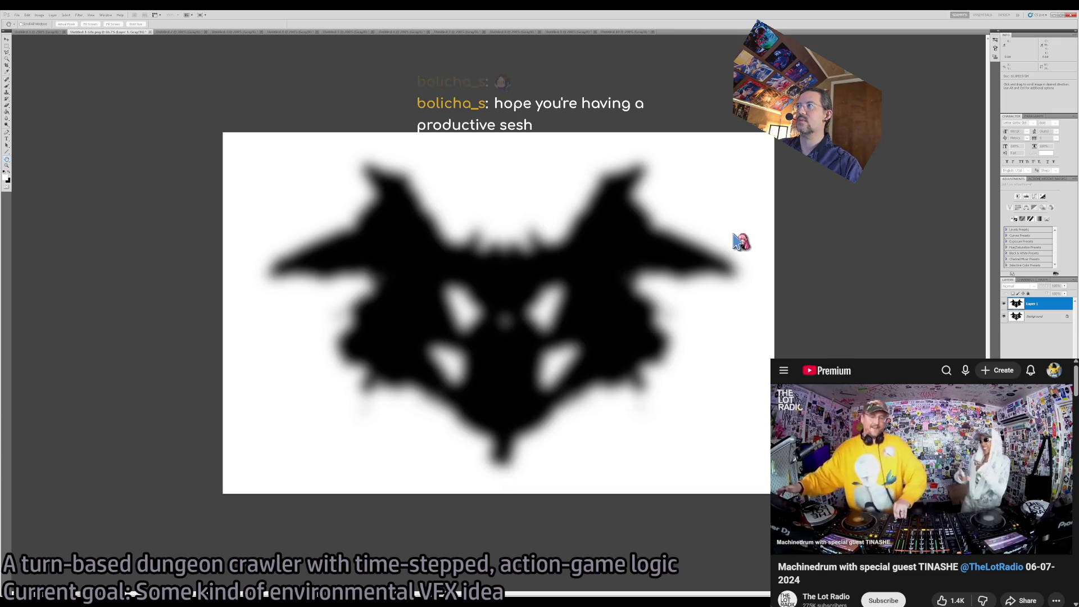
key("ctrl+z")
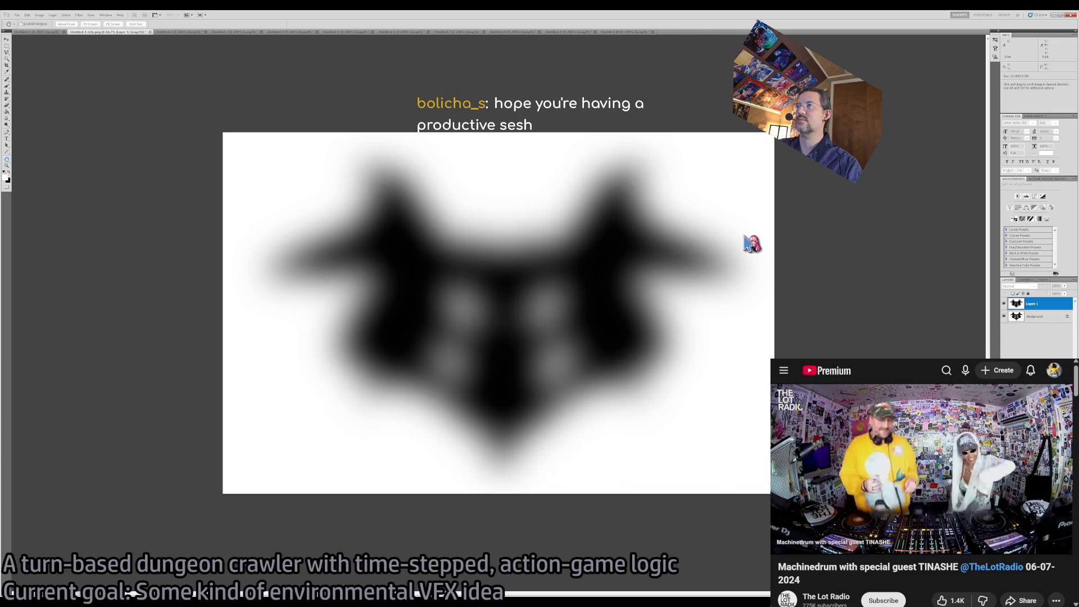
key("ctrl+z")
key("ctrl+z")
key("z")
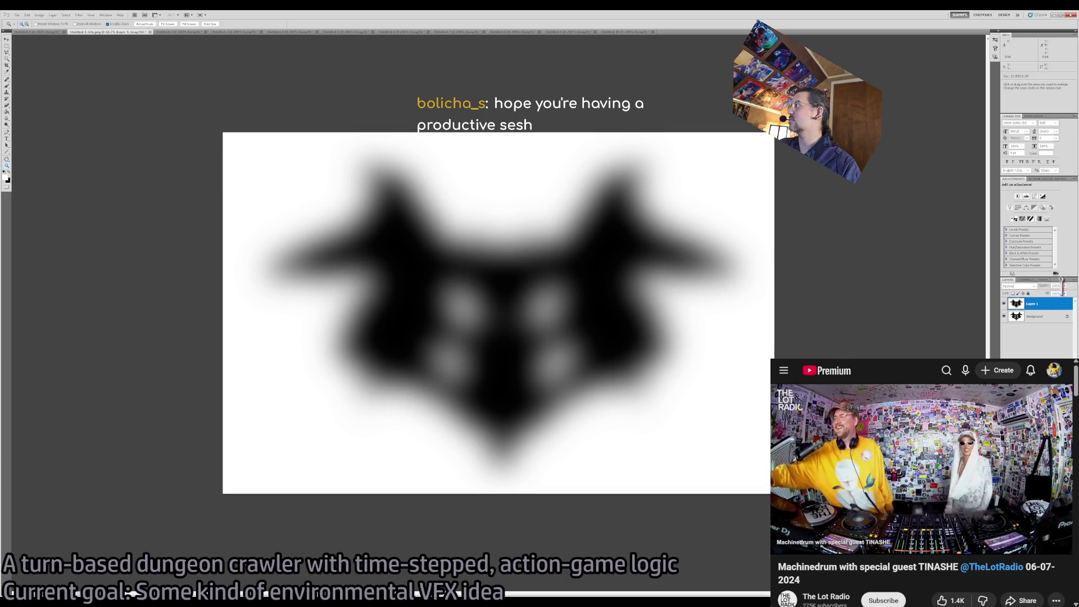
key("shift+alt+s")
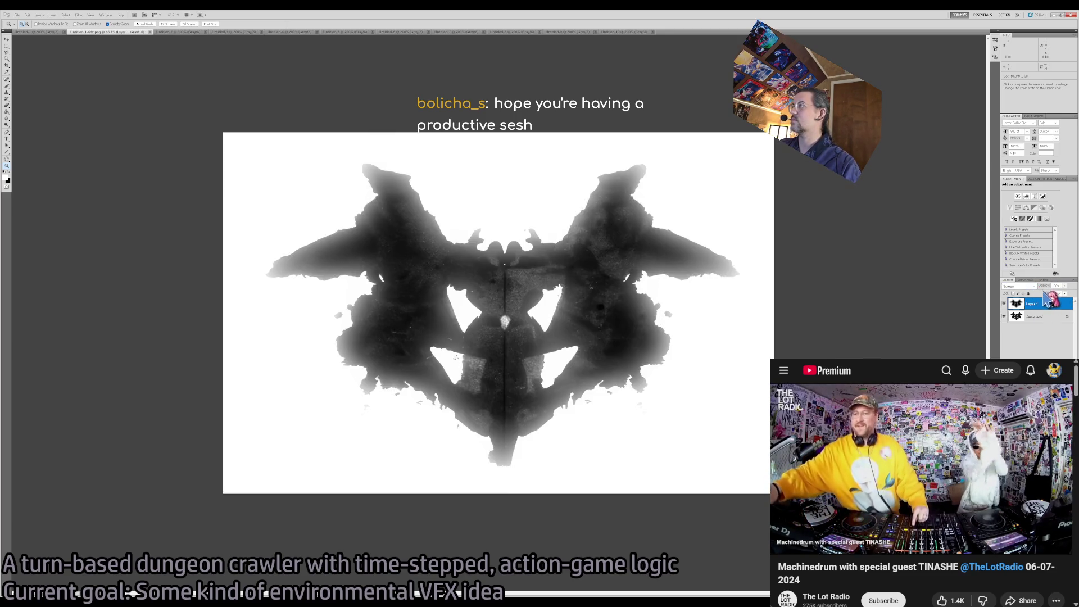
Lower Layer 1's opacity, then bring it back up to about 61%.
left_click_drag(1046, 300, 1049, 298)
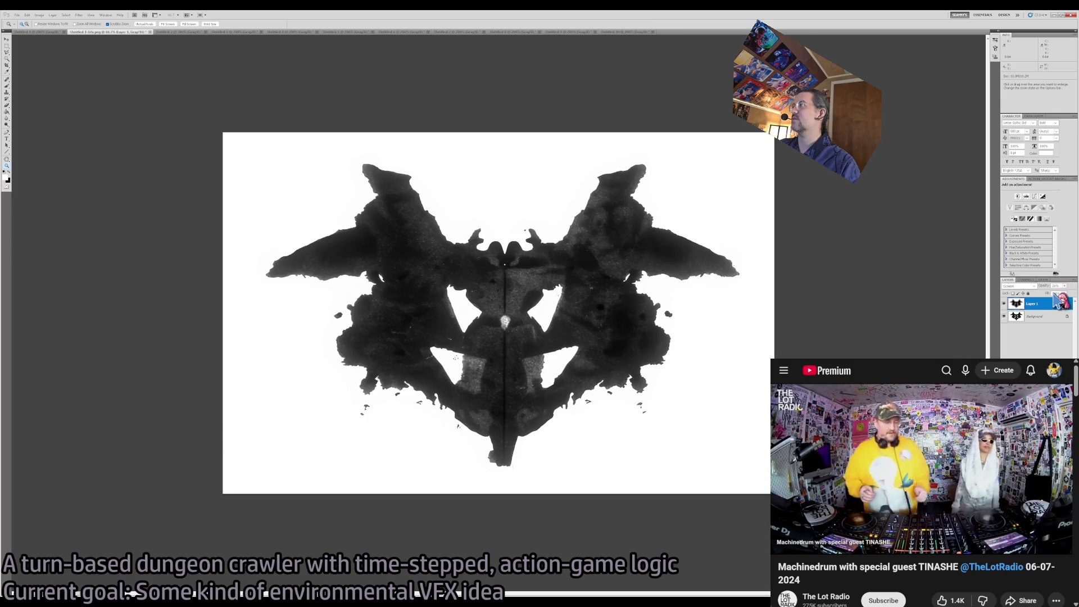
left_click_drag(1055, 300, 1068, 302)
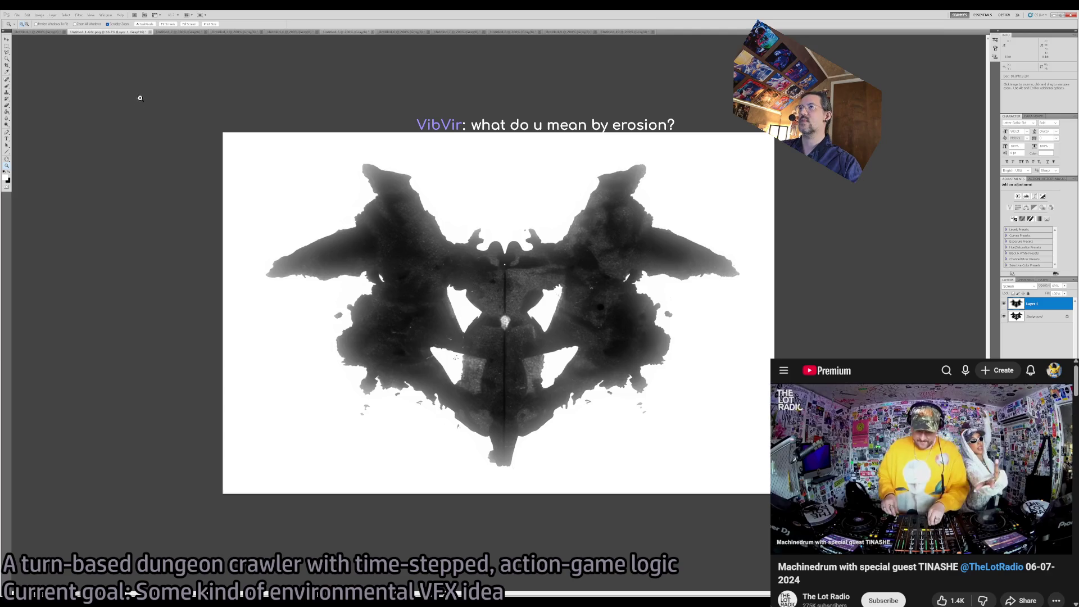
key("ctrl+z")
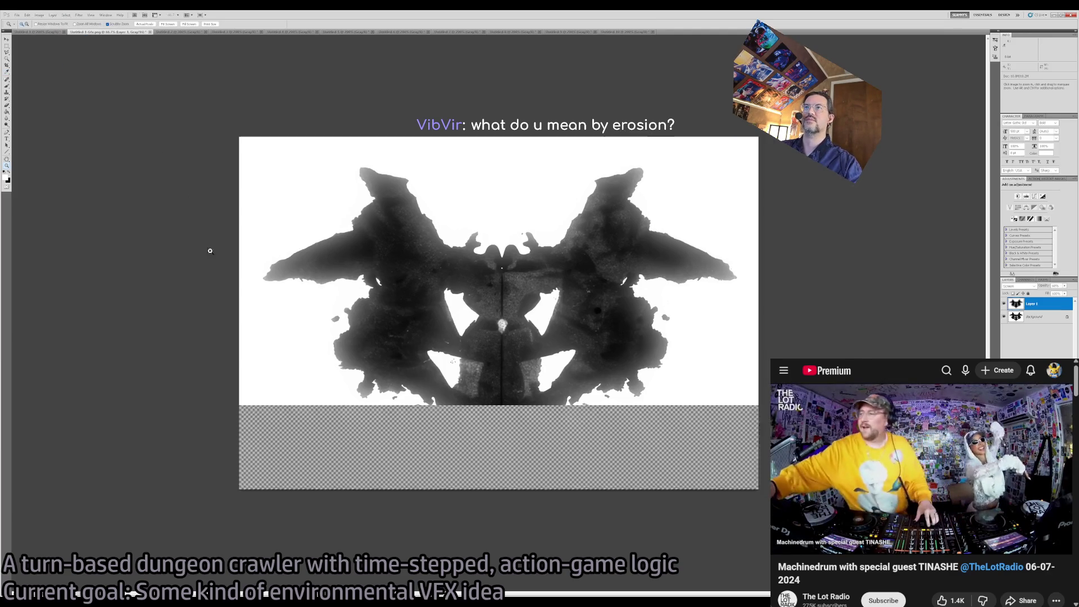
Restore the inkblot in history, zoom to 400% on the blot's left edge, then back out.
key("ctrl+alt+z")
key("ctrl+alt+z")
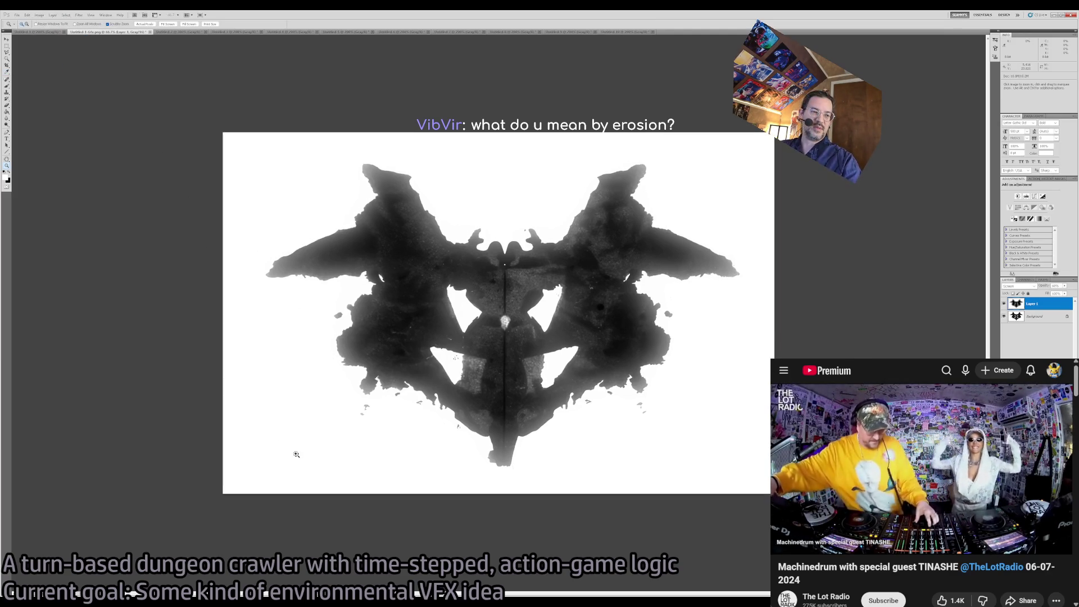
left_click(360, 386)
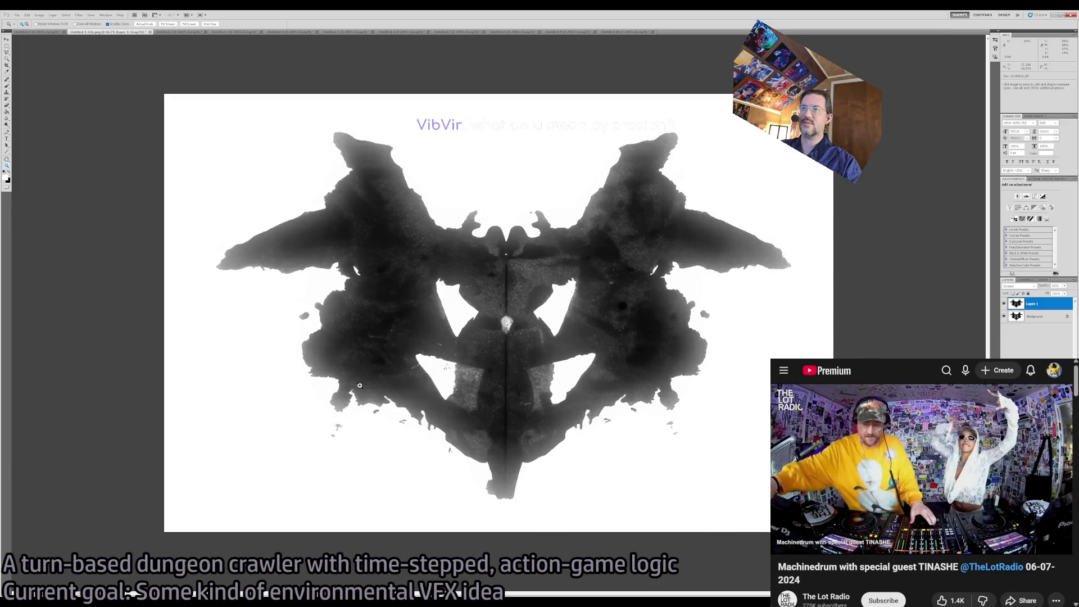
left_click(359, 385)
left_click(359, 386)
key("b")
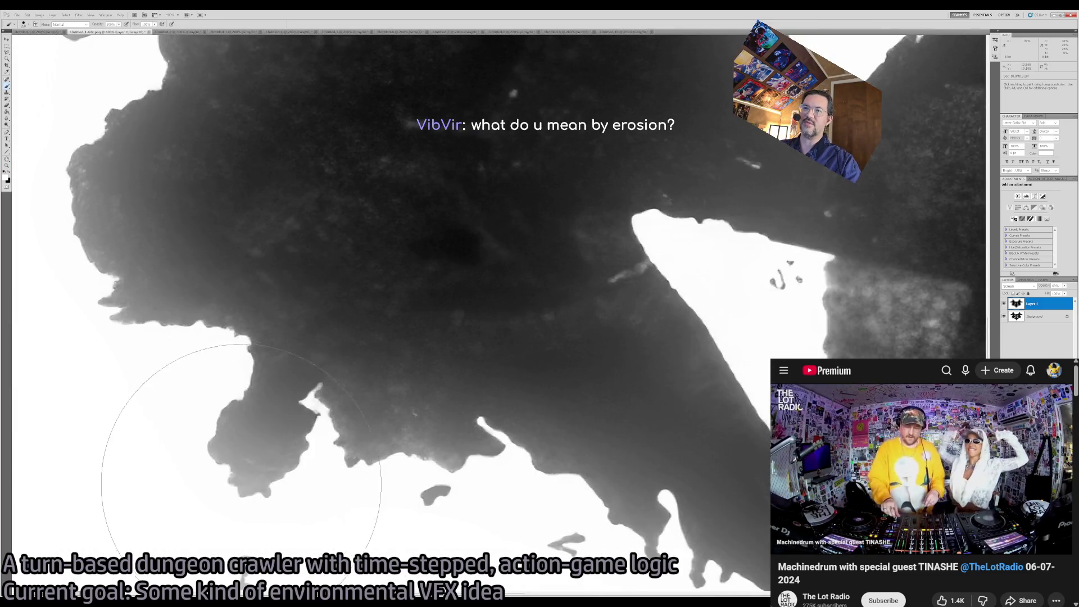
key("z")
key("ctrl+alt+0")
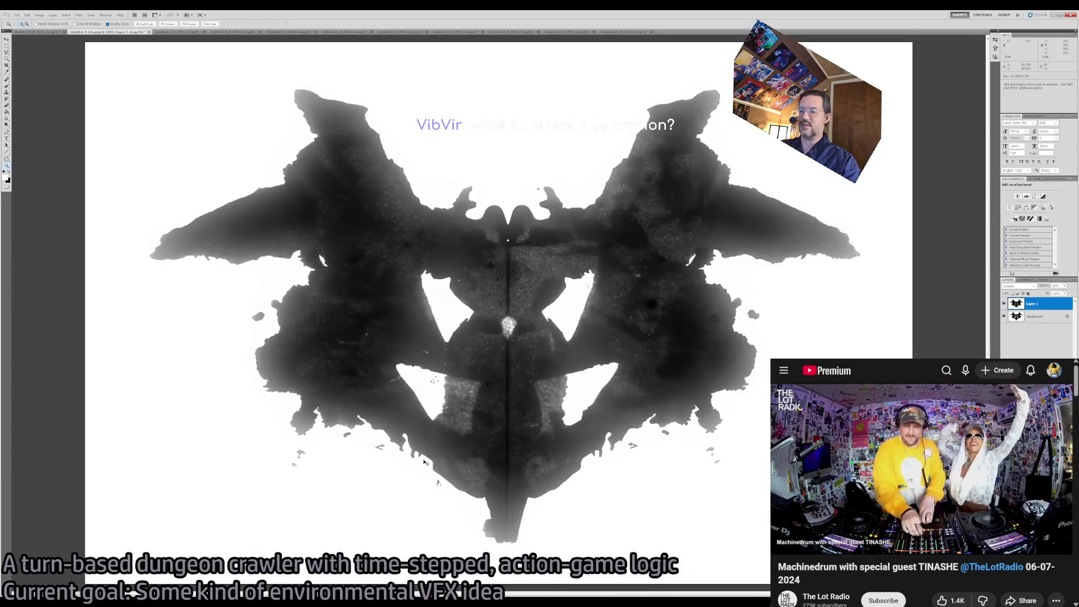
Compare darker and lighter inkblot versions through history, then add a Levels 1 adjustment layer.
key("i")
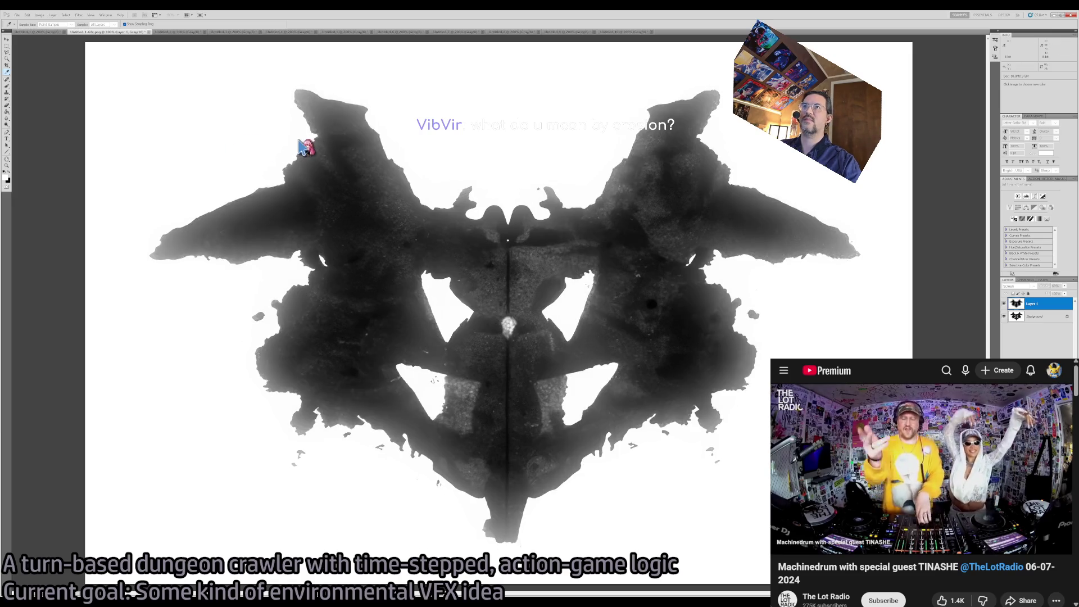
key("ctrl+z")
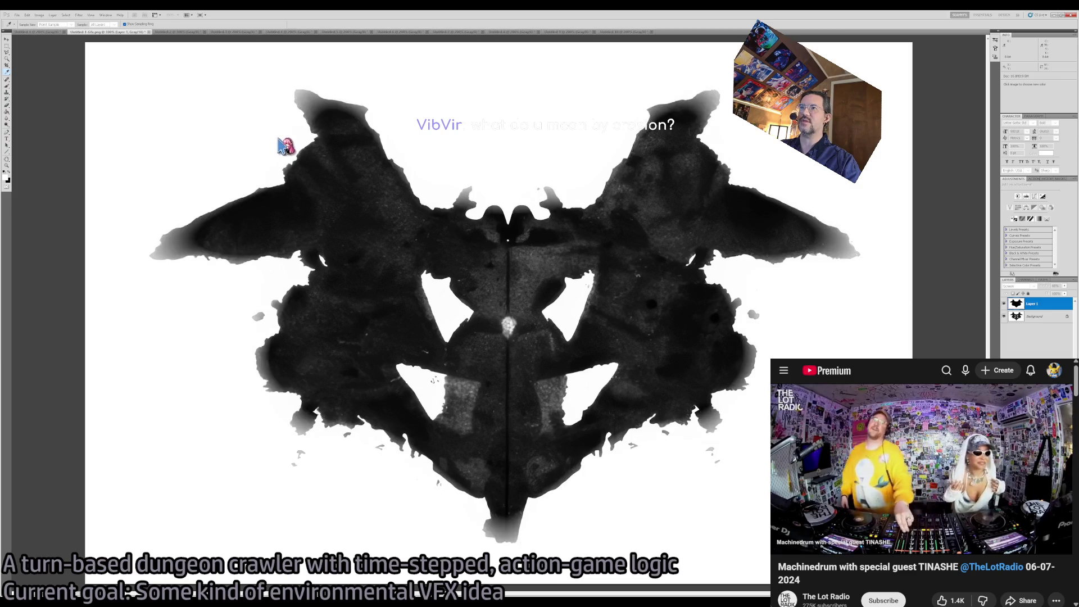
key("ctrl+z")
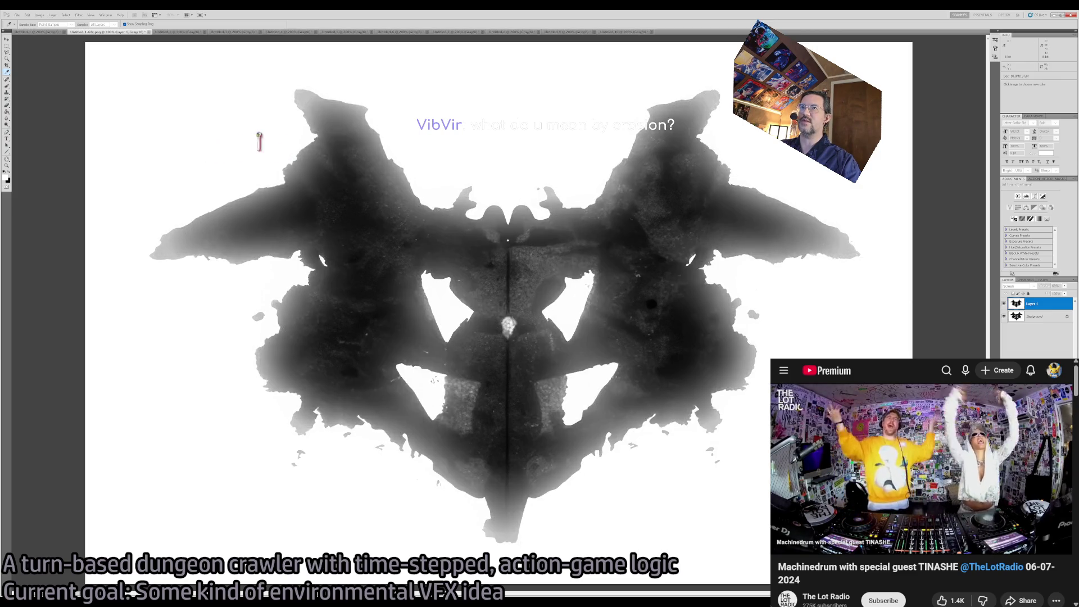
key("z")
key("ctrl+z")
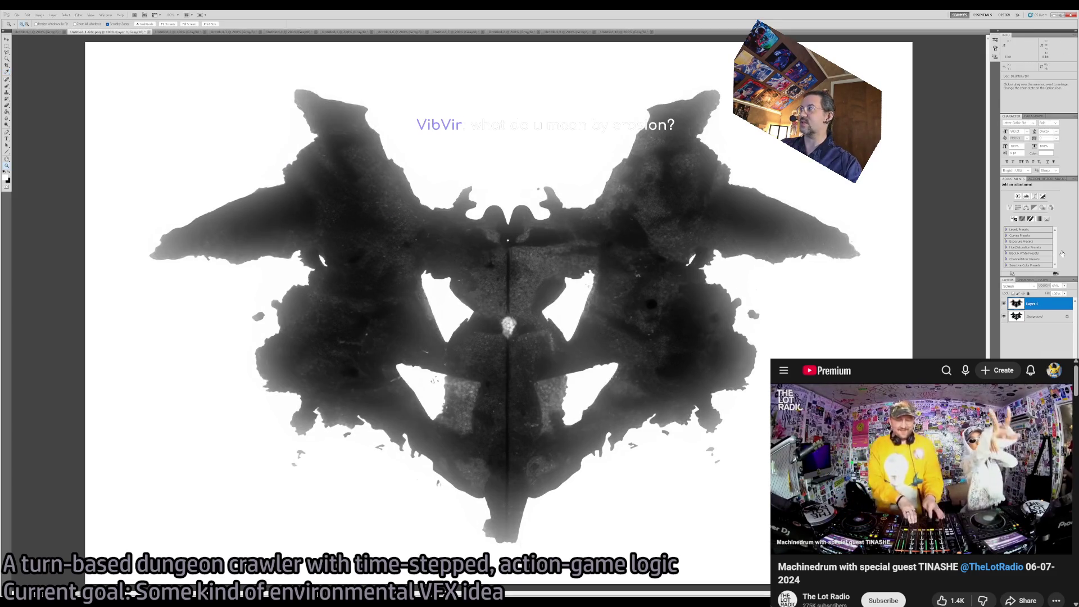
left_click(1026, 196)
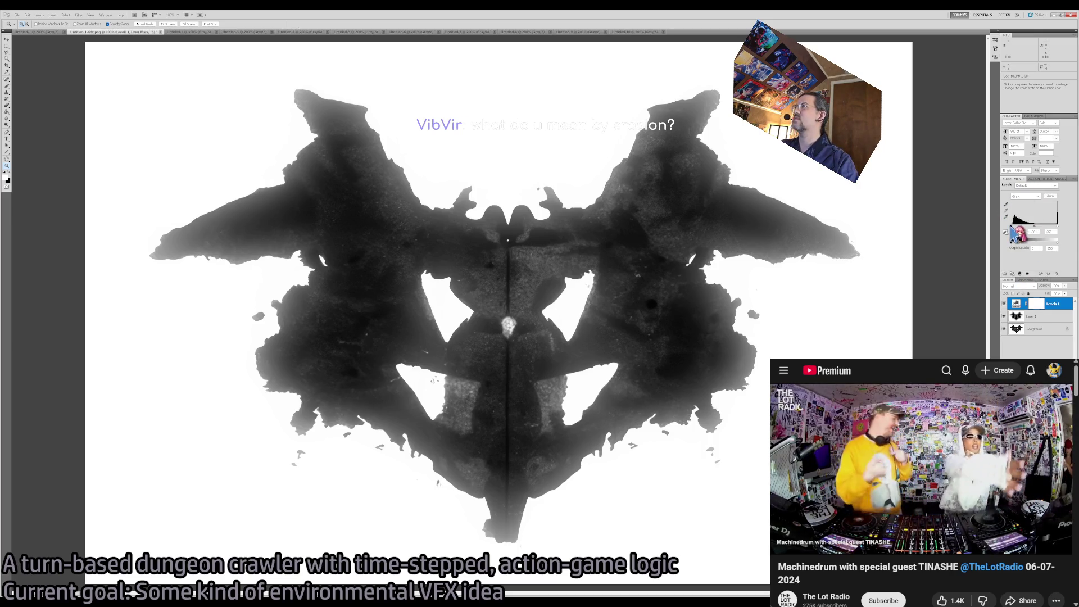
Move the Levels black input right and back to 0, then drop Layer 1's opacity to 77%.
mouse_move(1011, 227)
left_mouse_down()
mouse_move(1046, 230)
mouse_move(1019, 241)
mouse_move(1056, 236)
mouse_move(1015, 241)
left_mouse_up()
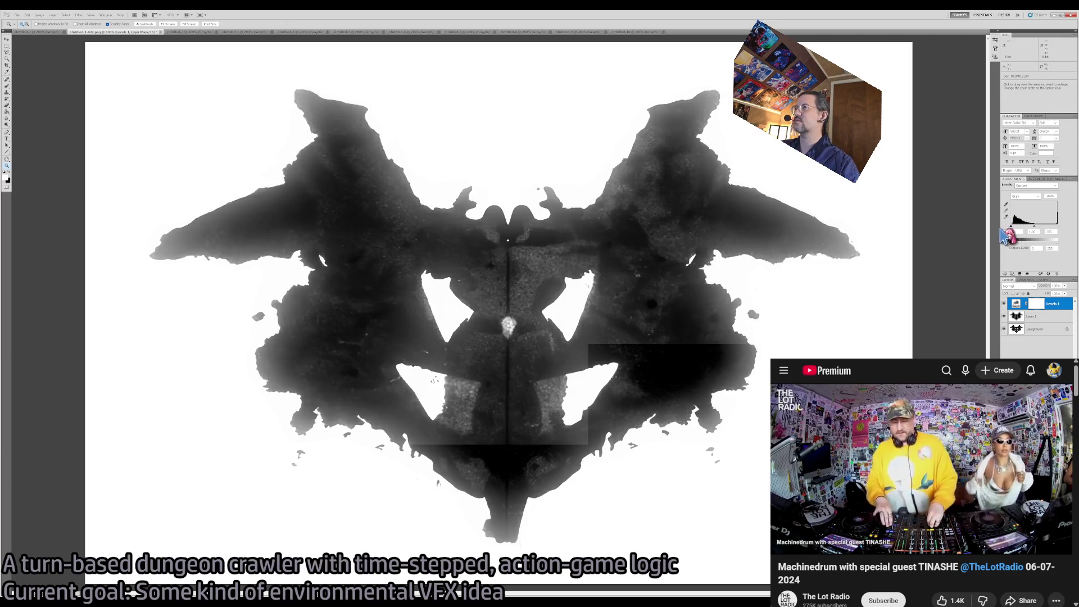
left_click_drag(1015, 225, 1010, 226)
left_click(1064, 315)
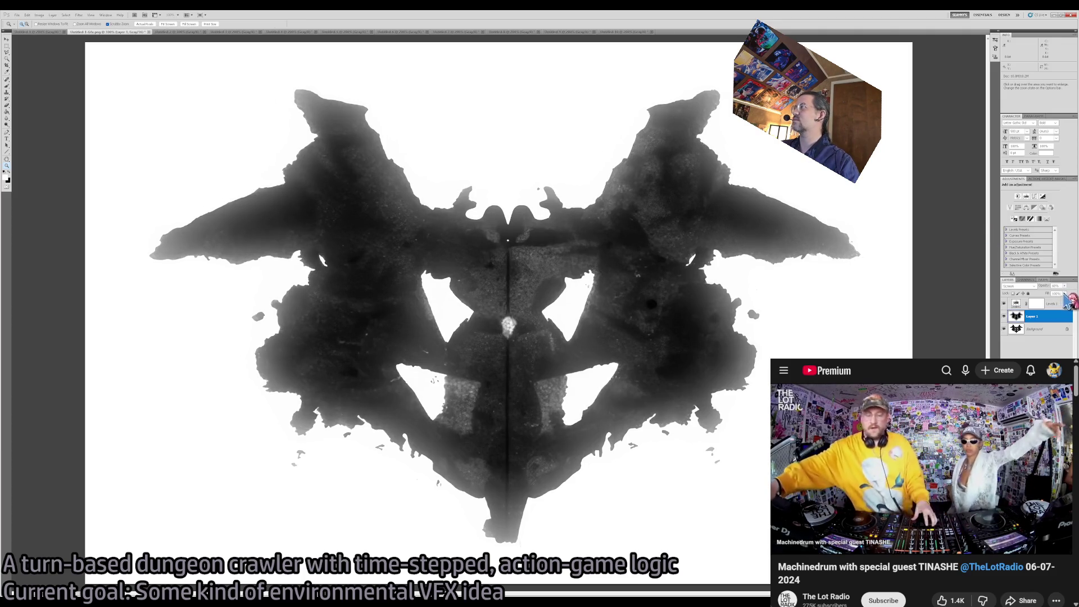
left_click_drag(1074, 300, 1078, 298)
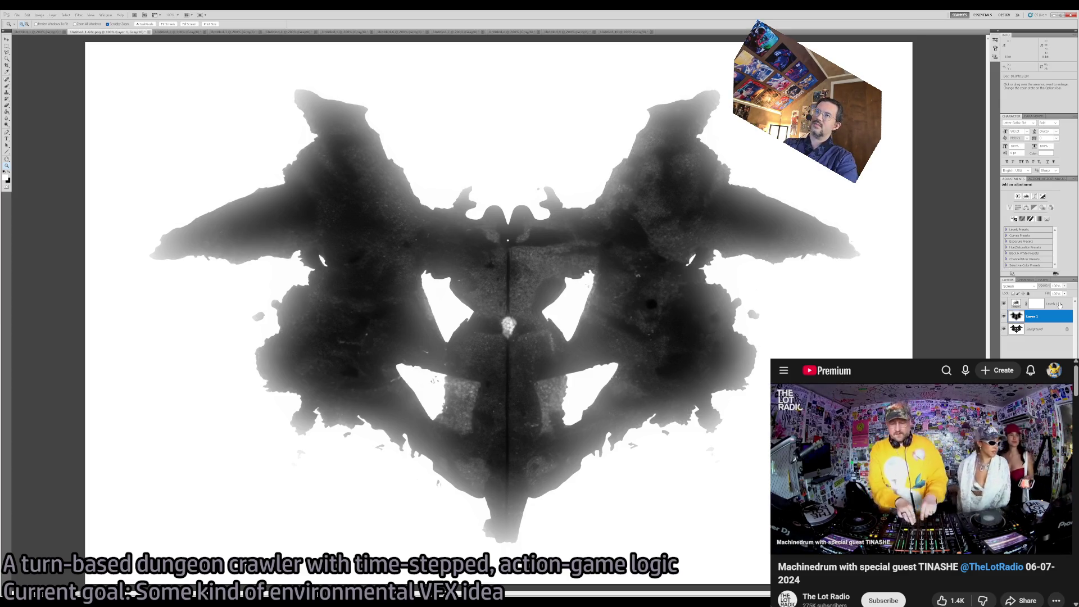
Toggle the Background's visibility to compare blurs, then delete the Levels 1 mask and layer.
left_click(1004, 330)
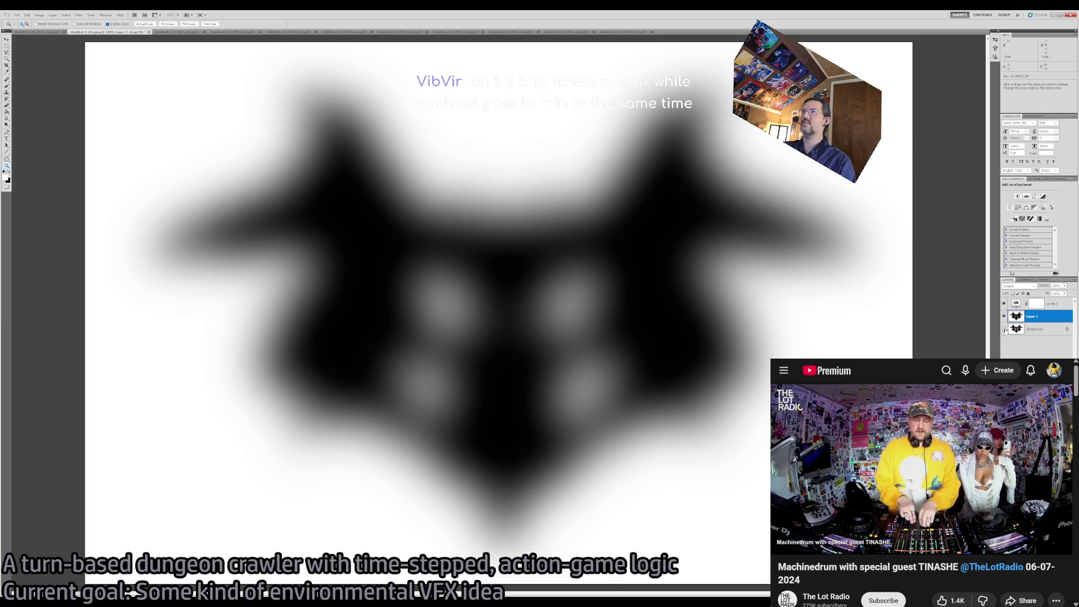
left_click(1004, 329)
left_click(1004, 330)
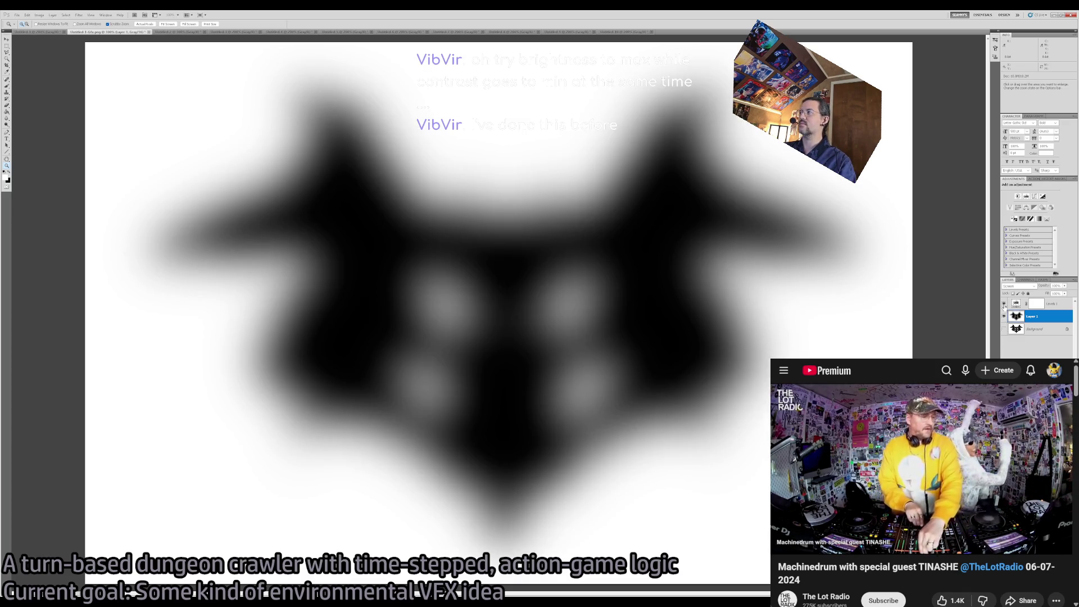
left_click(1064, 303)
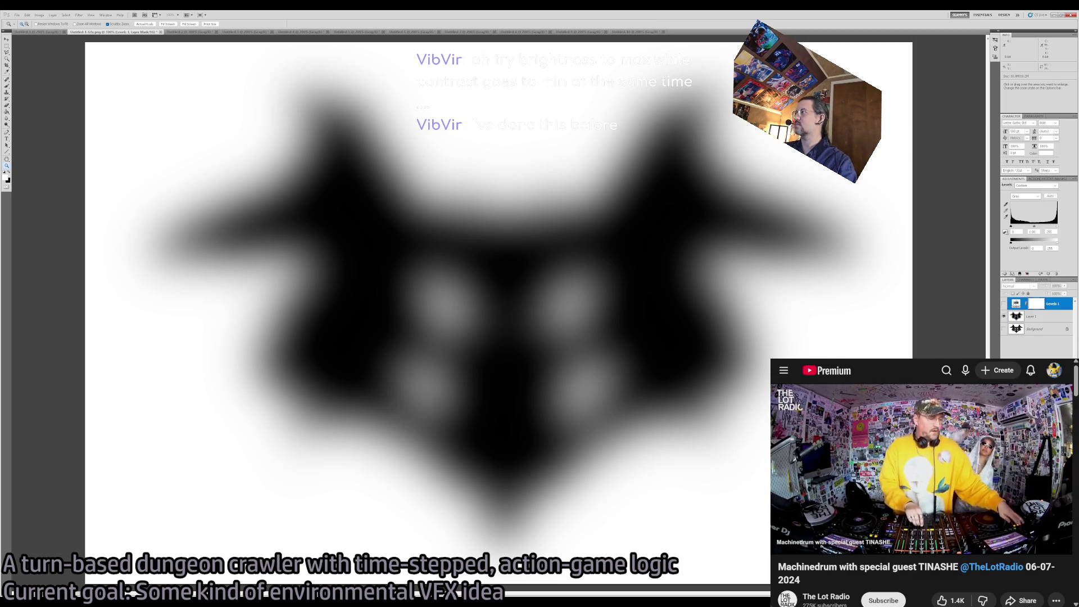
key("Delete")
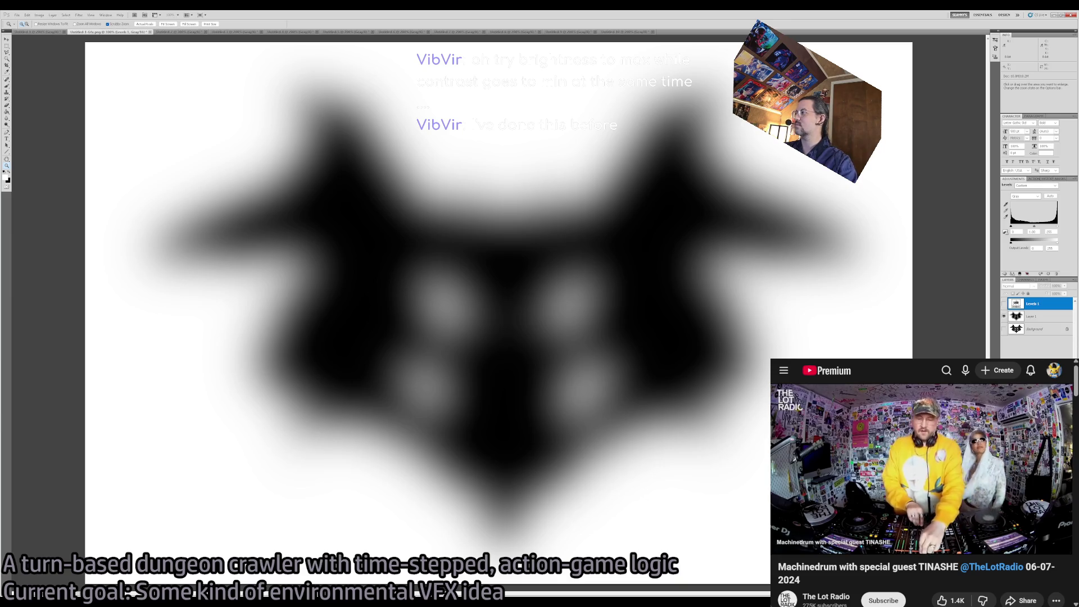
key("Delete")
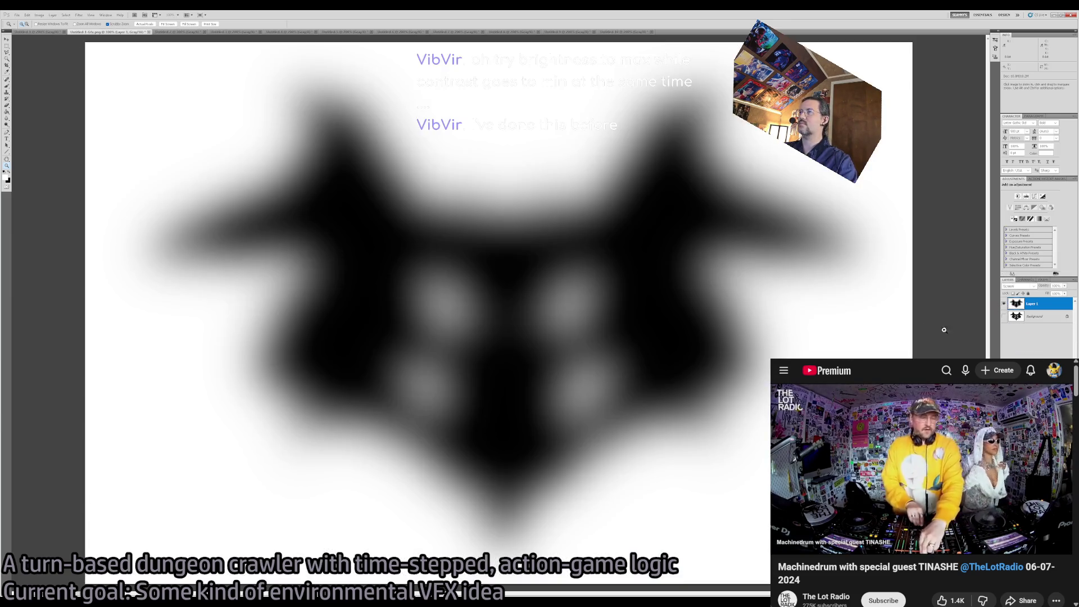
Zoom out and toggle Layer 1 and Background visibility to compare sharp and blurred inkblots.
mouse_move(944, 330)
left_mouse_down()
mouse_move(678, 306)
mouse_move(645, 279)
mouse_move(524, 269)
left_mouse_up()
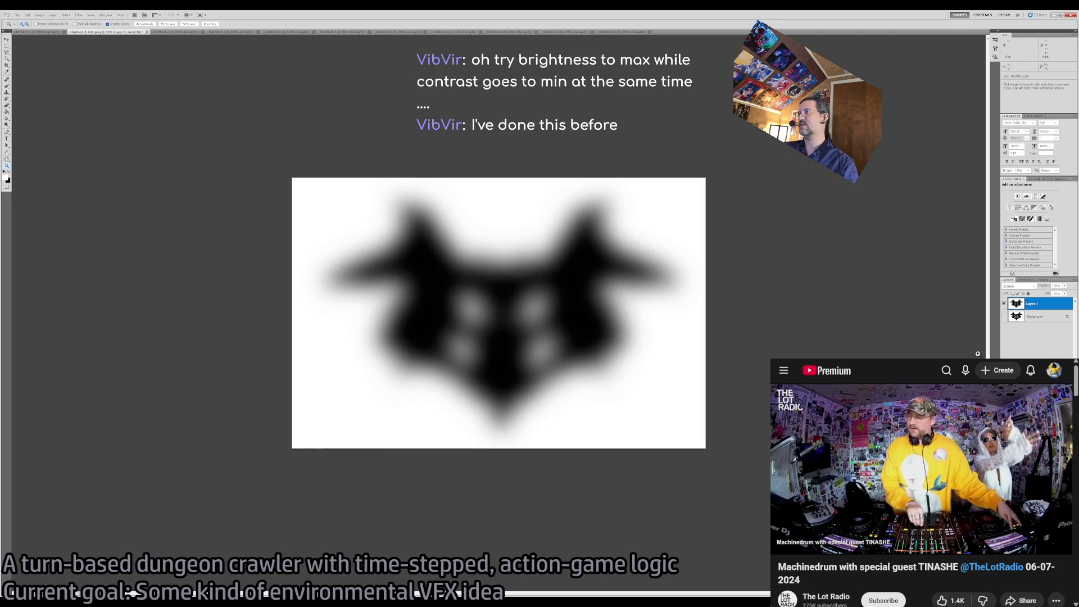
left_click(1003, 304)
left_click(1004, 317)
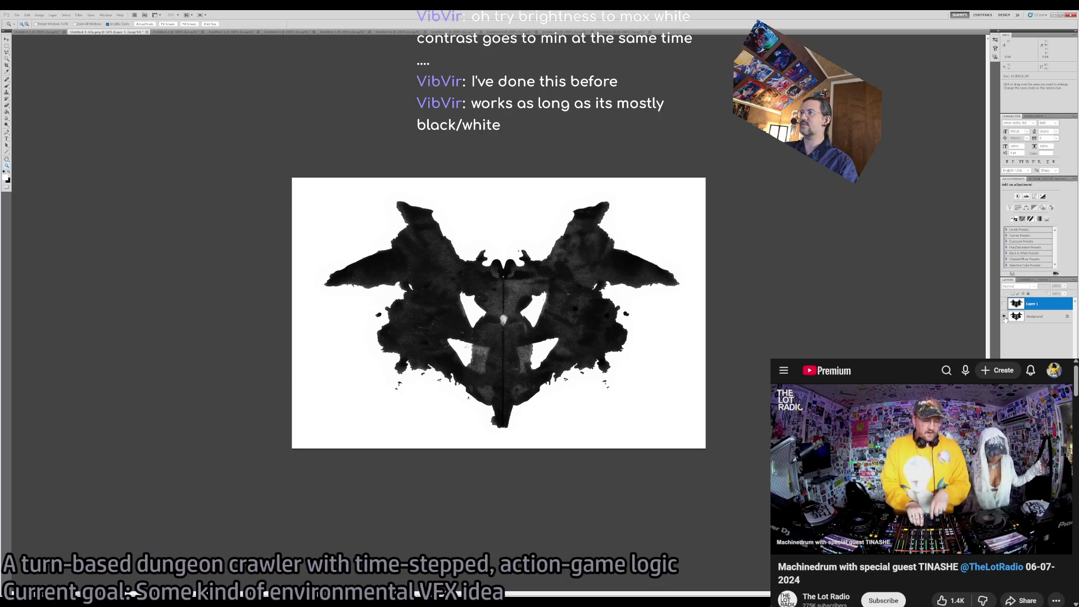
left_click(1004, 317)
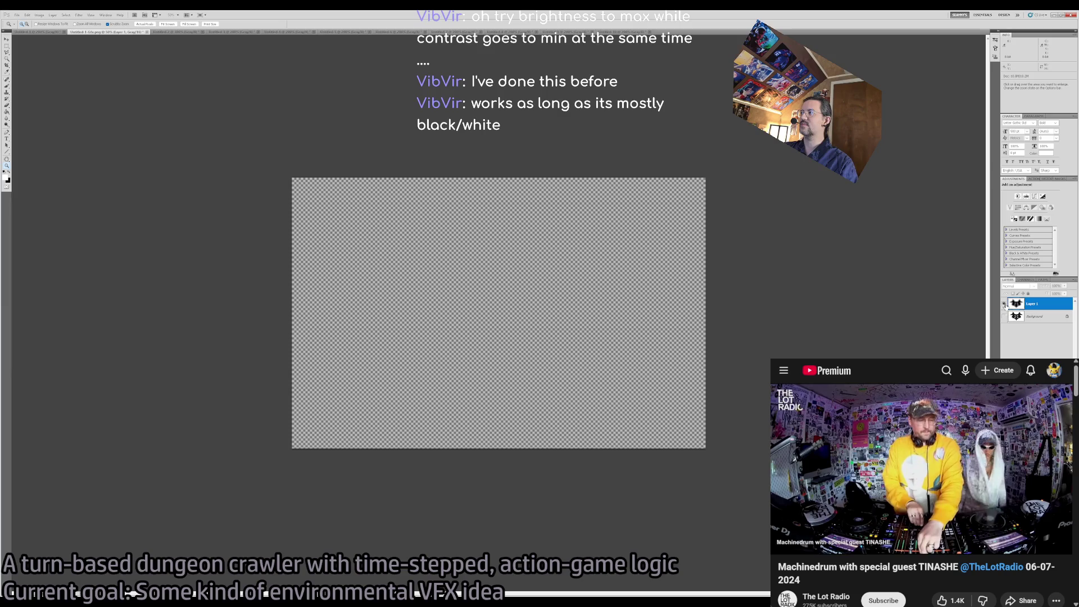
left_click(1004, 304)
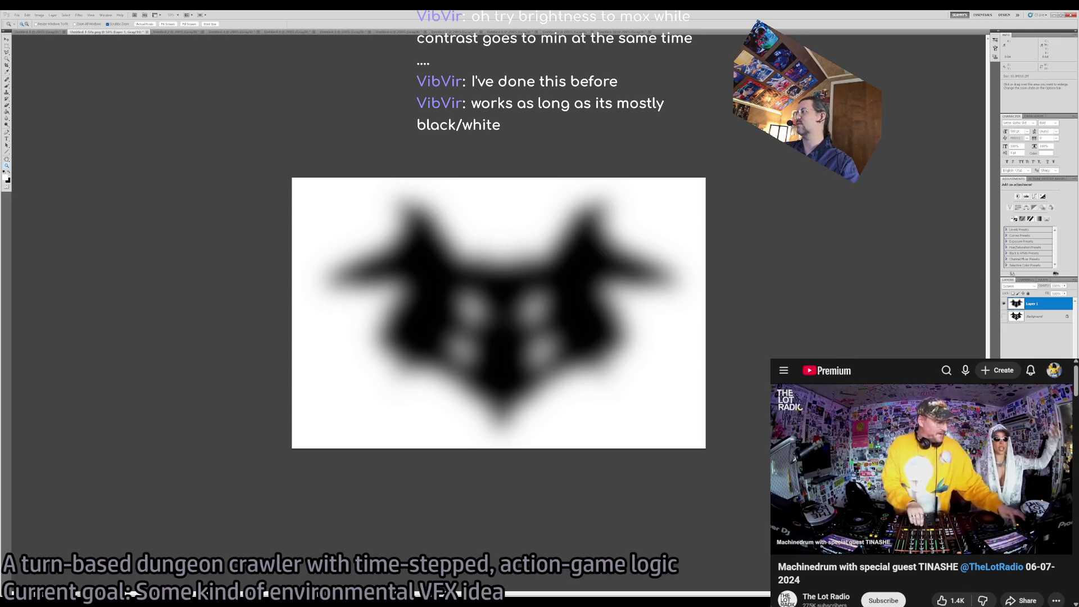
Step back to the sharp inkblot in history and rework the Gaussian blur more lightly.
key("Delete")
key("ctrl+alt+z")
key("ctrl+alt+z")
key("ctrl+alt+z")
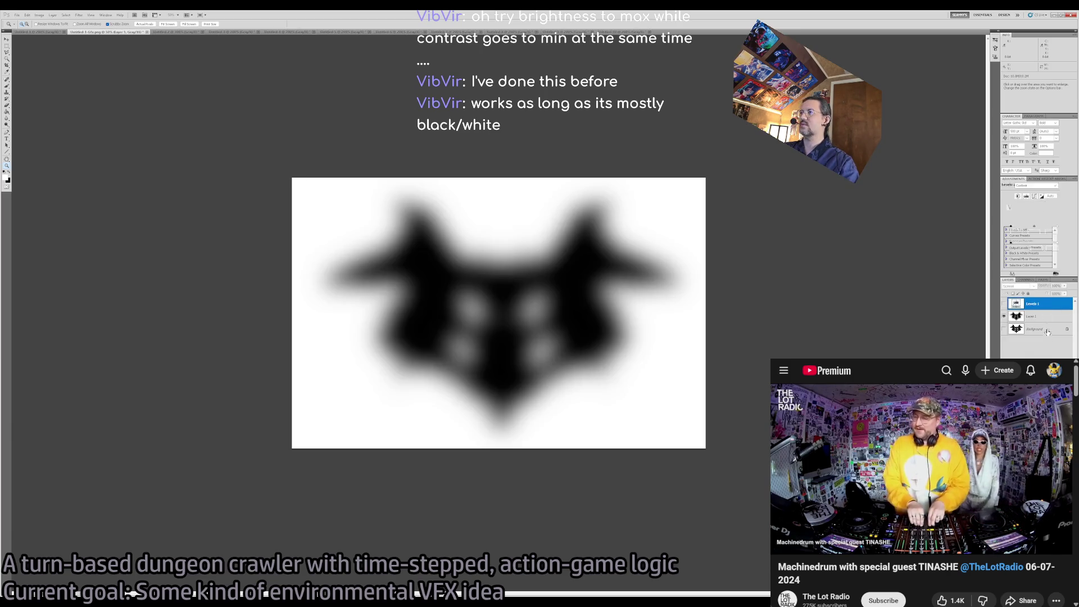
key("ctrl+z")
key("ctrl+z")
key("ctrl+z")
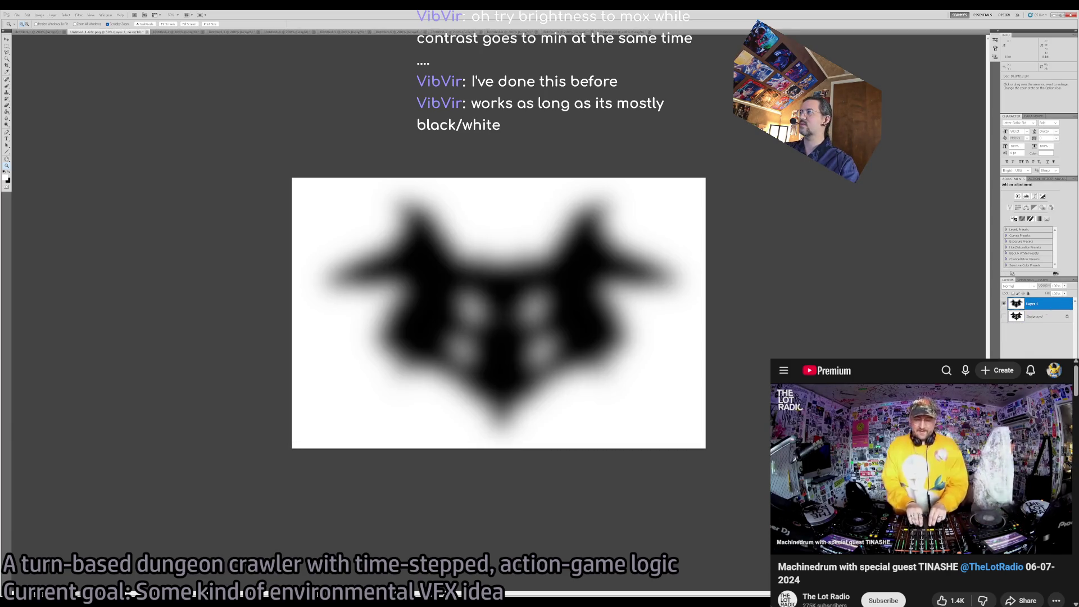
key("ctrl+z")
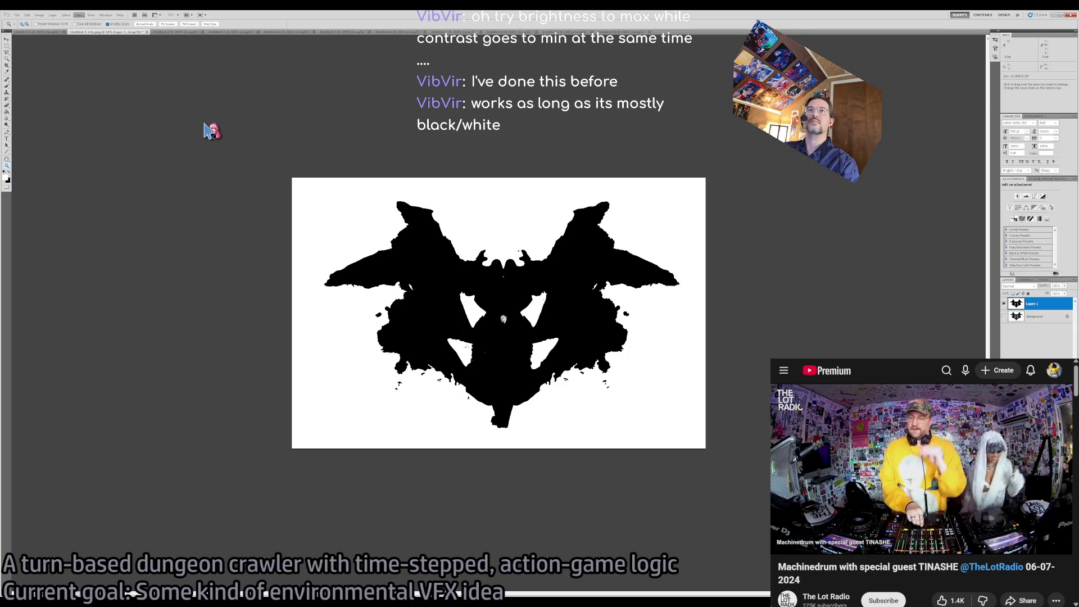
key("ctrl+f")
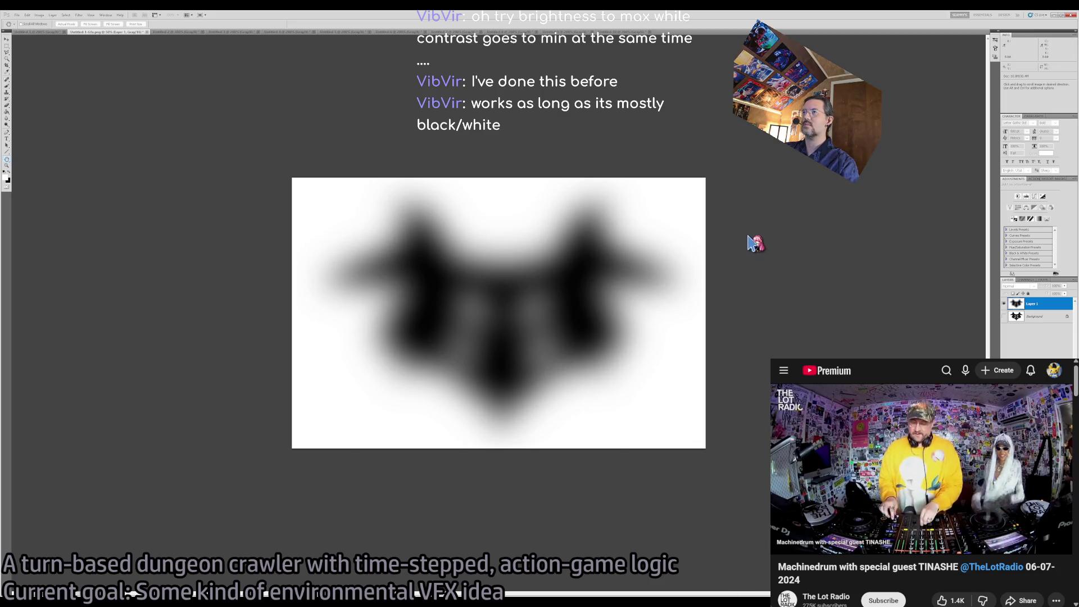
key("ctrl+alt+z")
key("ctrl+alt+z")
key("ctrl+f")
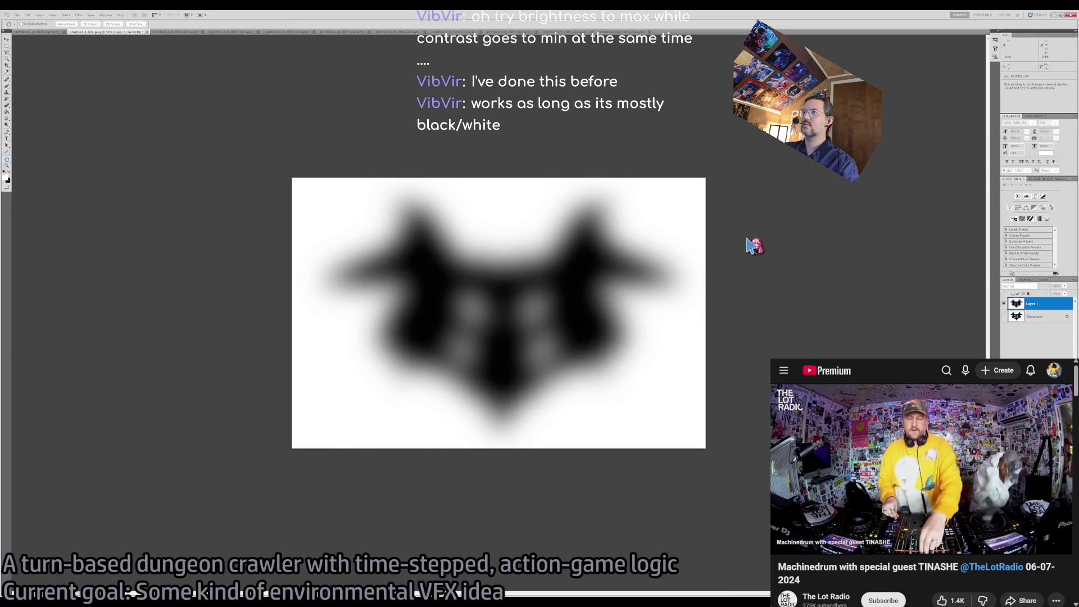
key("ctrl+f")
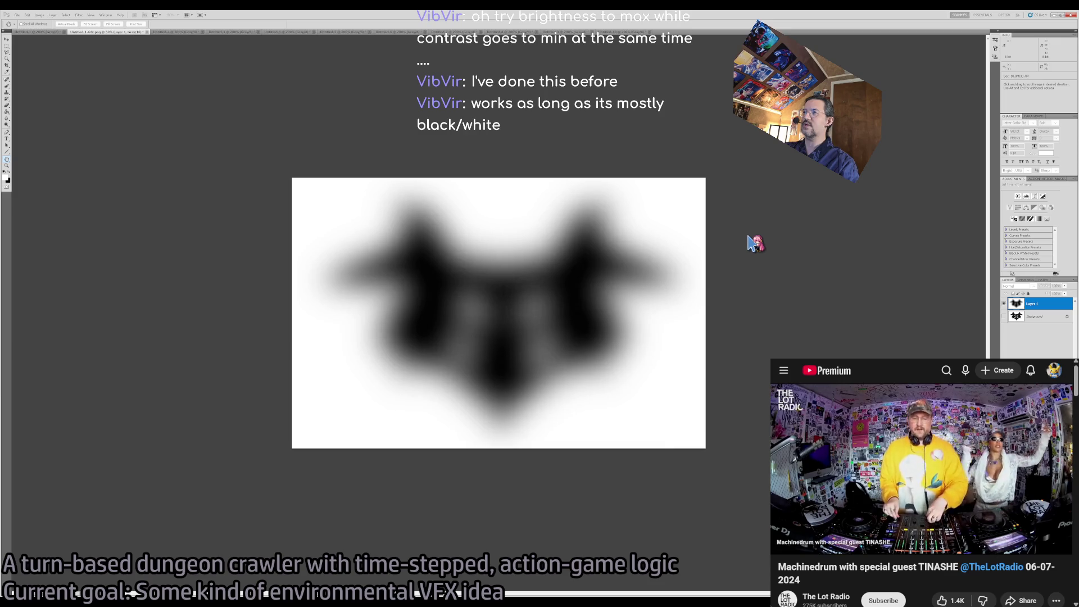
key("ctrl+f")
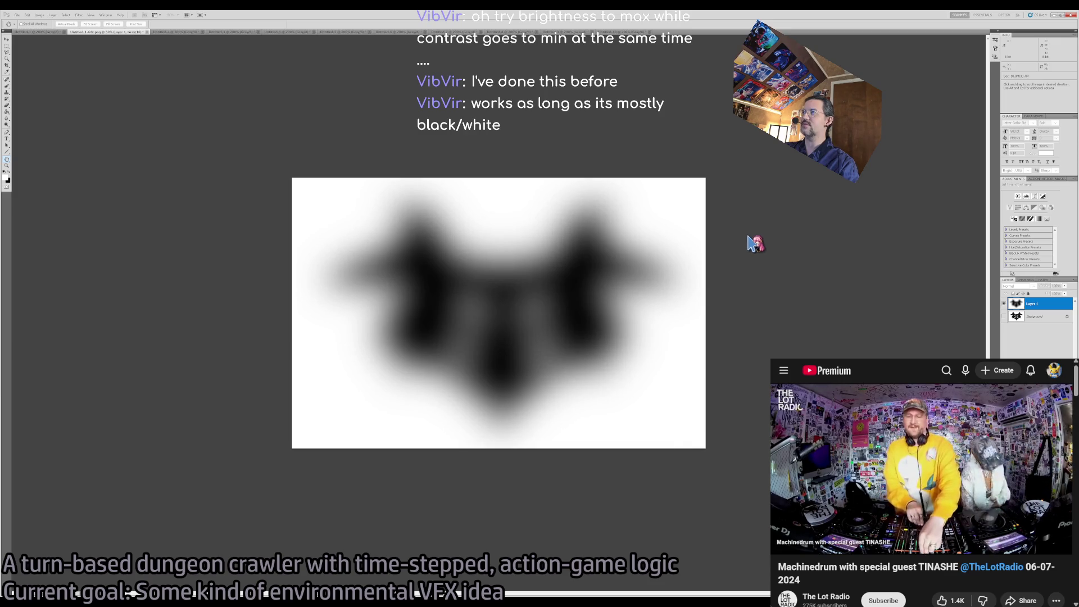
key("ctrl+alt+z")
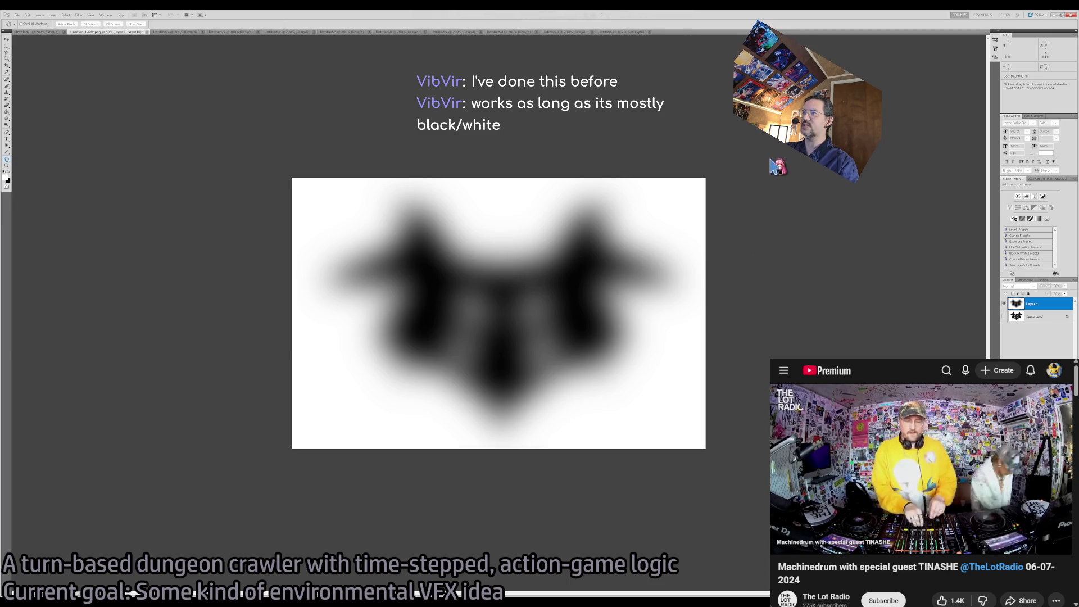
Zoom in on the inkblot and leave Layer 1 hidden so the sharp Background shows.
key("z")
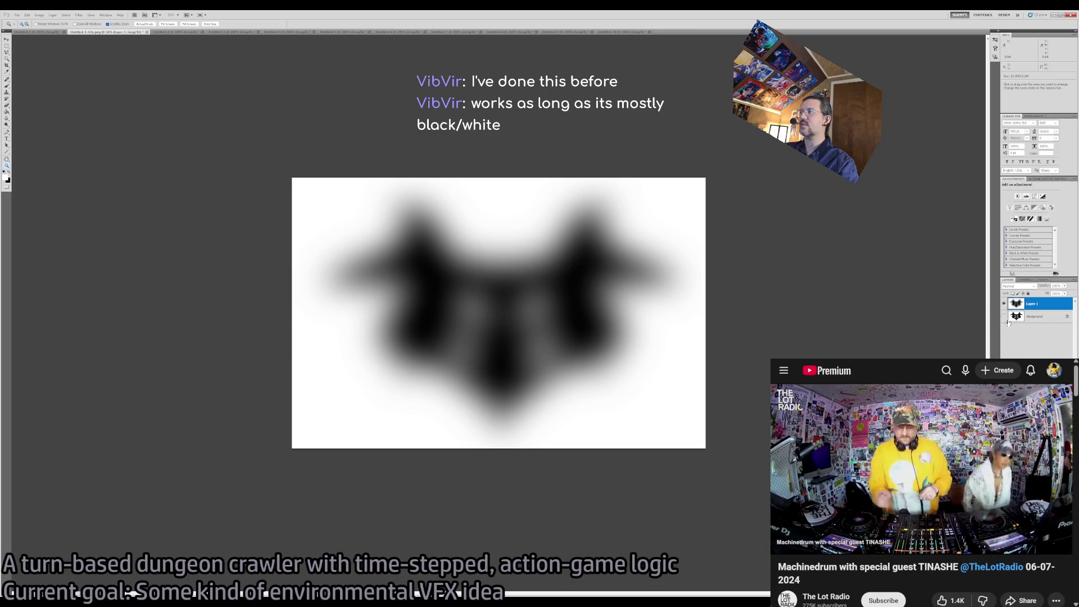
left_click(1005, 304)
left_click(1005, 316)
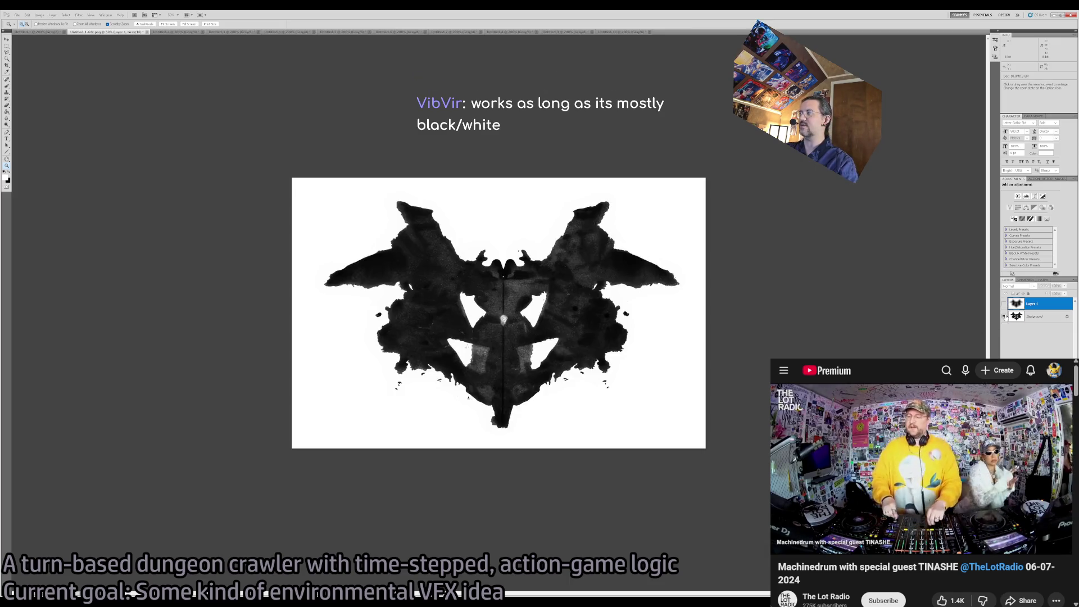
left_click(466, 312)
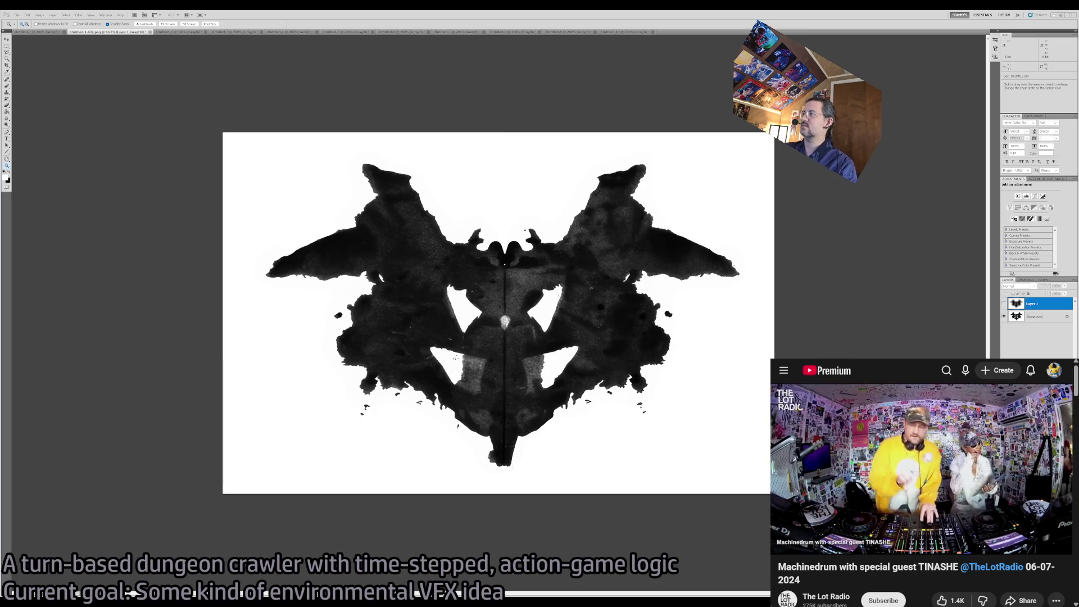
left_click(1003, 304)
left_click(1003, 304)
left_click(1003, 304)
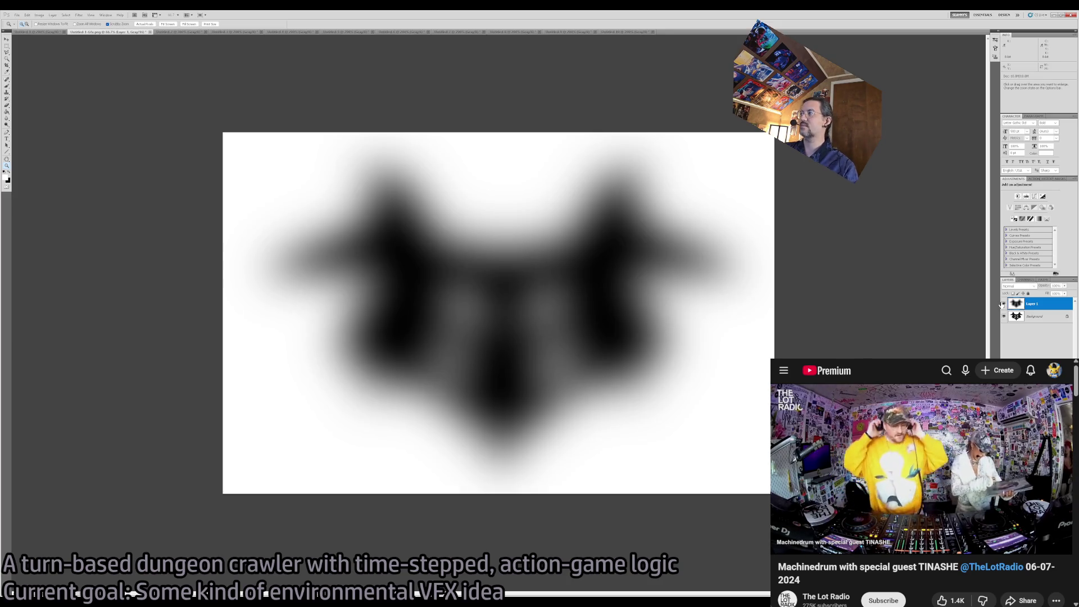
left_click(1003, 304)
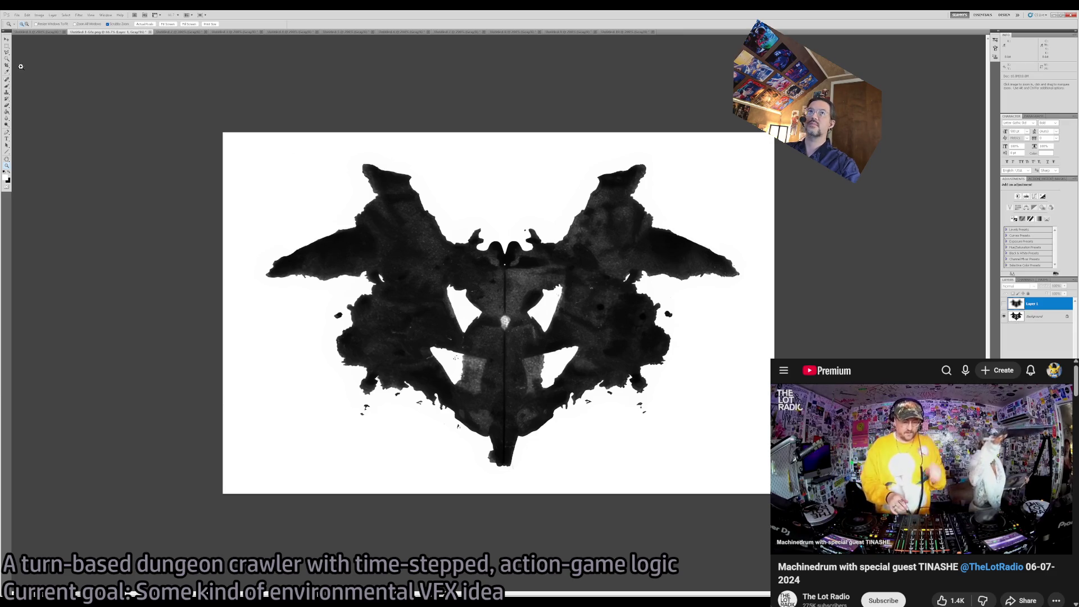
key("m")
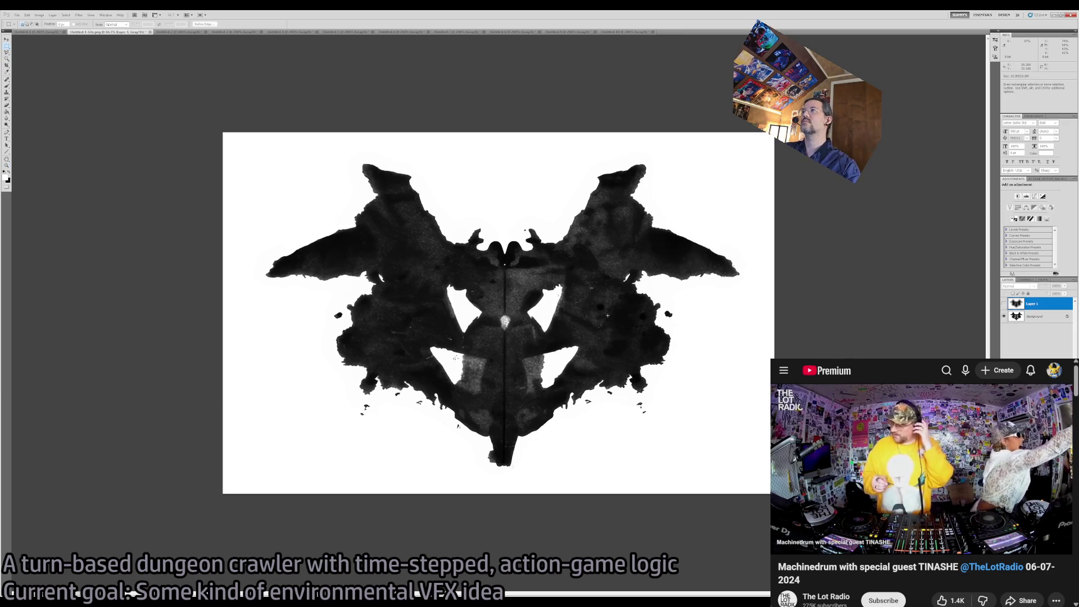
mouse_move(737, 301)
left_mouse_down()
mouse_move(738, 281)
mouse_move(740, 308)
left_mouse_up()
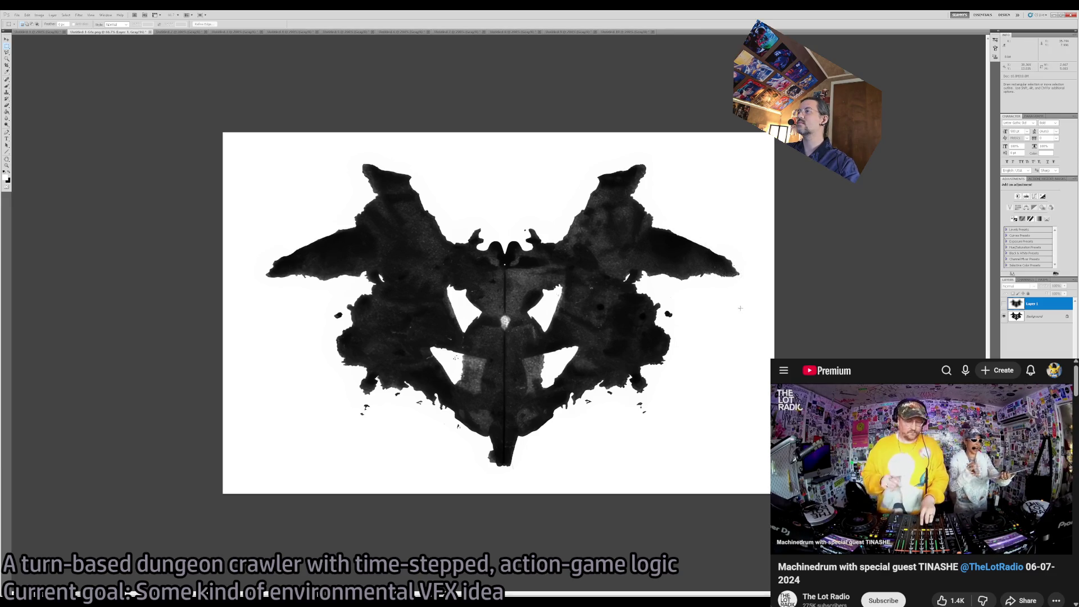
left_click_drag(472, 427, 531, 469)
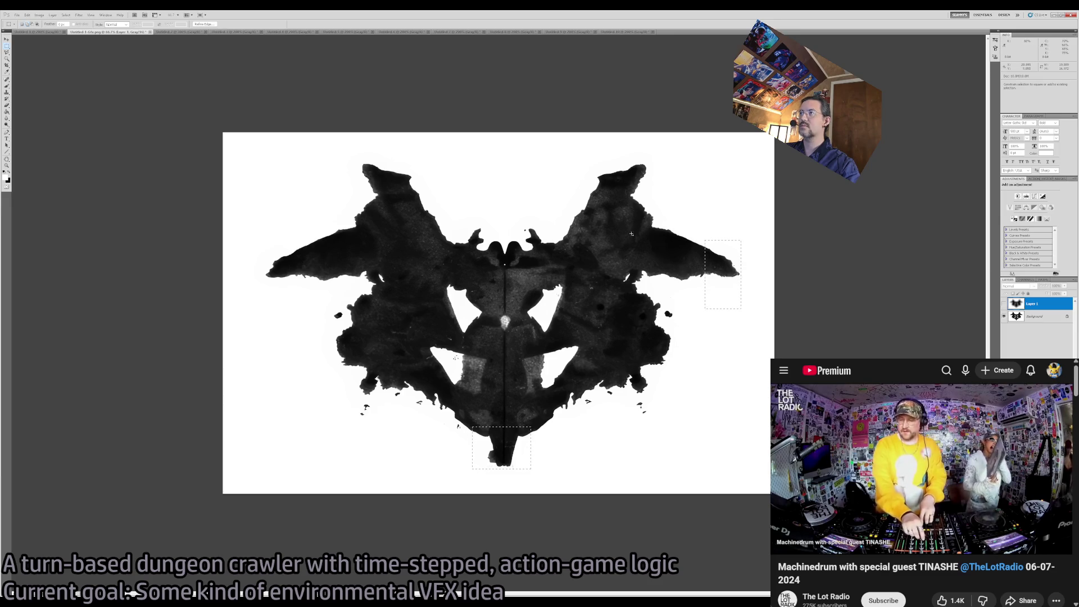
left_click_drag(709, 231, 742, 308)
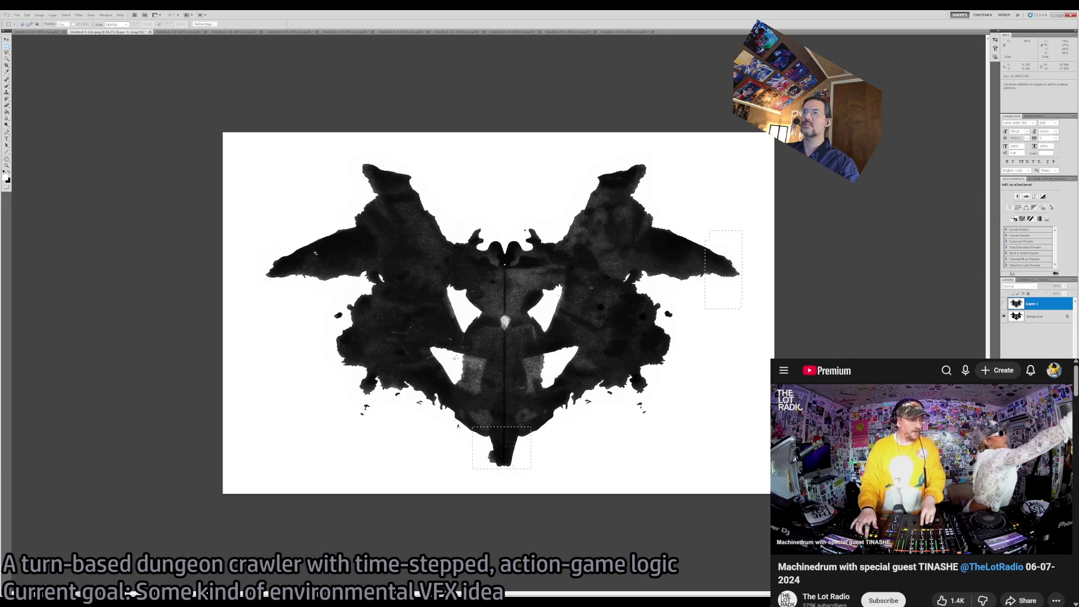
left_click_drag(320, 242, 262, 297)
left_click_drag(349, 239, 396, 161)
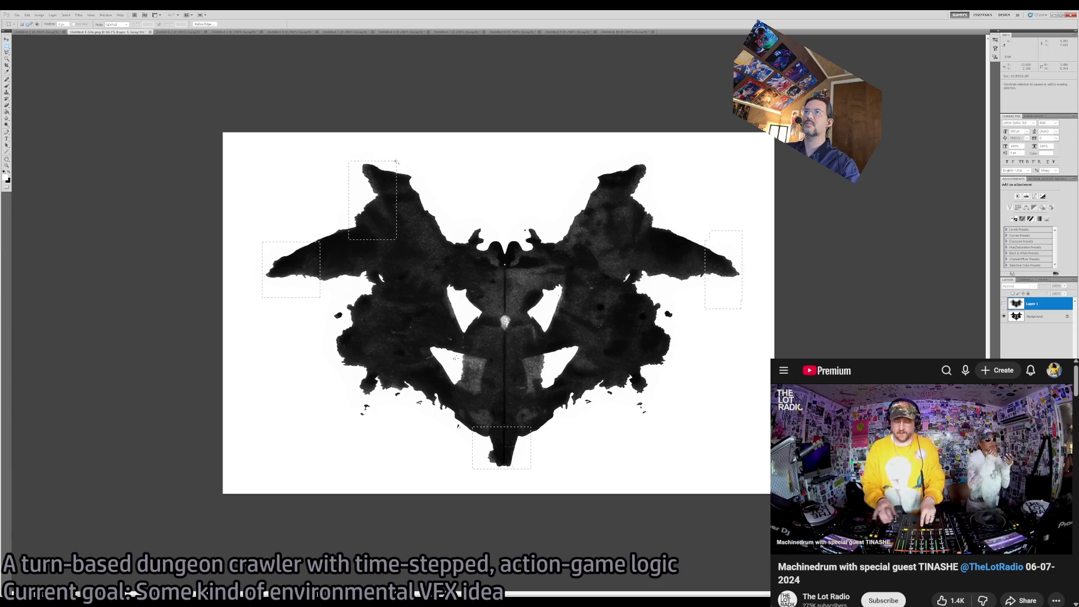
left_click_drag(594, 229, 663, 162)
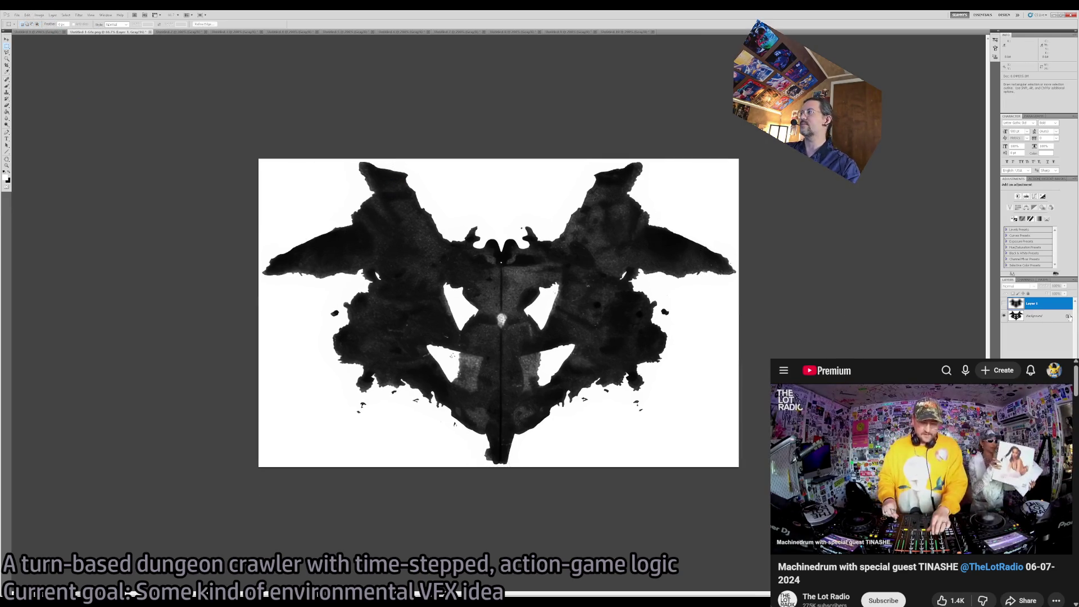
left_click(1004, 316)
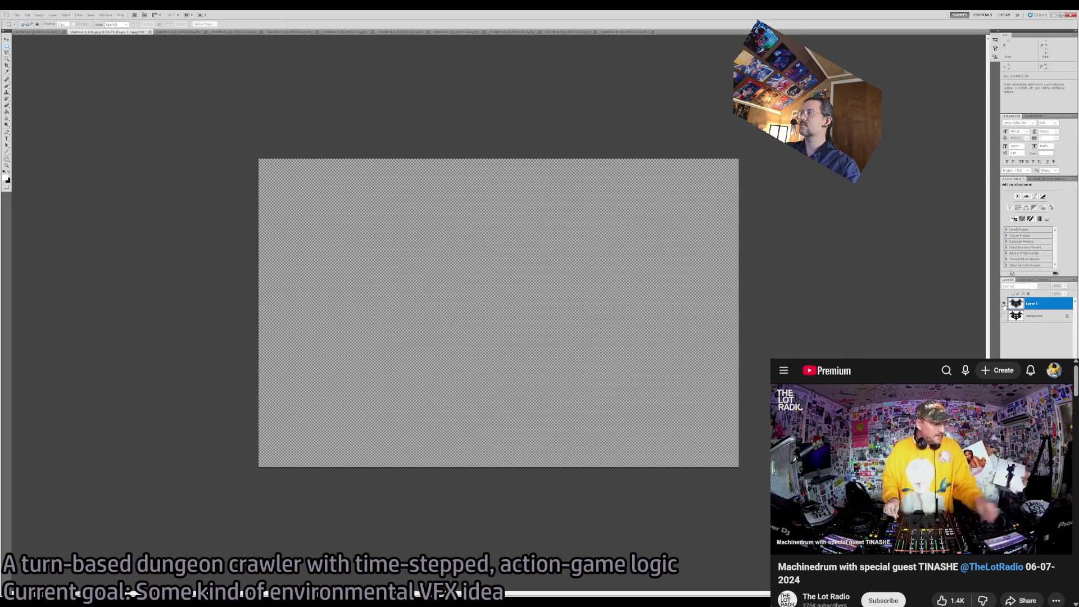
left_click(1004, 304)
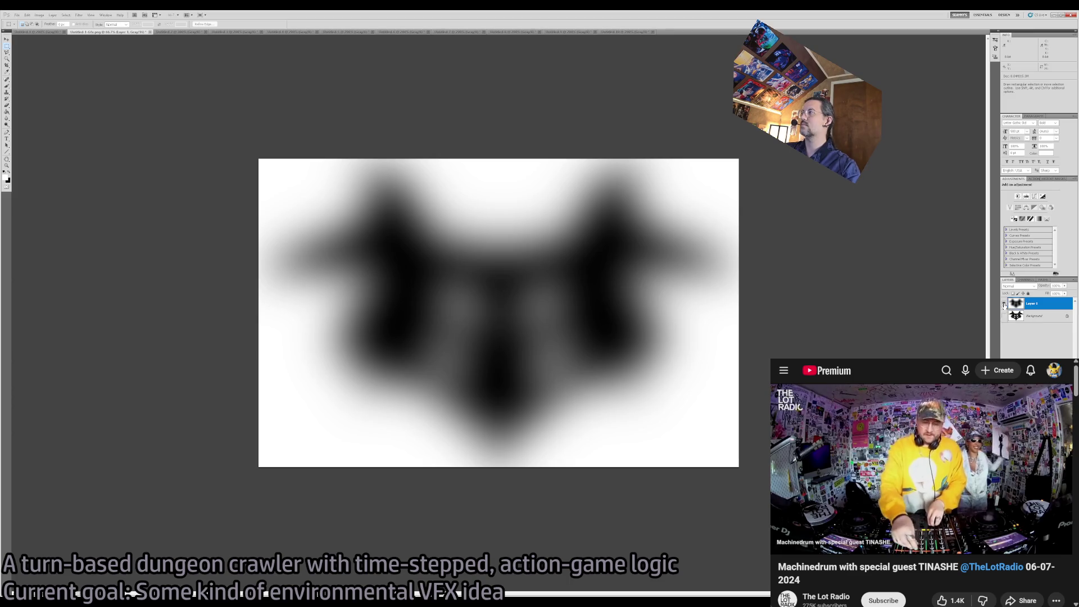
left_click(1004, 304)
left_click(1005, 315)
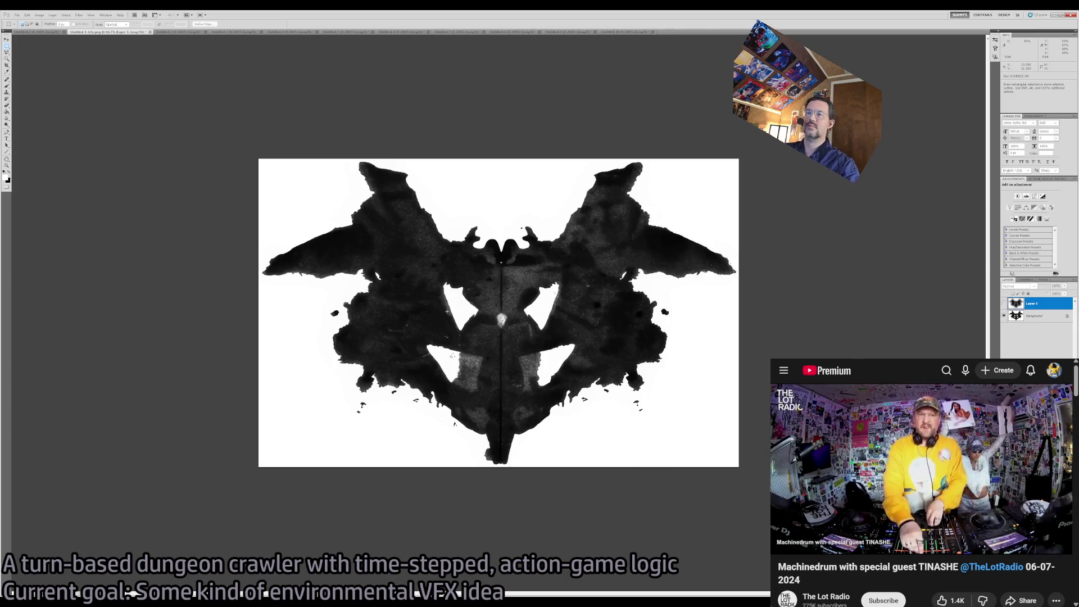
key("z")
left_click(523, 323)
left_click(523, 323)
key("ctrl+minus")
key("ctrl+minus")
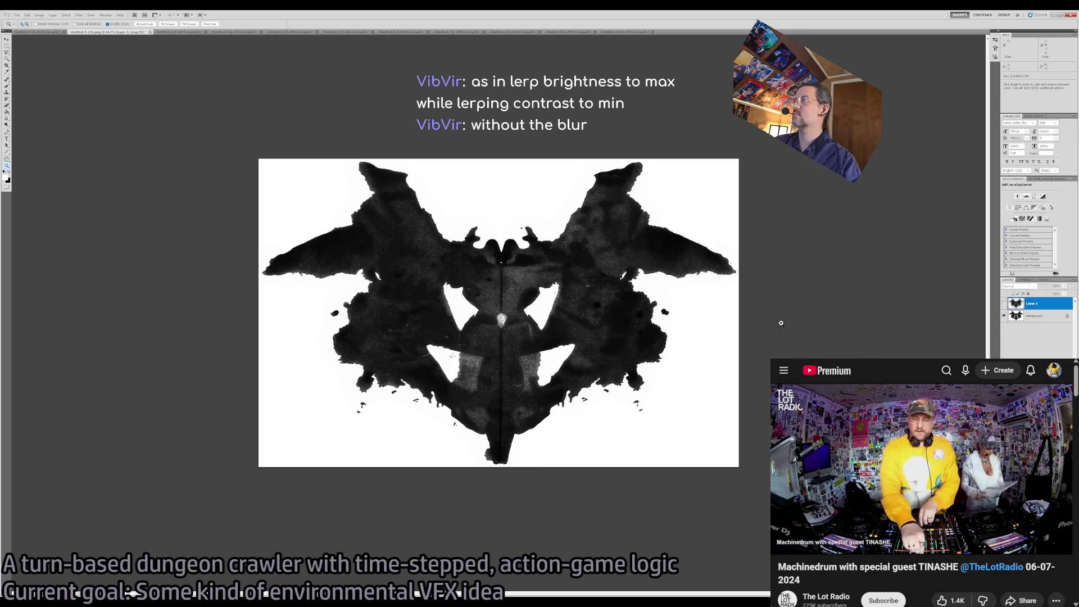
left_click(1004, 315)
Show the blurred Layer 1, then hide it again to view the sharp inkblot.
left_click(1003, 304)
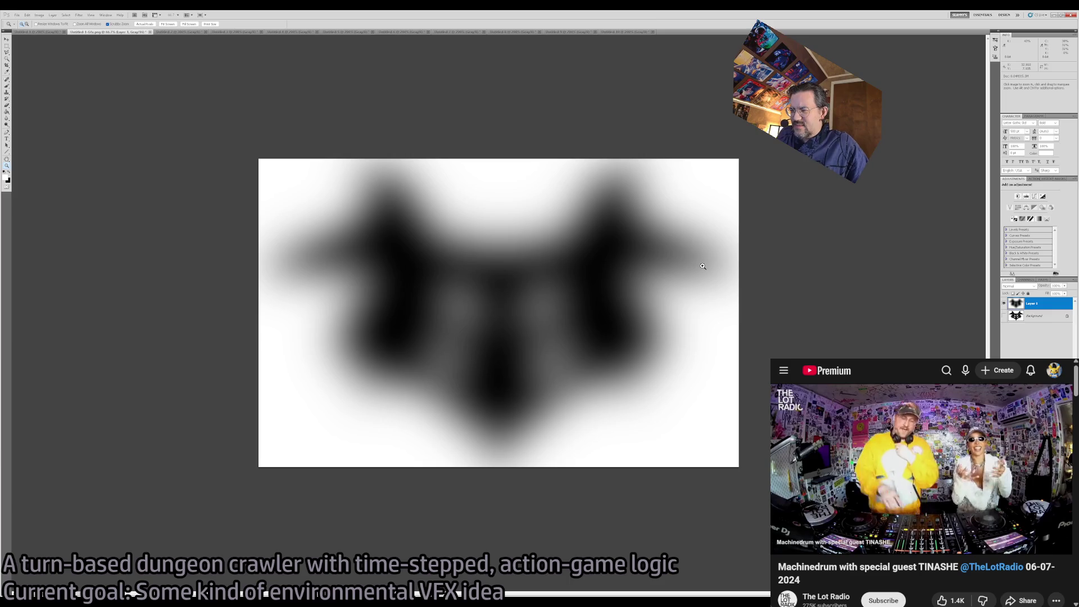
left_click(1004, 303)
Select the Background layer and magnify the inkblot's right wing, briefly switching to the Eyedropper.
left_click(1038, 315)
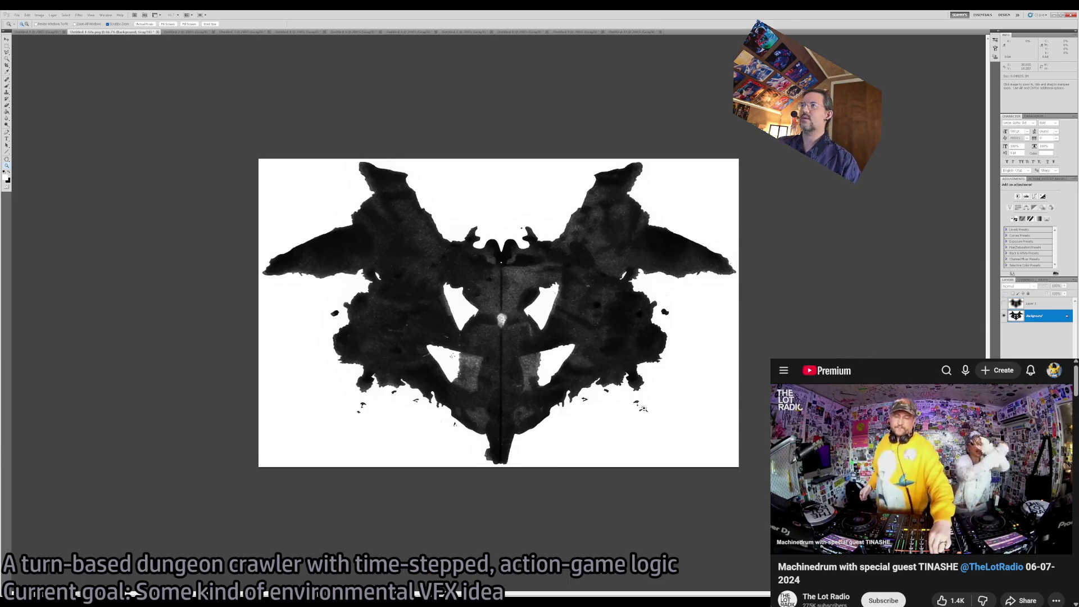
left_click(685, 234)
left_click(686, 233)
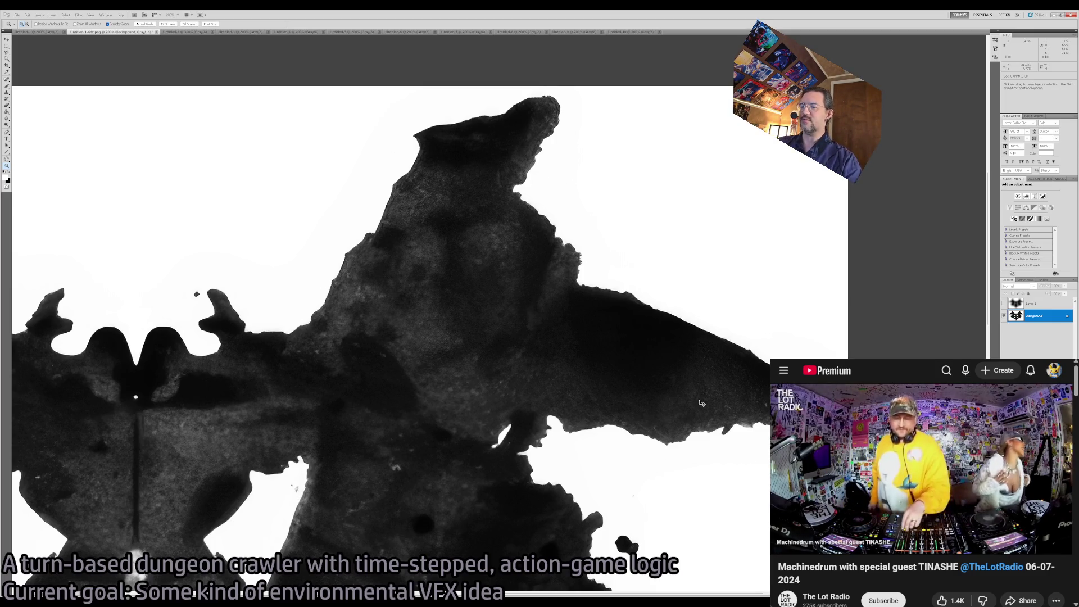
key("i")
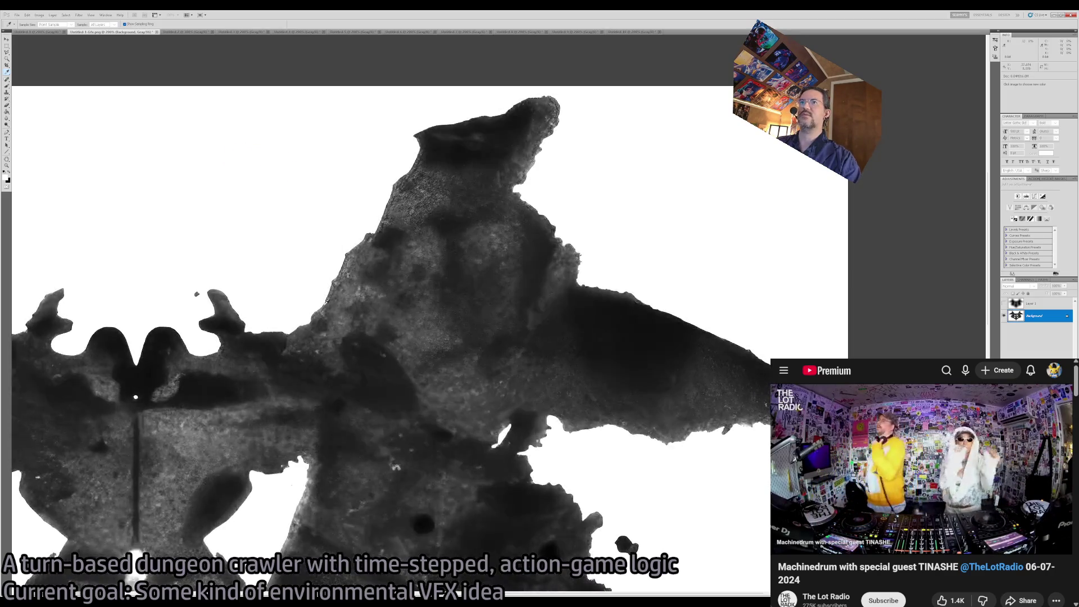
key("z")
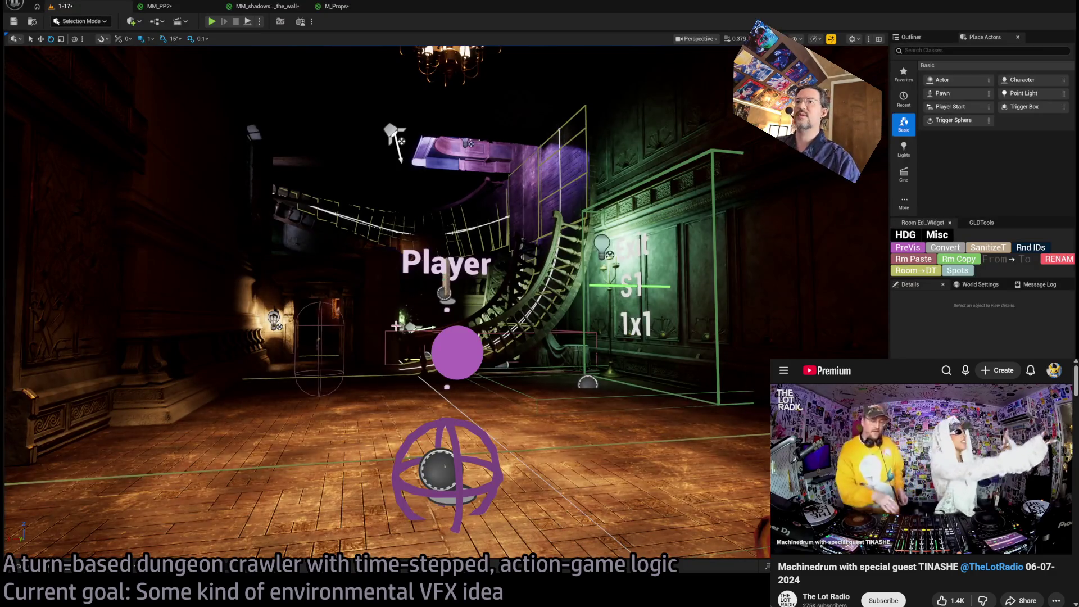
Bring up the Shadows_on_the_wall folder in the Content Drawer and deselect MM_shadows_on_the_wall.
key("ctrl+space")
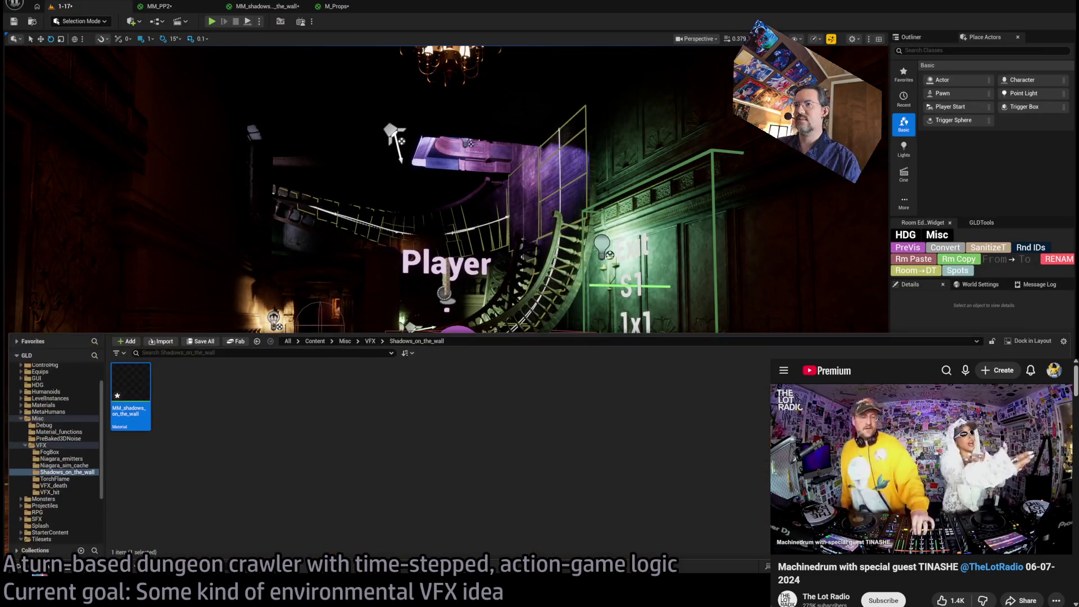
left_click(278, 431)
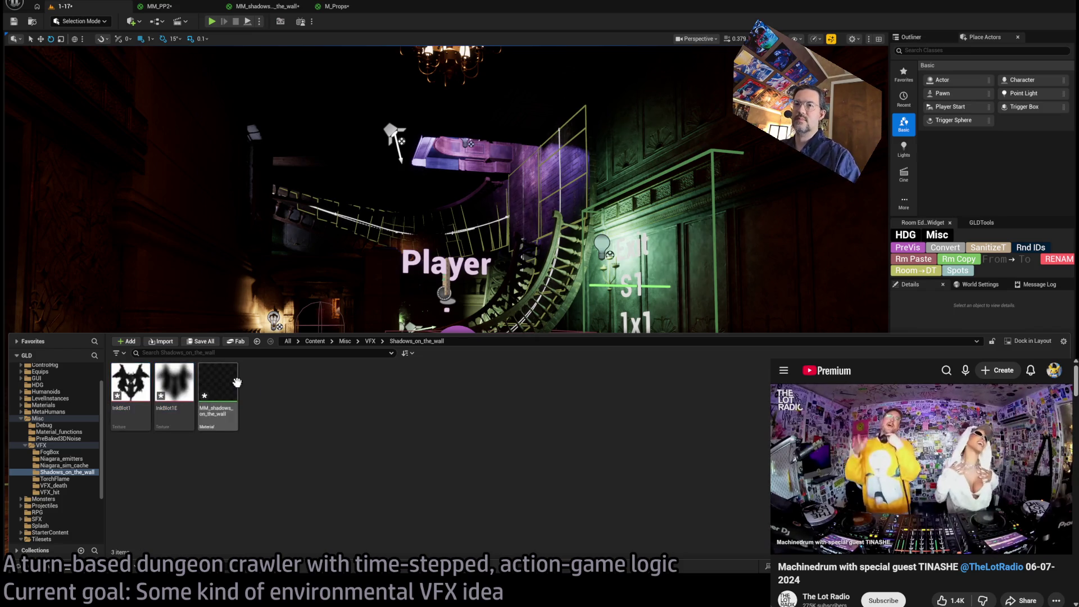
Open InkBlot1E and set its compression to Grayscale (G8/16) from source R.
double_click(173, 372)
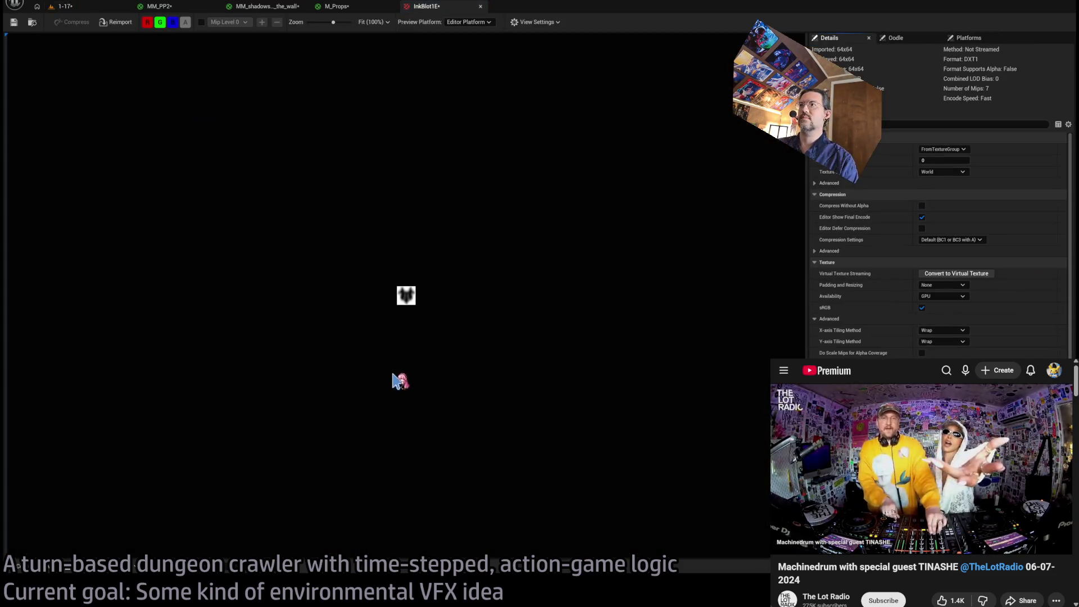
scroll(412, 319, "up", 3)
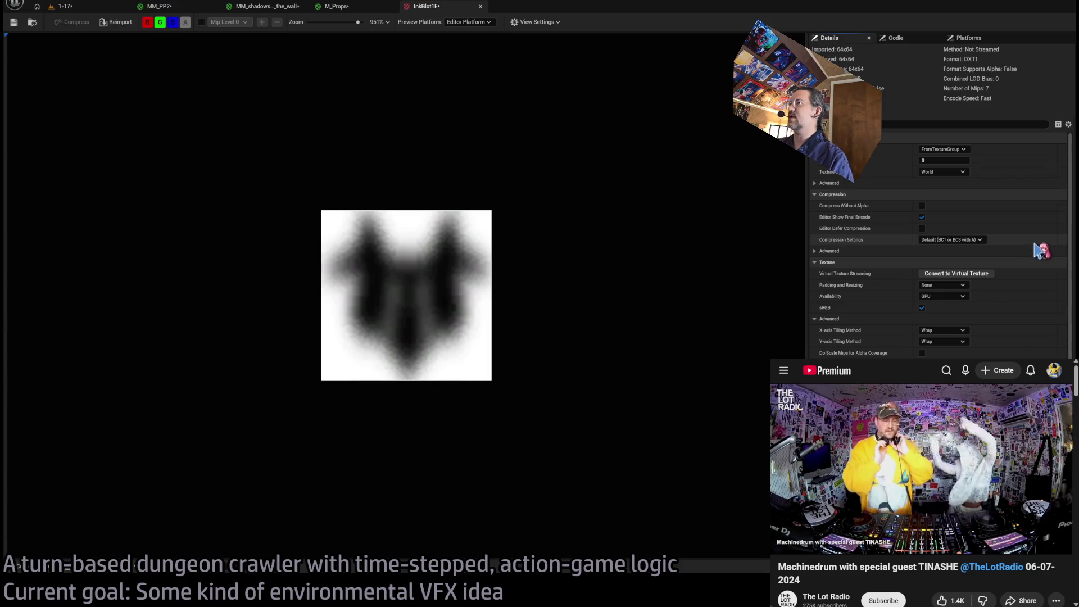
scroll(458, 287, "up", 2)
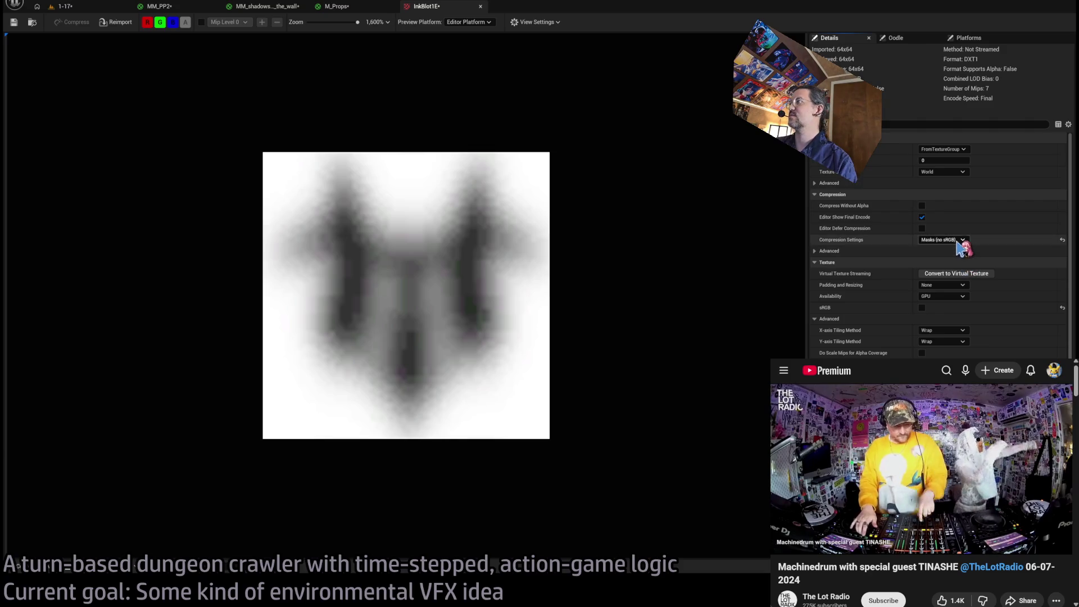
key("Down")
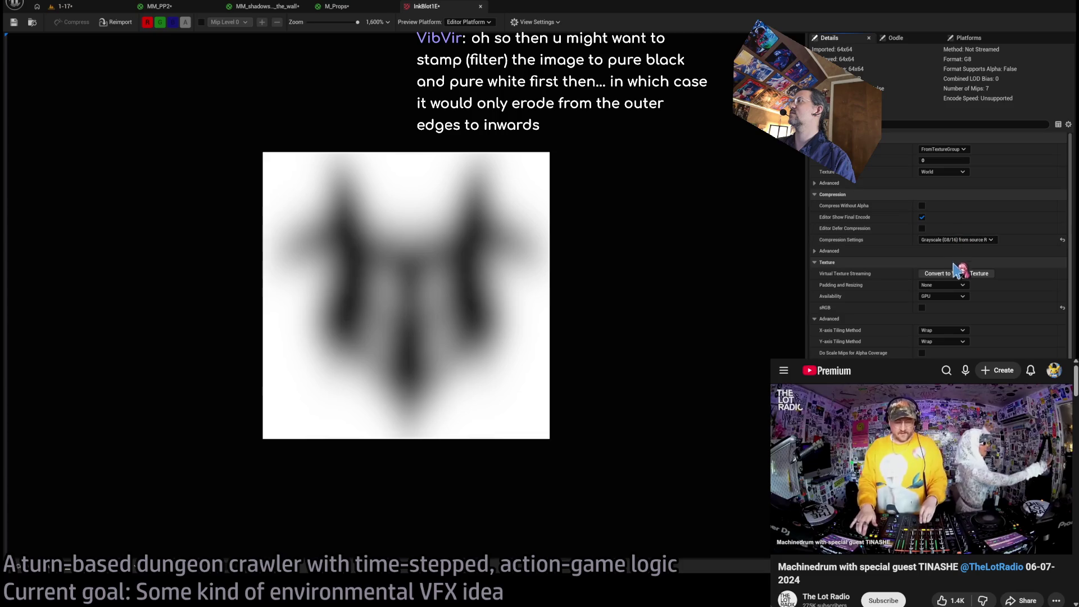
key("Up")
key("Down")
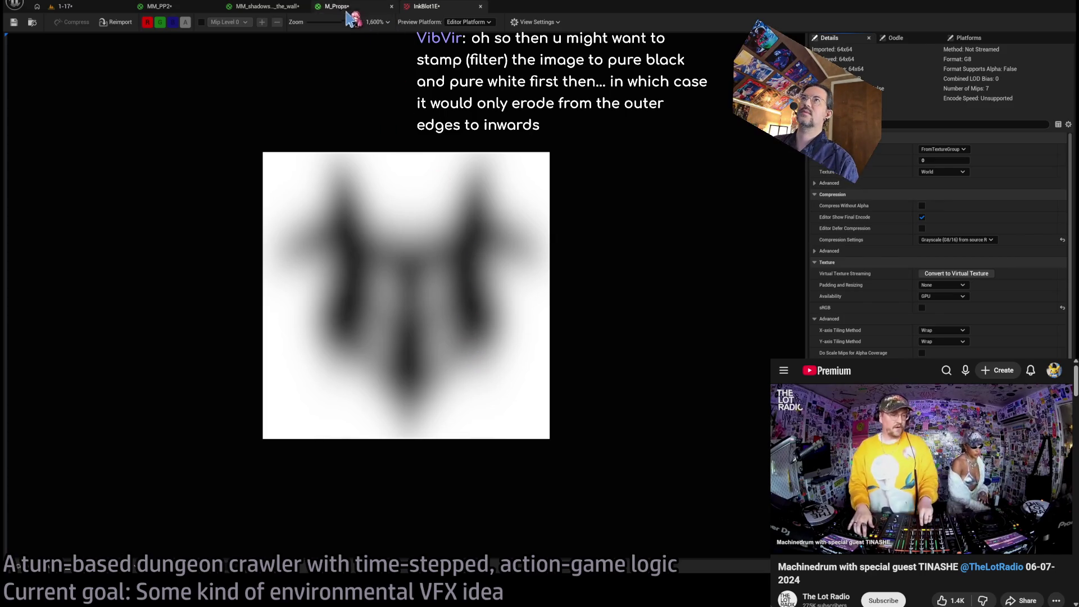
left_click(18, 565)
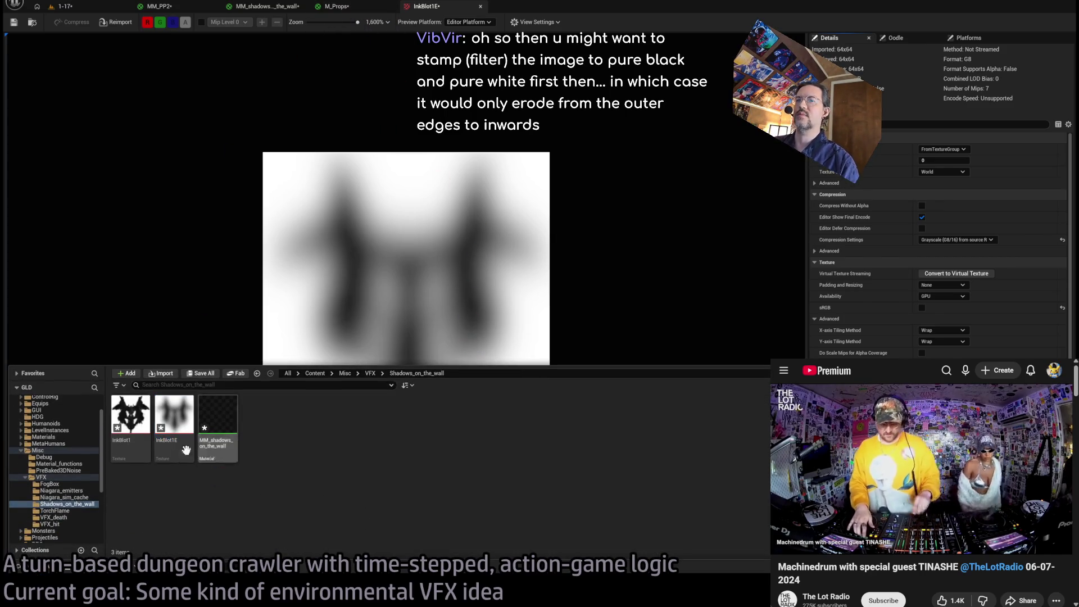
Open InkBlot1 and set its compression to Alpha (no sRGB, BC4) from source R.
double_click(130, 430)
scroll(441, 305, "up", 5)
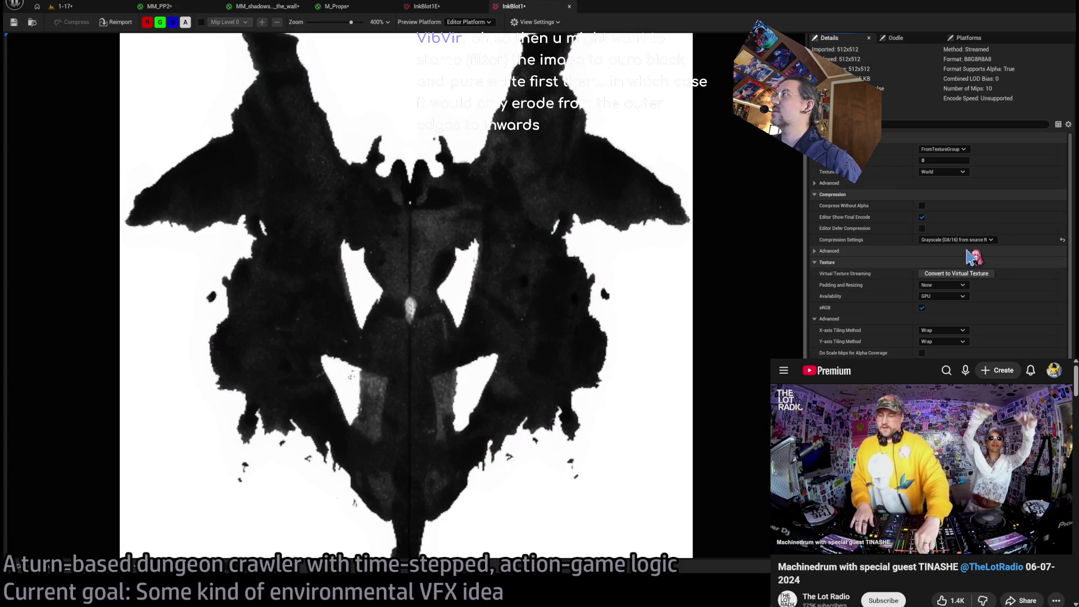
left_click(955, 240)
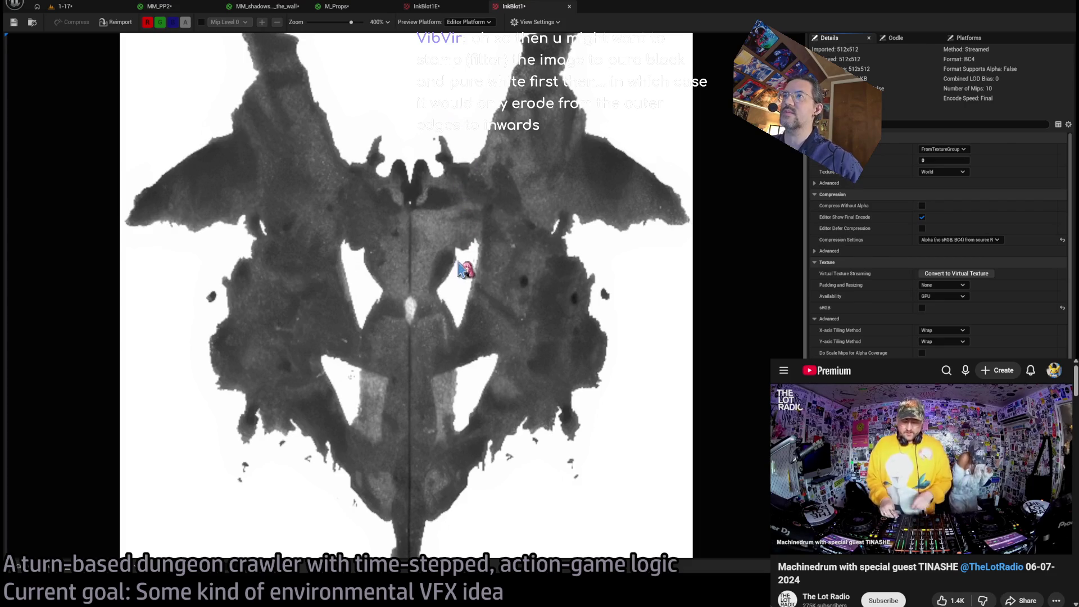
scroll(464, 265, "down", 4)
scroll(469, 265, "up", 3)
scroll(466, 263, "up", 4)
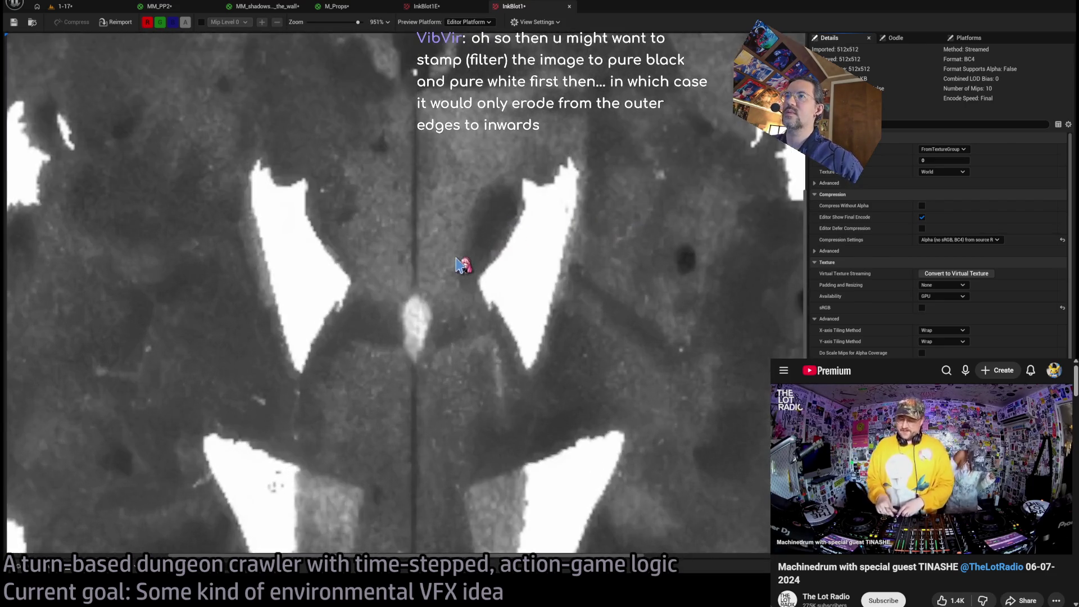
scroll(556, 313, "up", 1)
scroll(551, 313, "down", 2)
scroll(549, 313, "down", 2)
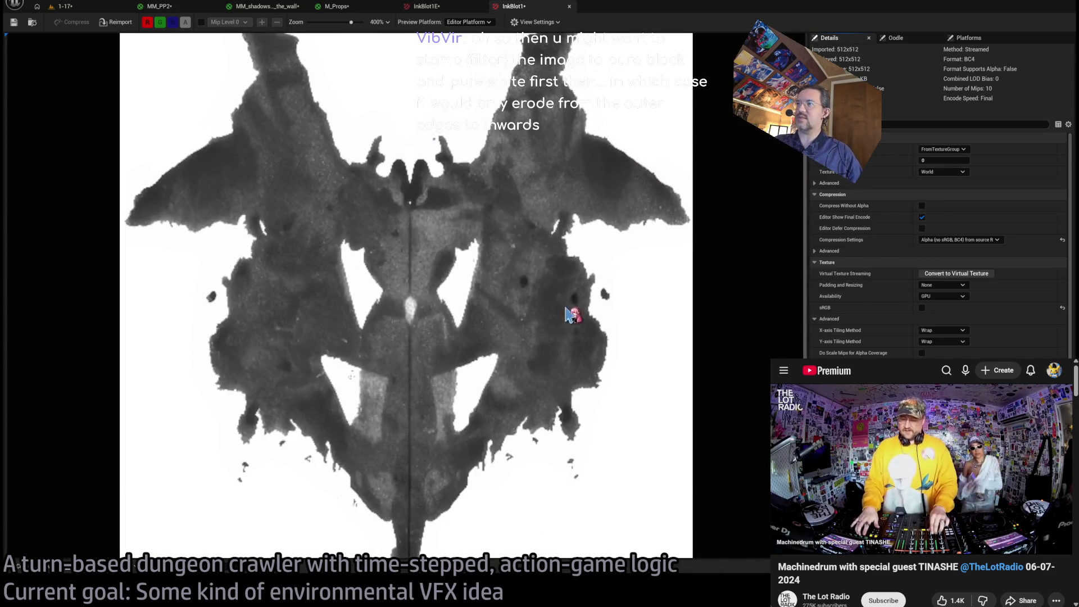
scroll(566, 314, "up", 3)
scroll(621, 320, "down", 2)
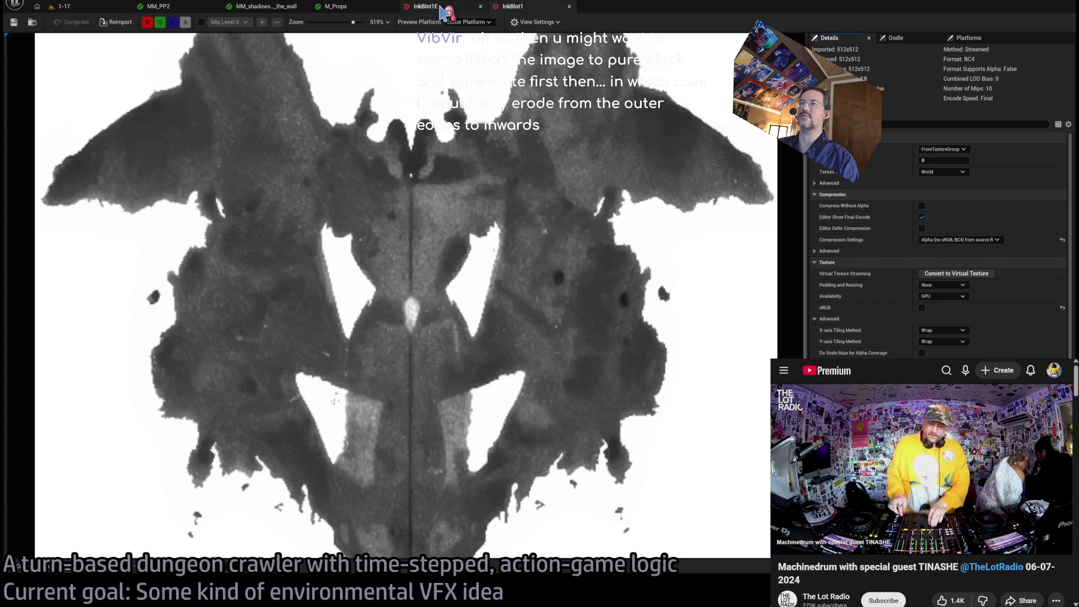
Compare against the InkBlot1E texture, then return to the 1-17 level view.
left_click(84, 6)
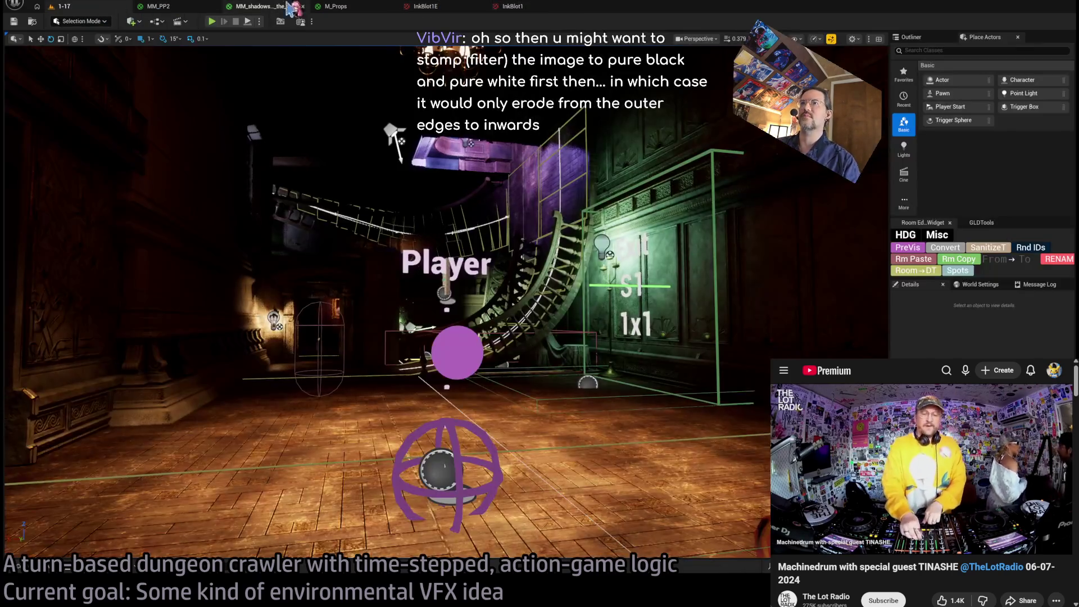
left_click(431, 8)
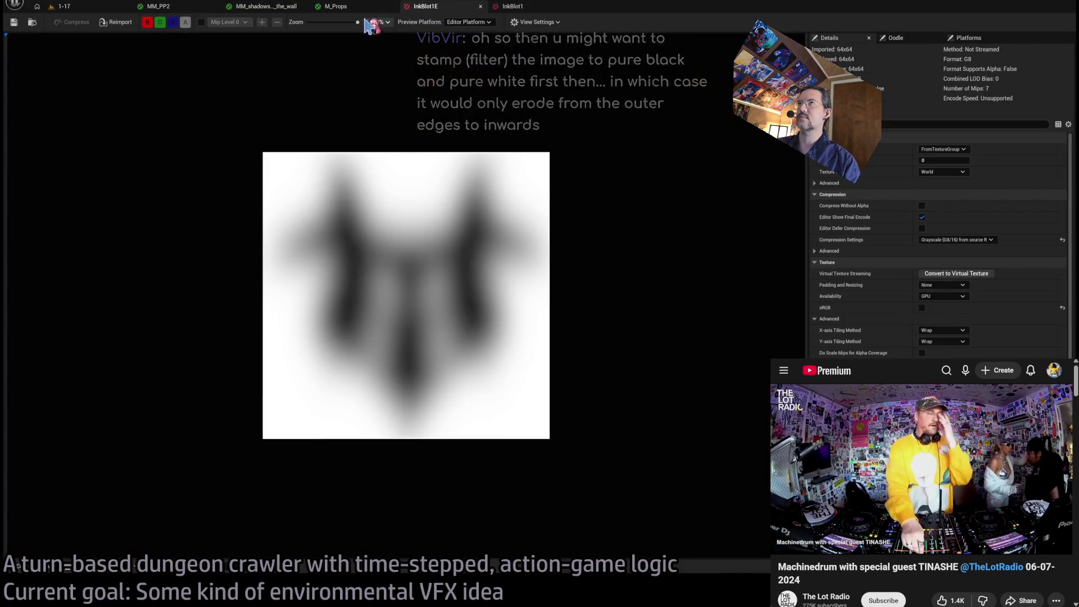
left_click(90, 7)
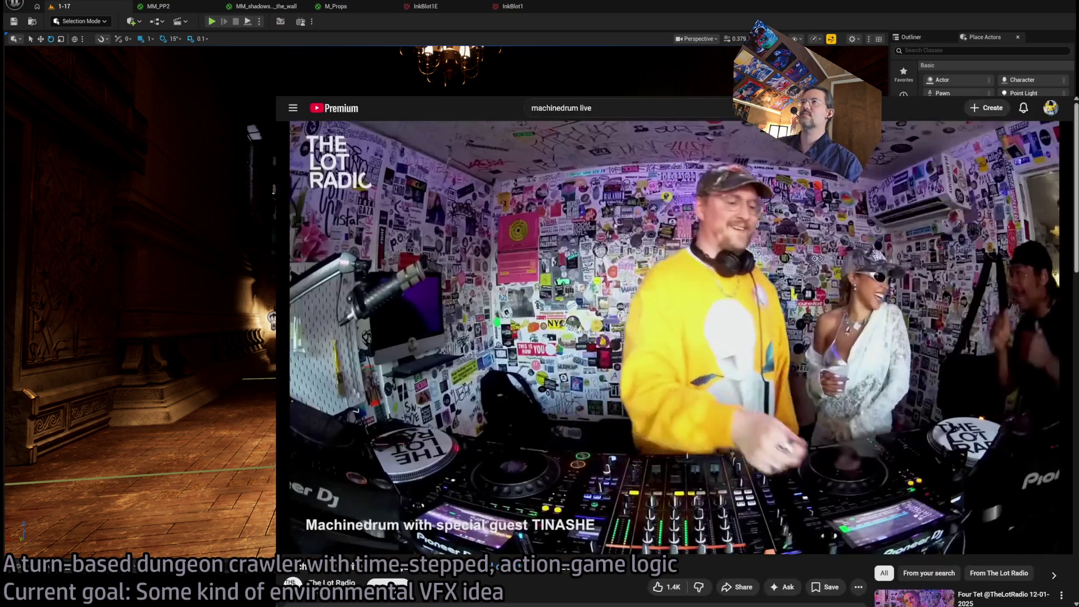
In a new browser tab, search Google Images for '2d distance field'.
key("ctrl+t")
type("2d distance field")
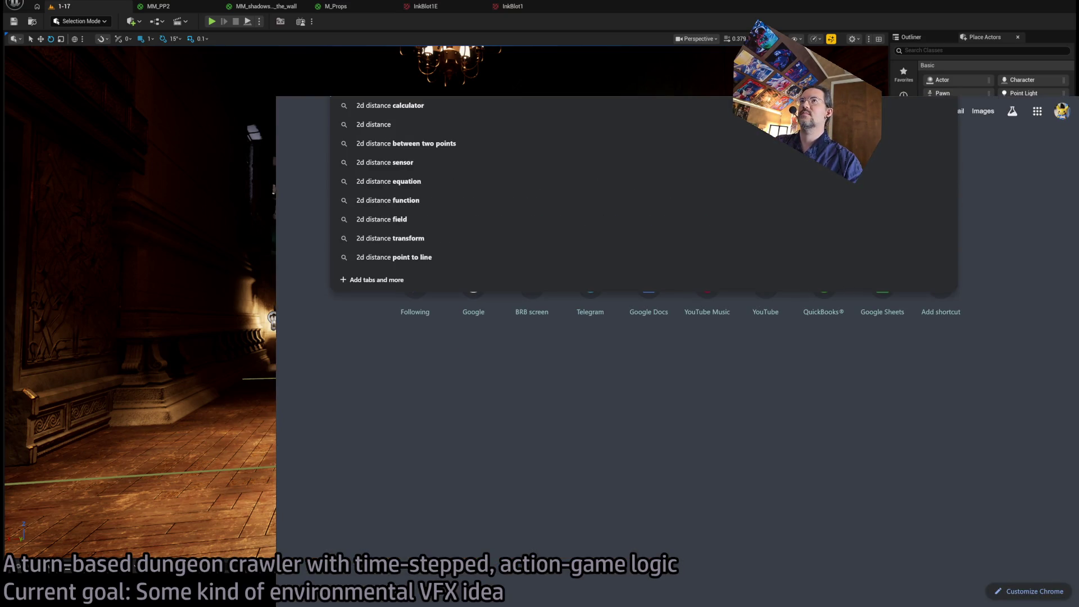
key("Return")
left_click(462, 178)
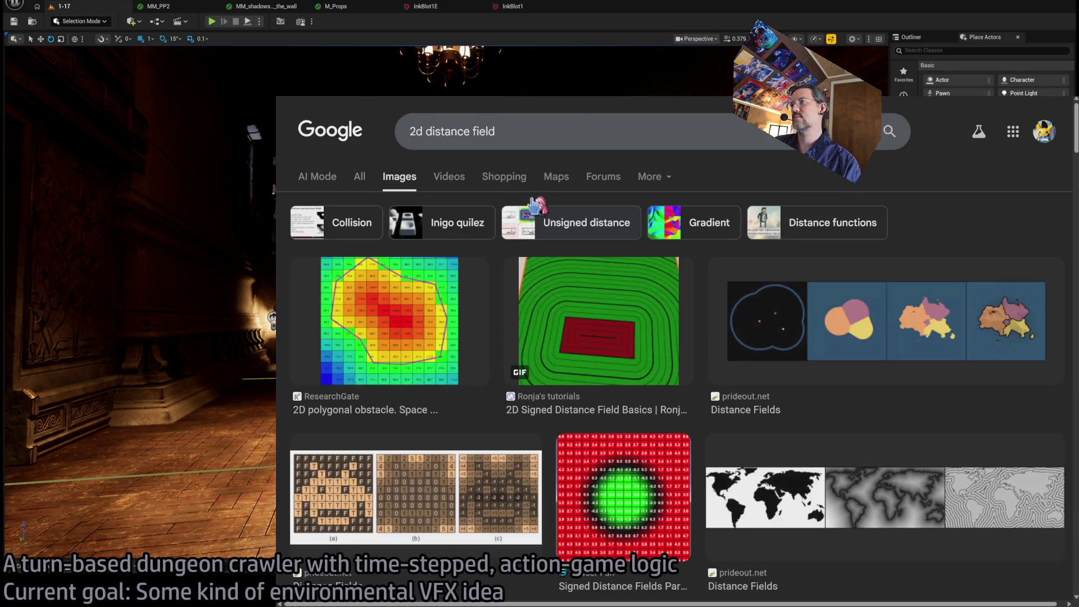
Browse the results, preview 'Ray Marching Soft Shadows in 2D', then switch to the YouTube tab.
scroll(658, 289, "down", 2)
scroll(658, 289, "down", 8)
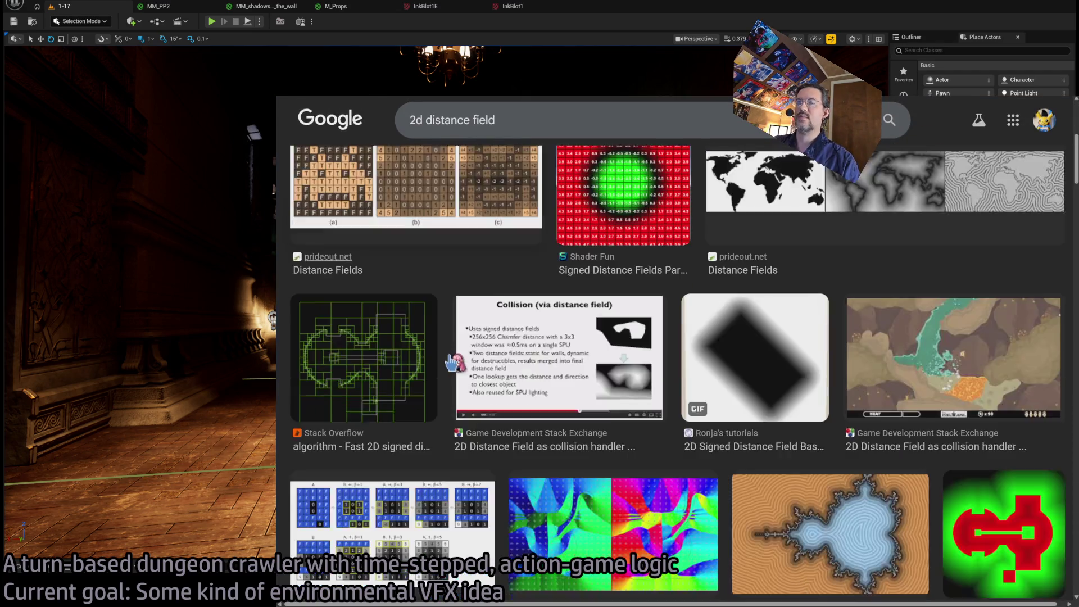
scroll(459, 369, "down", 10)
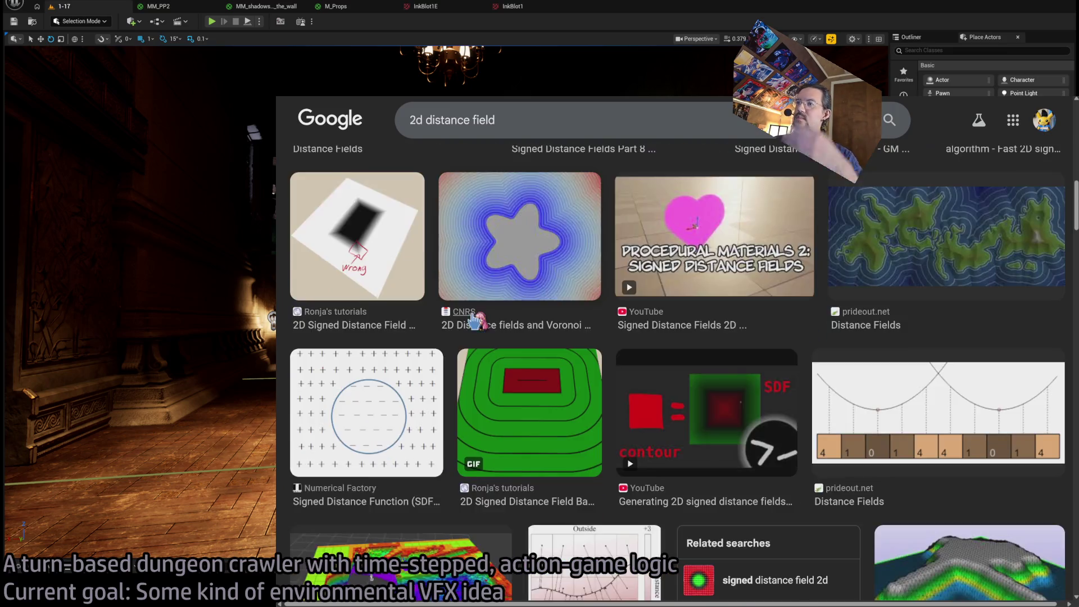
scroll(485, 321, "down", 4)
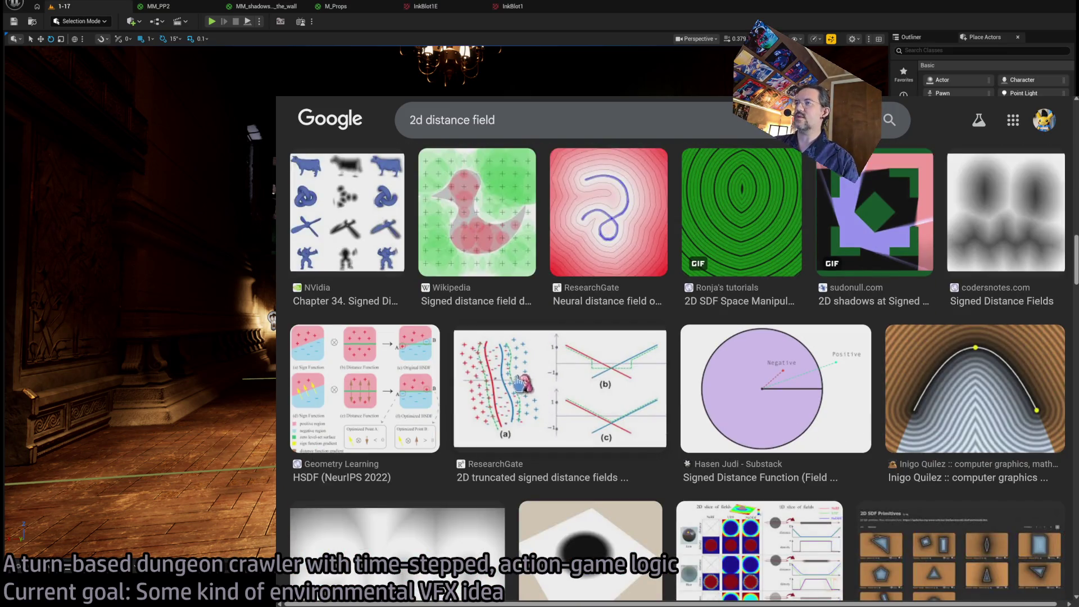
scroll(458, 369, "down", 3)
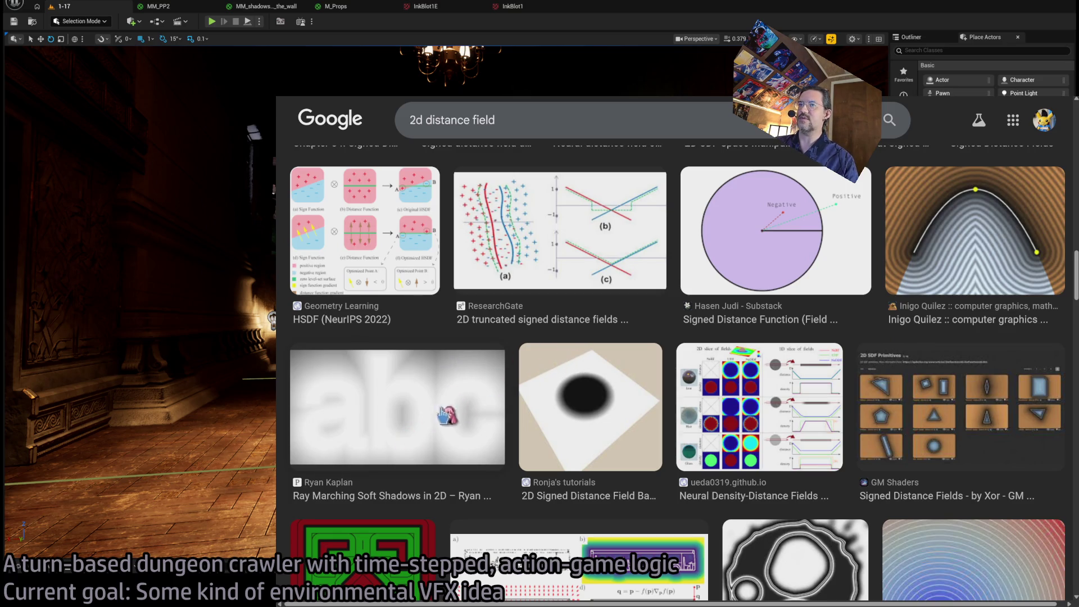
scroll(430, 382, "down", 2)
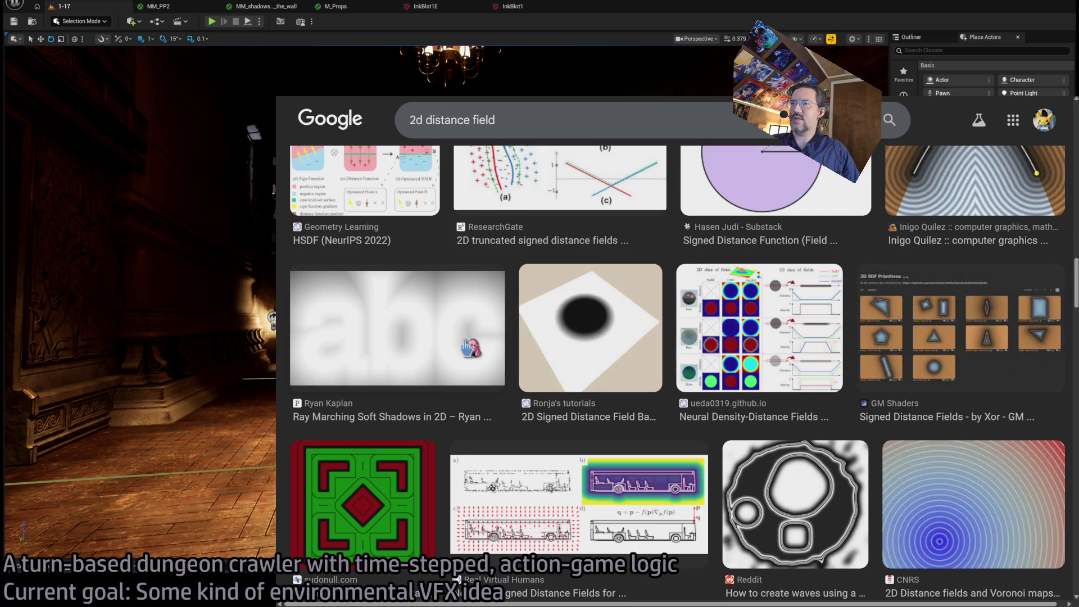
scroll(548, 401, "down", 5)
scroll(548, 402, "down", 3)
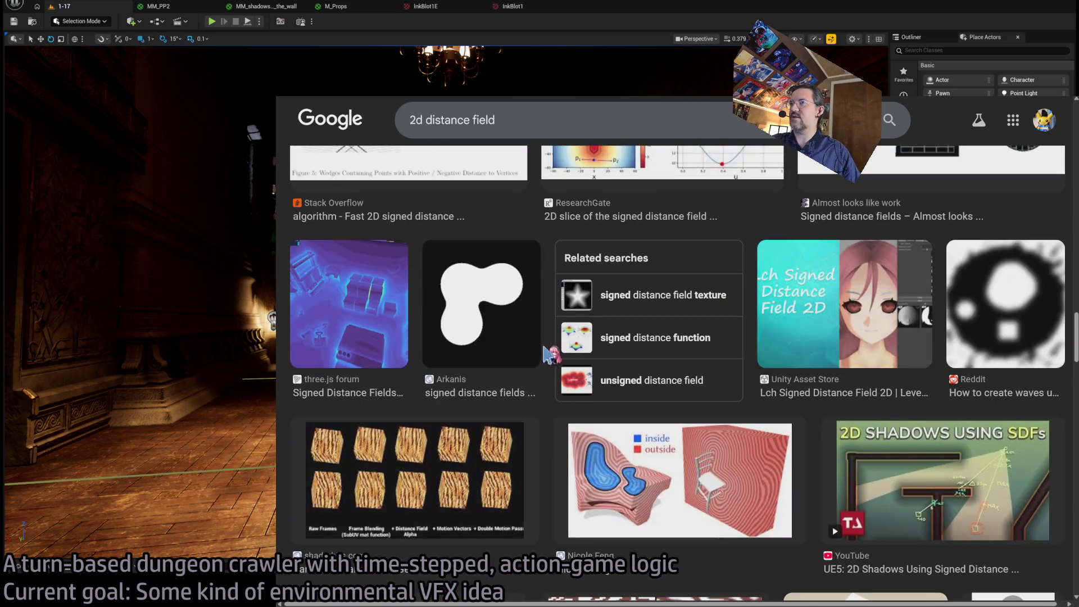
scroll(536, 355, "down", 4)
scroll(537, 355, "down", 12)
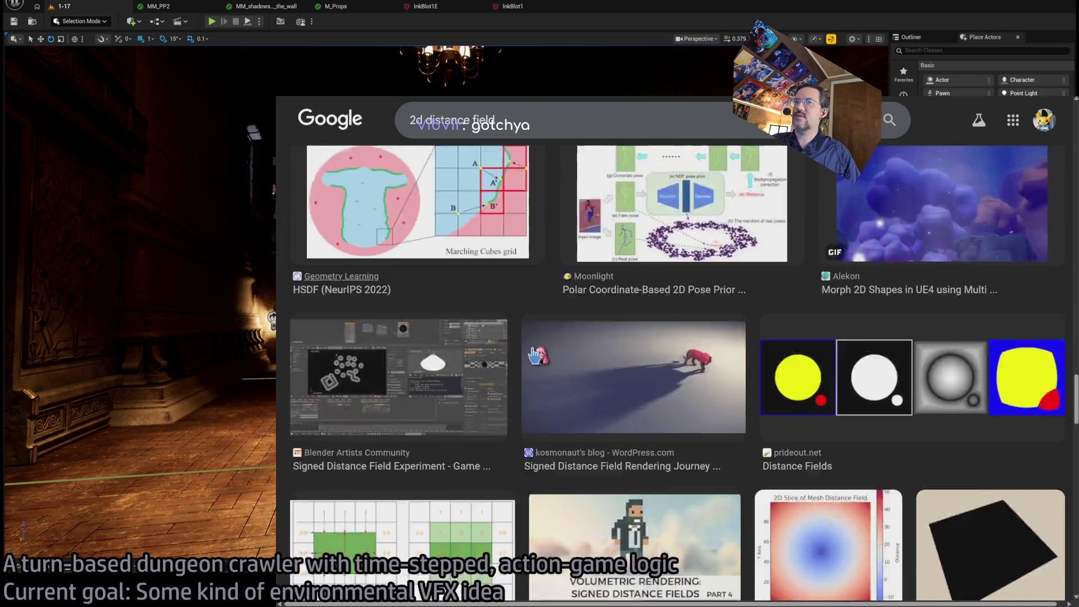
scroll(537, 355, "down", 4)
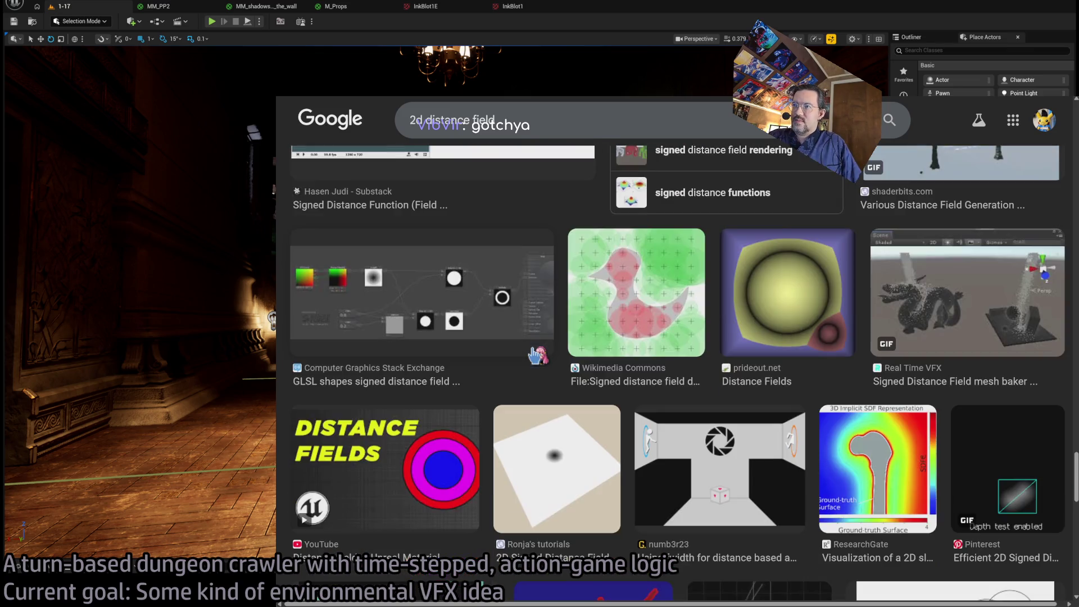
scroll(537, 355, "down", 1)
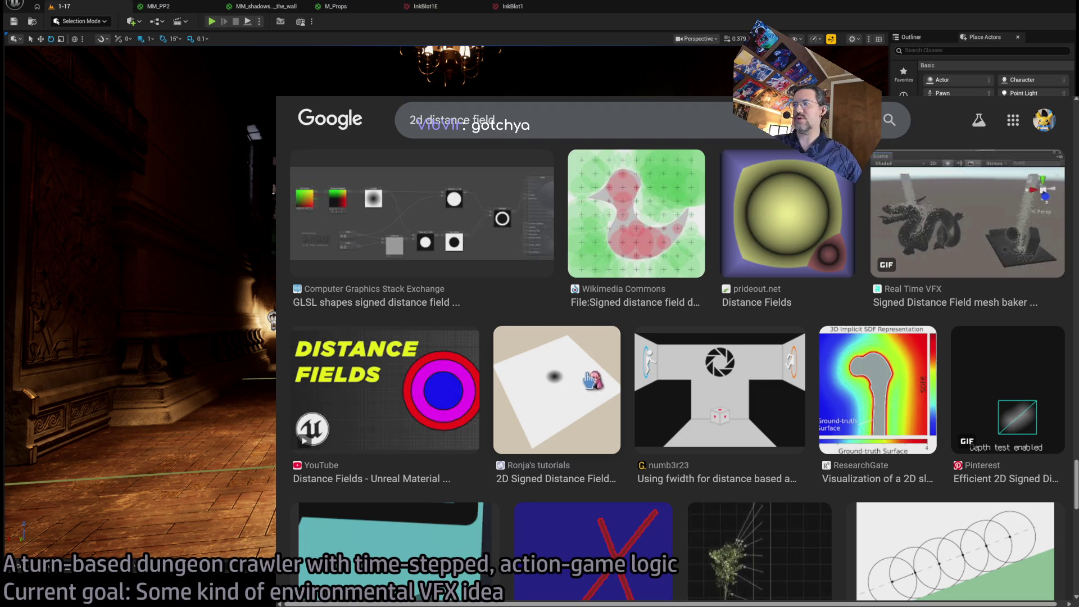
scroll(509, 413, "down", 3)
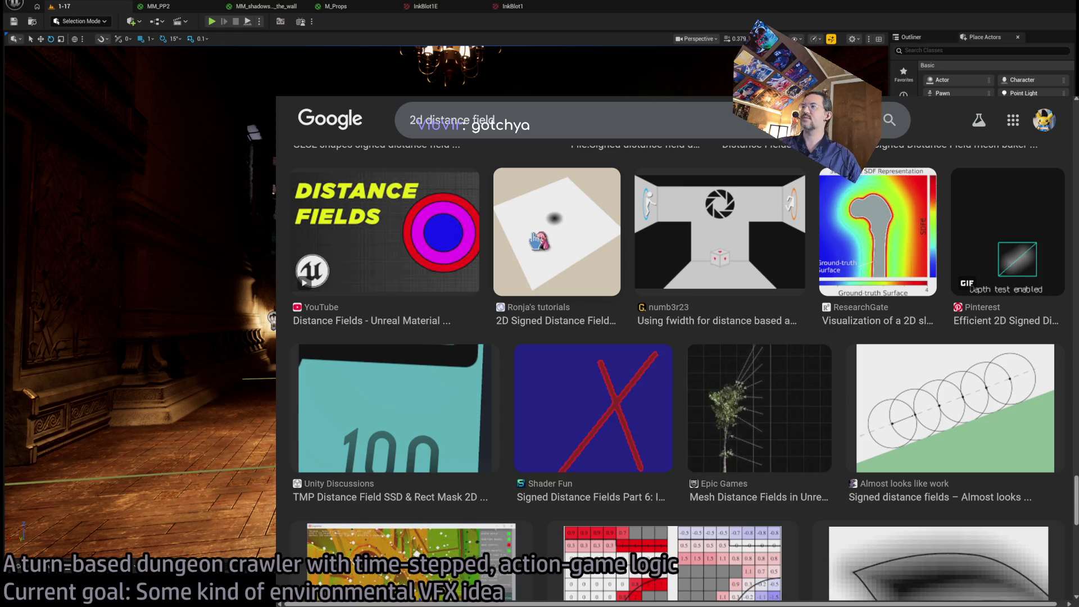
scroll(534, 235, "down", 5)
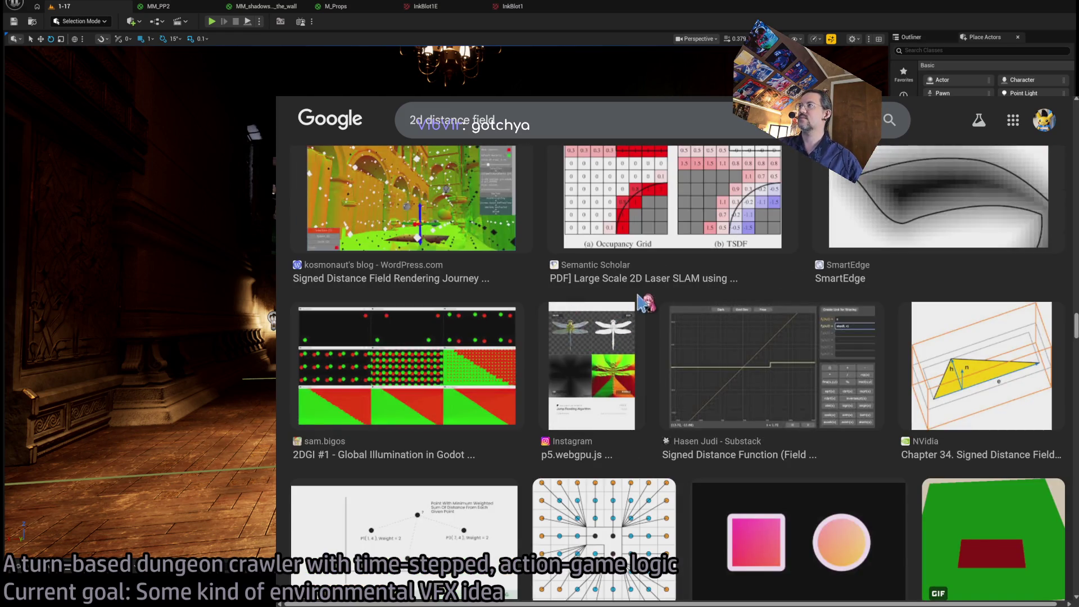
scroll(640, 303, "up", 3)
scroll(621, 371, "down", 8)
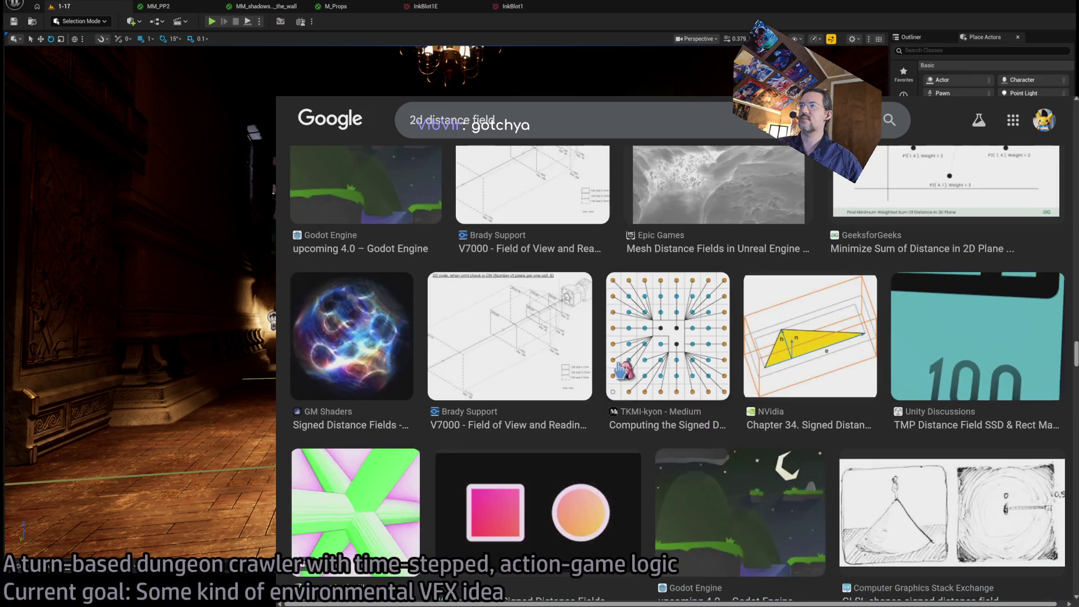
scroll(621, 371, "up", 15)
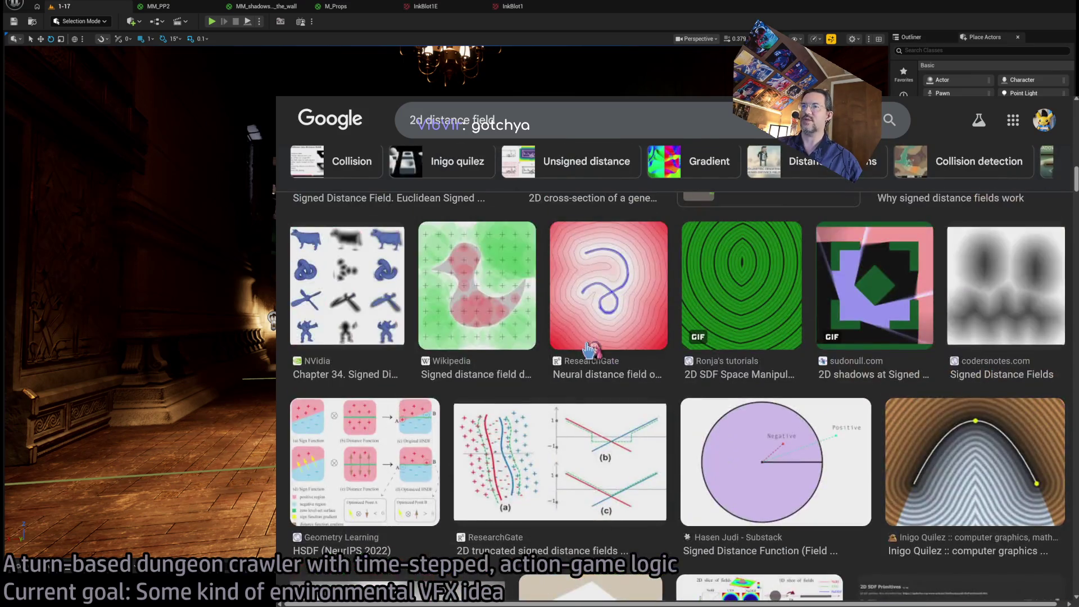
scroll(587, 350, "down", 5)
left_click(423, 413)
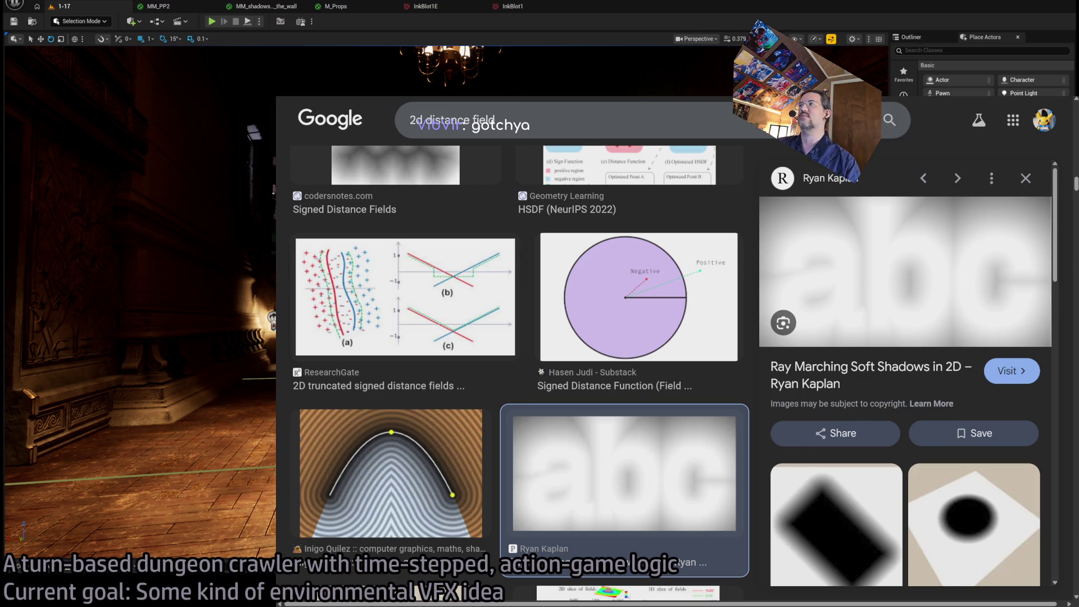
key("ctrl+Tab")
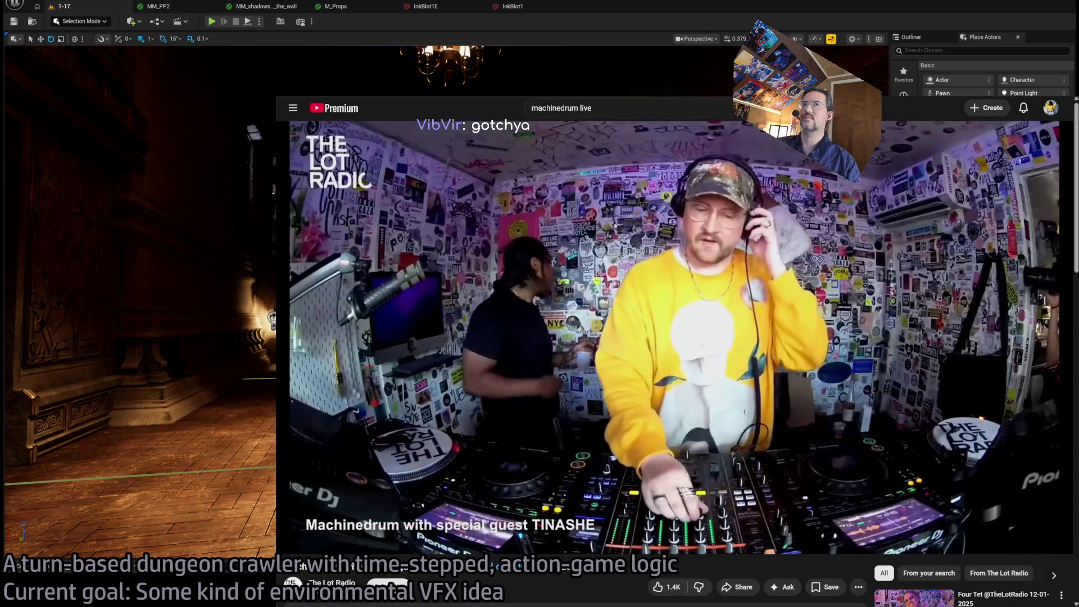
Shrink the YouTube window, bring up the Content Drawer, and go to the FogBox folder.
key("super+Down")
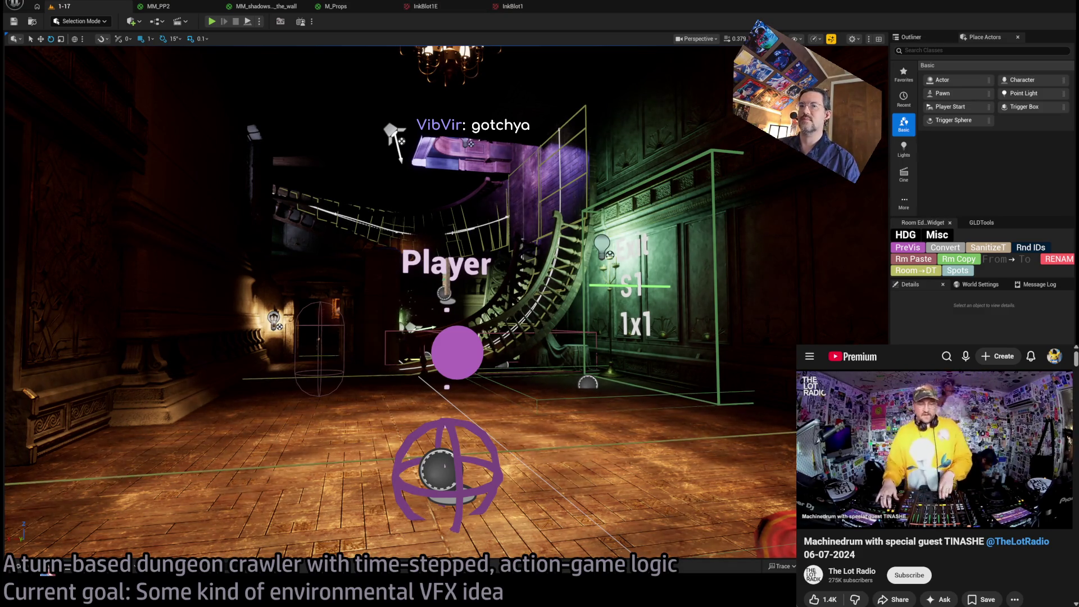
key("ctrl+space")
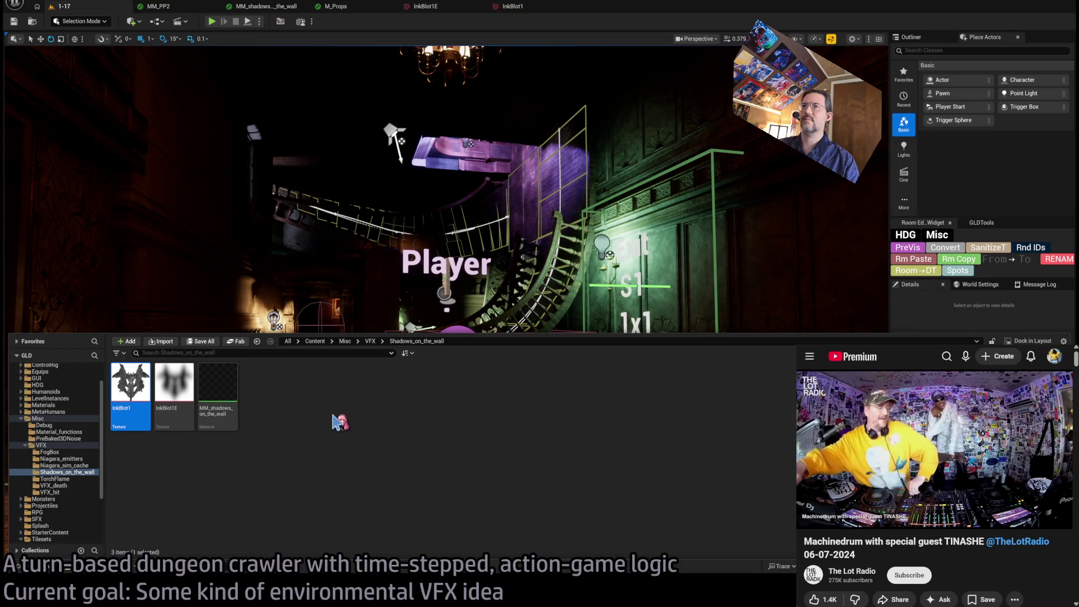
left_click(50, 452)
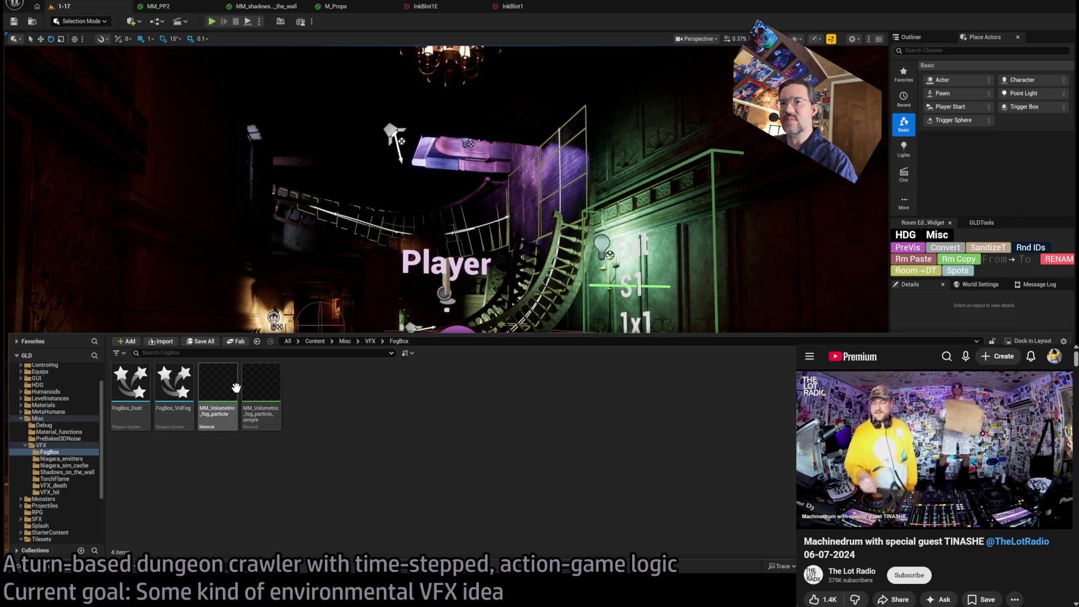
Inspect the MM_Volumetric_fog_particle and MM_Volumetric_fog_particle_simple materials in FogBox.
left_click(221, 402)
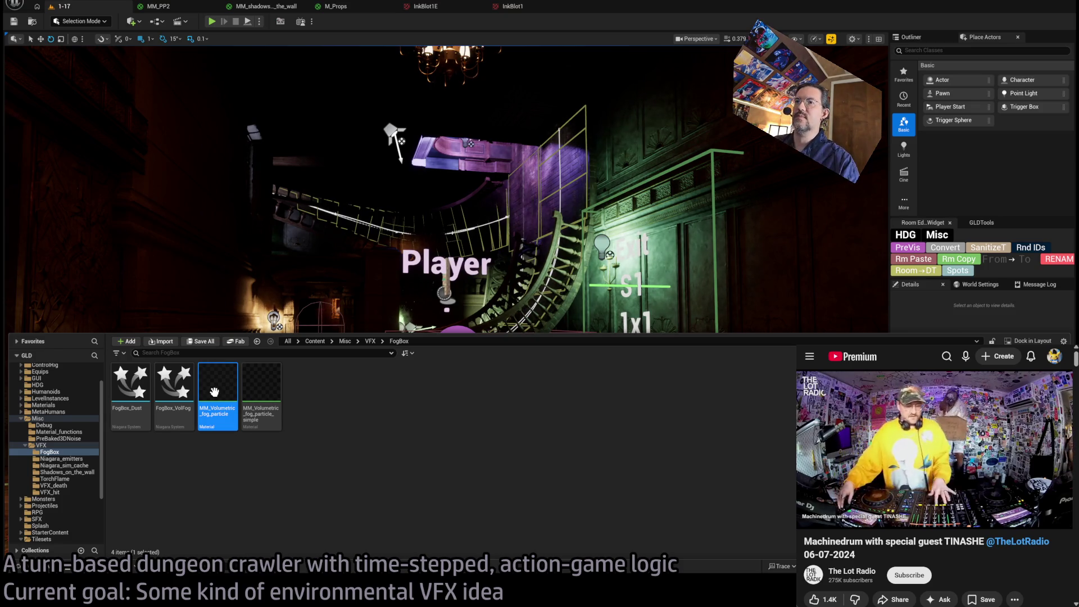
left_click(217, 471)
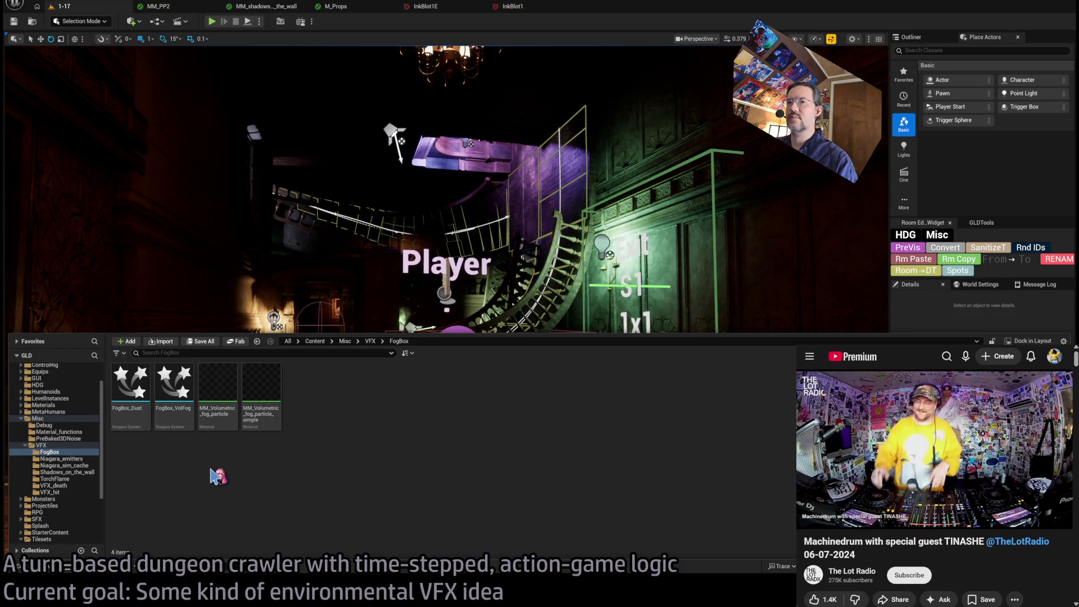
left_click(256, 385)
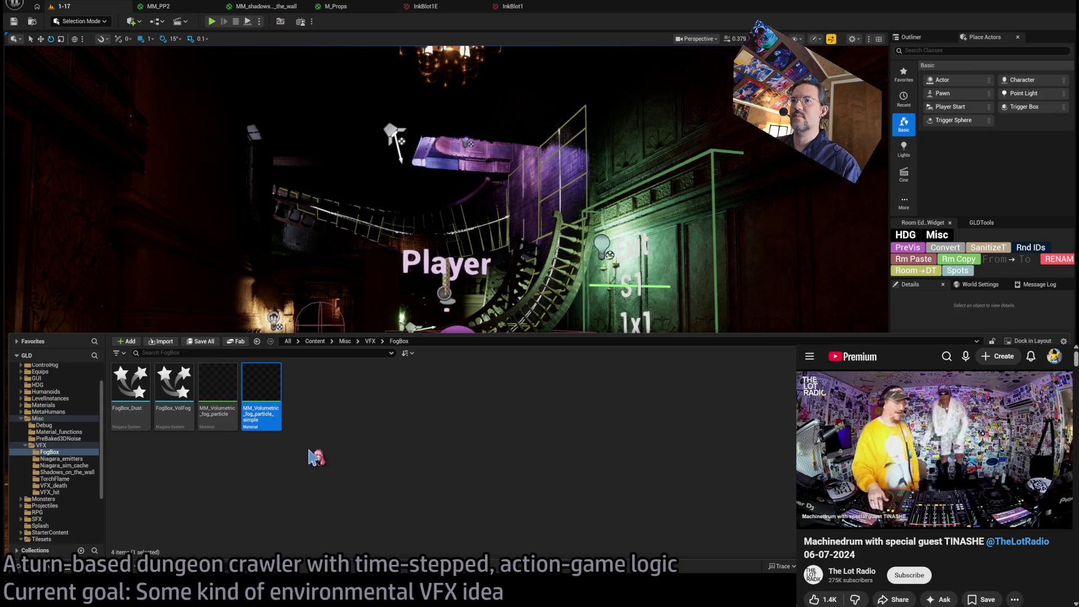
Give the new material the placeholder name 'asdf' and delete the test material.
type("adsfasdfasdf")
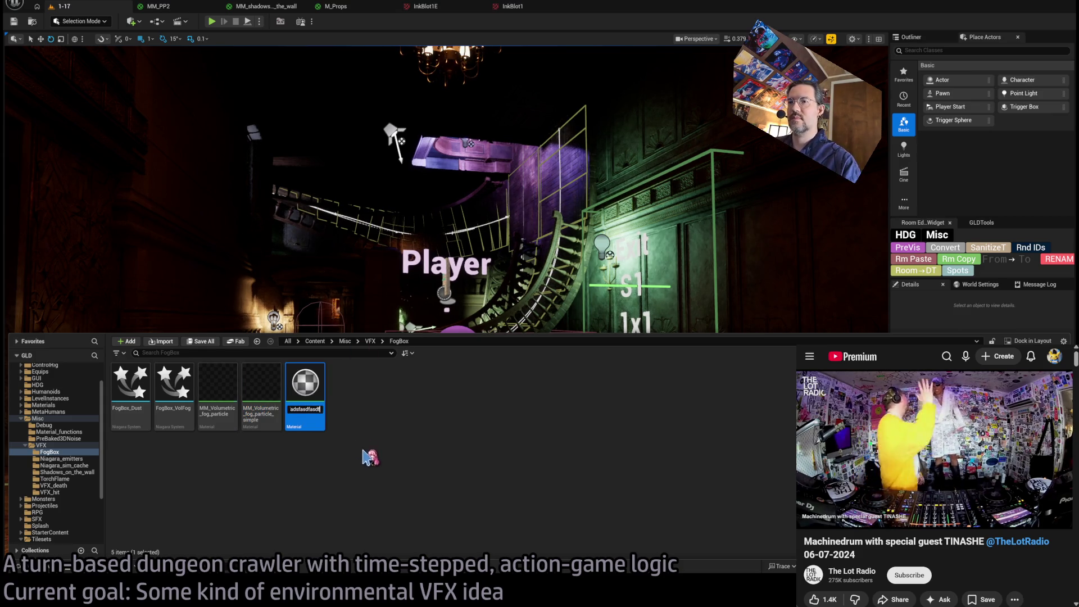
key("Return")
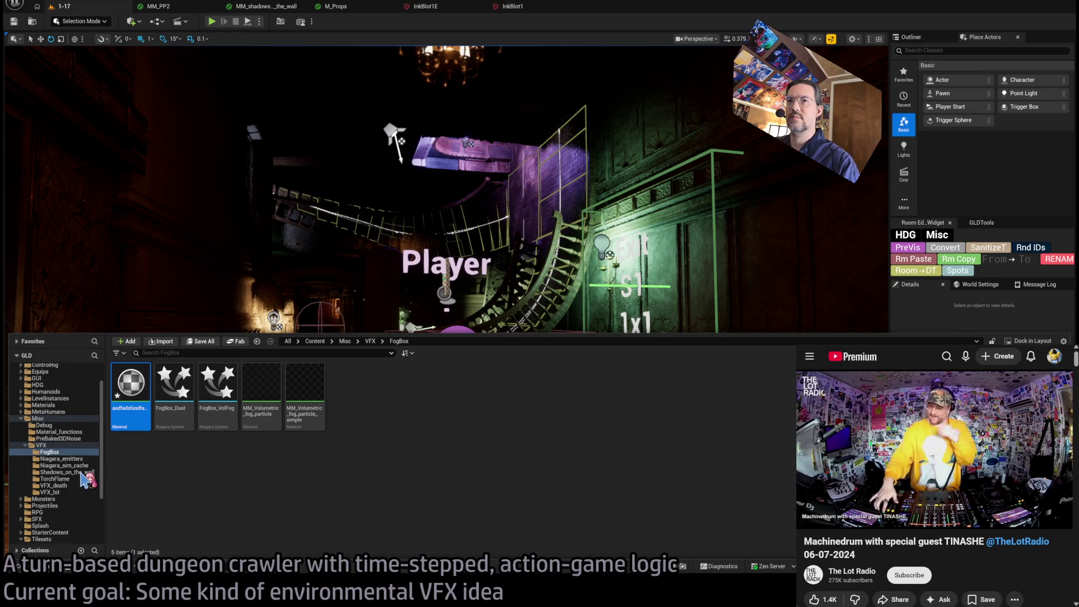
key("Delete")
Rename the old MM_shadows_on_the_wall material with a _DELETE suffix.
left_click(68, 472)
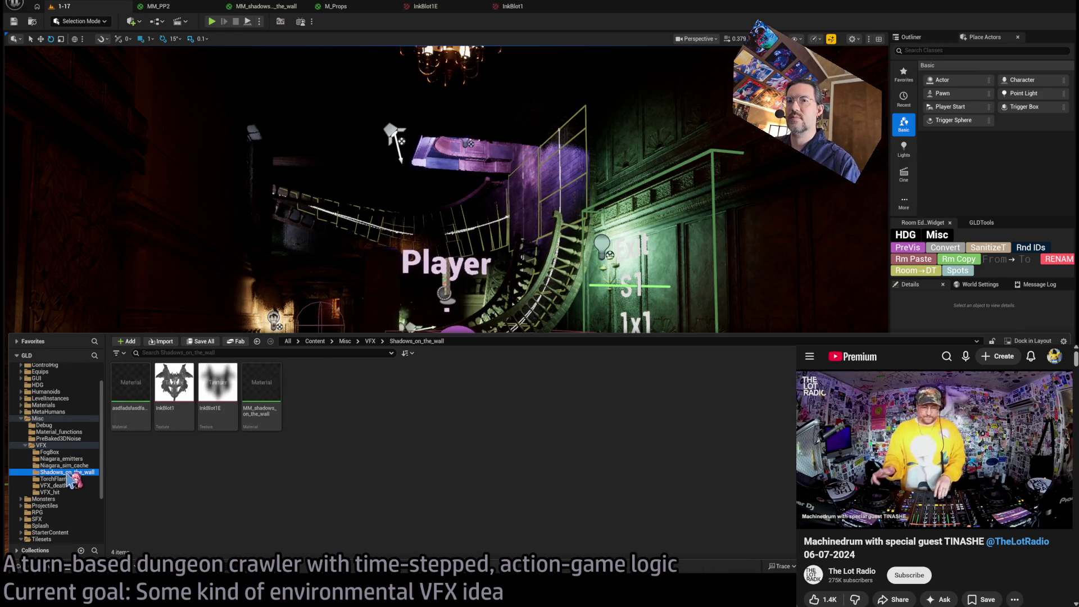
left_click(259, 413)
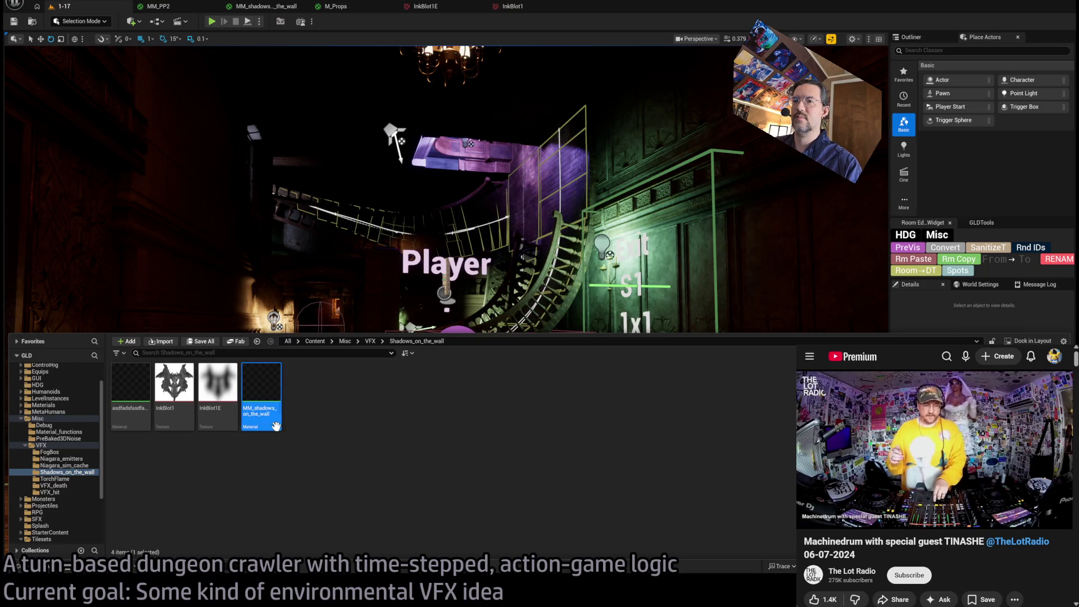
key("F2")
type("_DELETE")
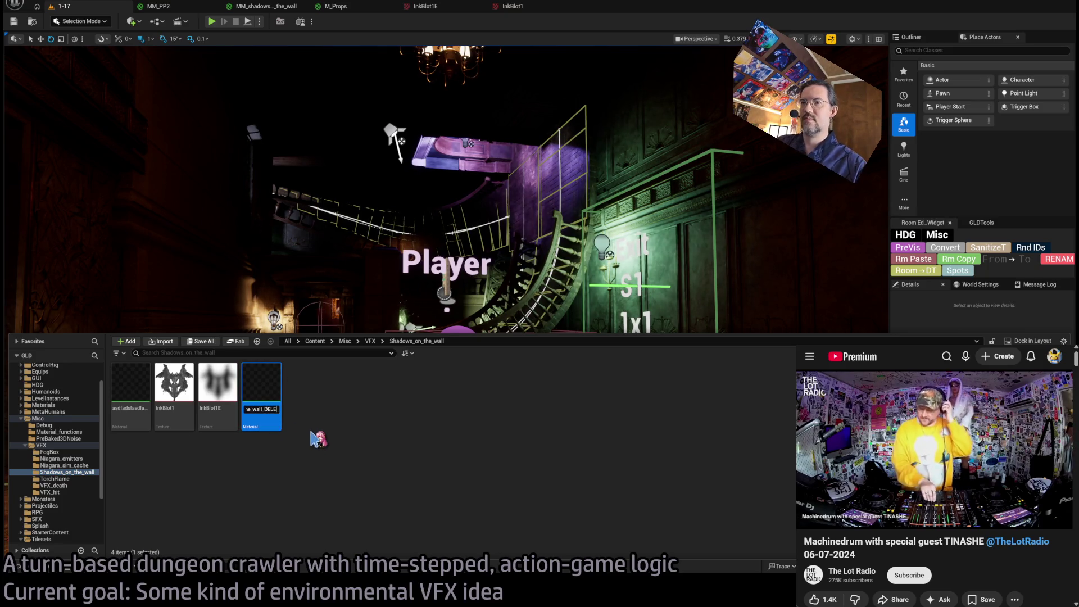
left_click(62, 472)
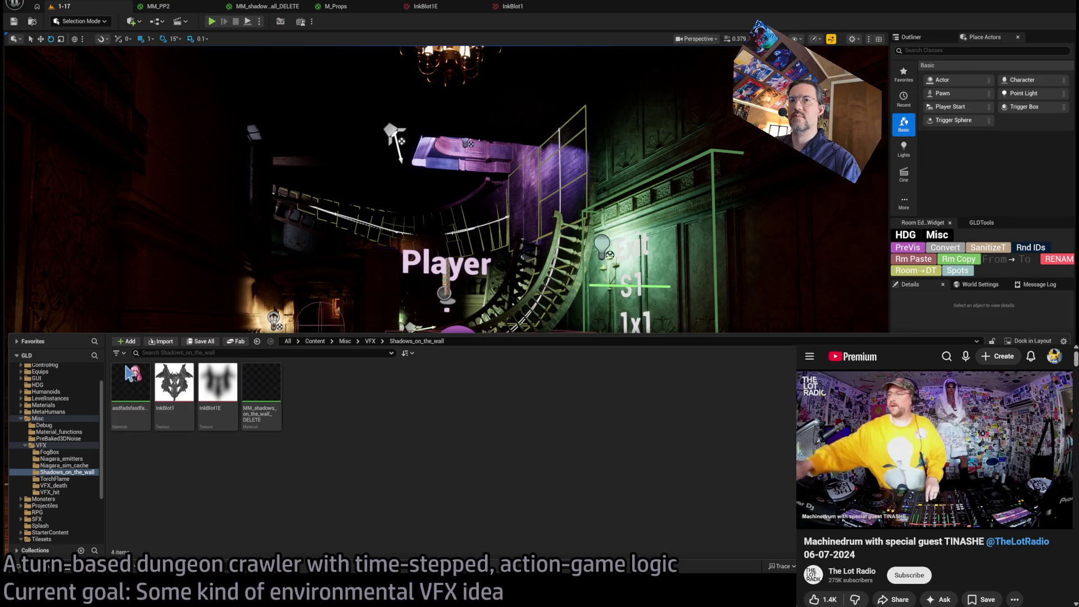
Rename the 'asdfasdf' material to MM_shadows_on_the_wall using the pasted name.
left_click(262, 393)
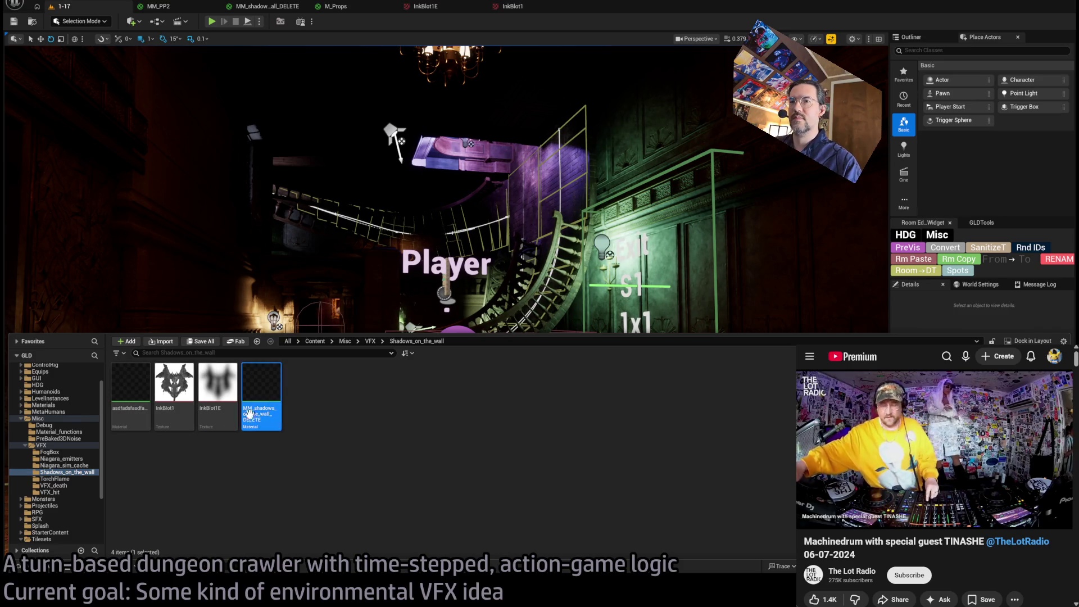
left_click(131, 394)
key("F2")
key("ctrl+v")
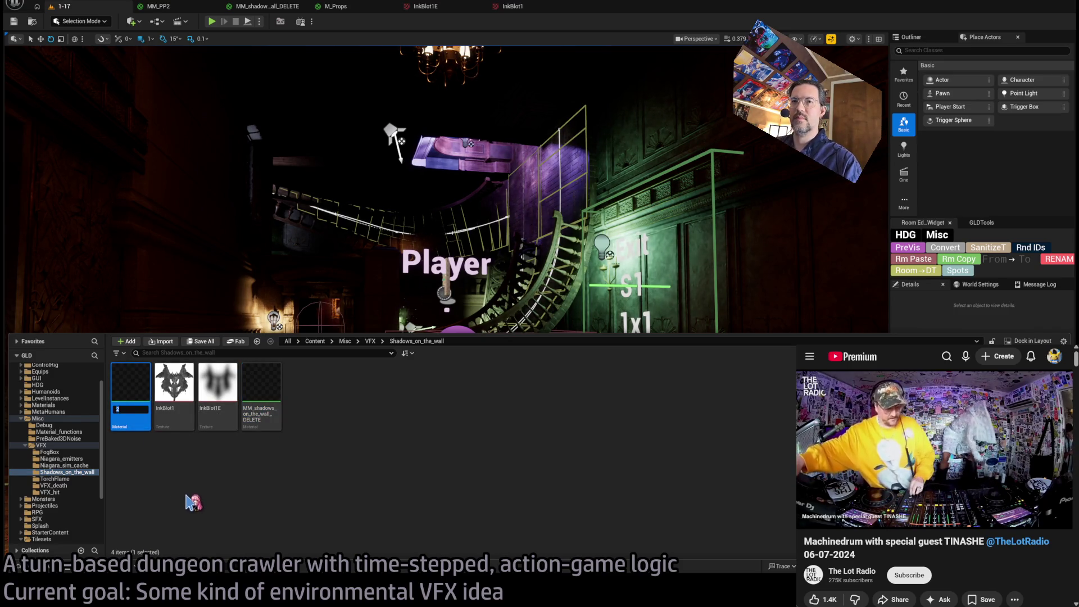
key("Return")
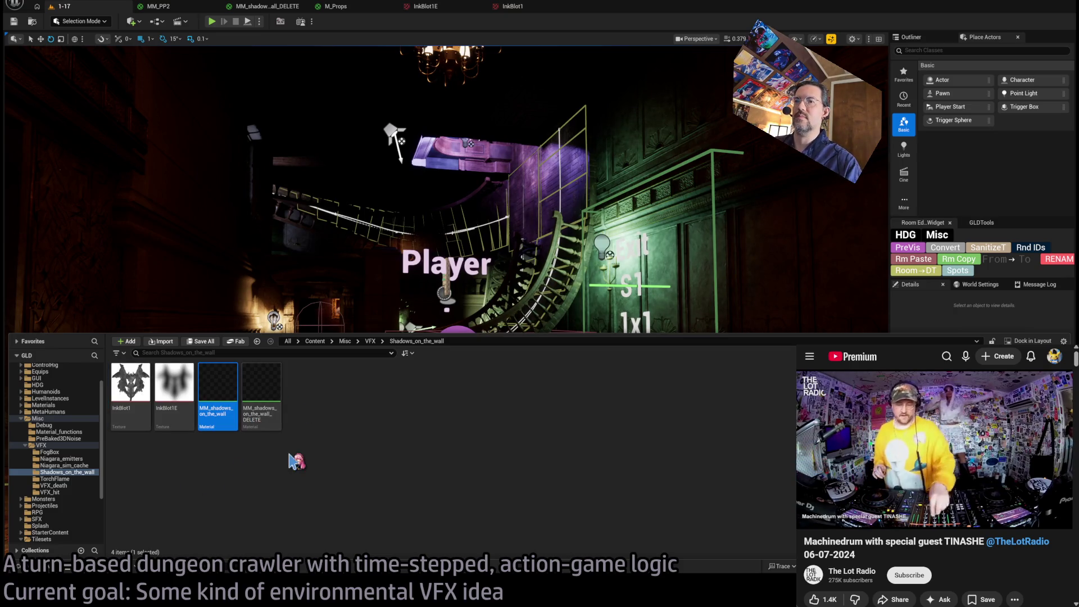
left_click(273, 403)
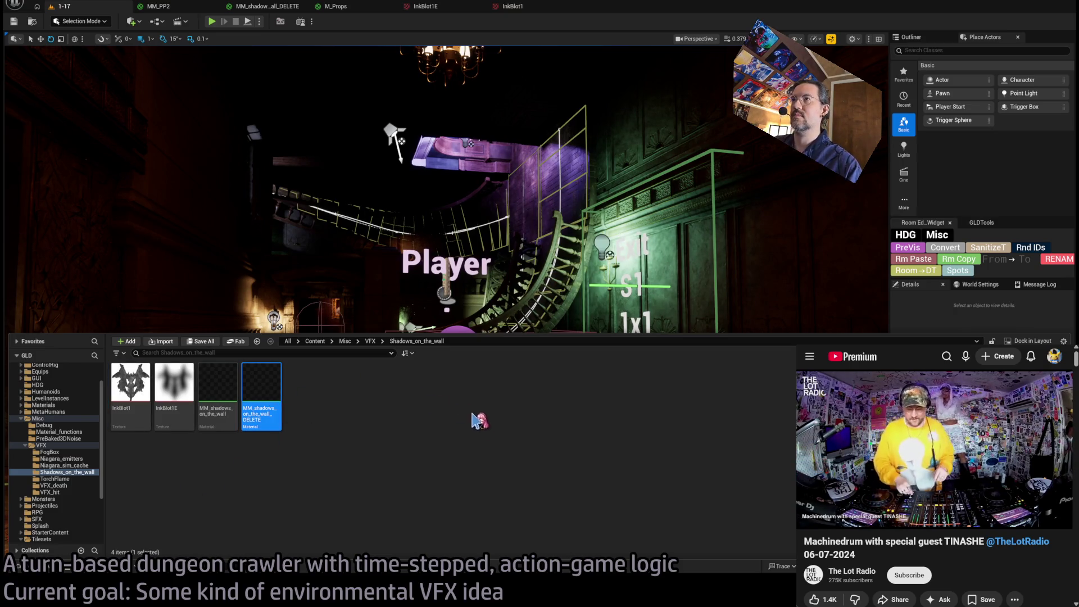
key("Delete")
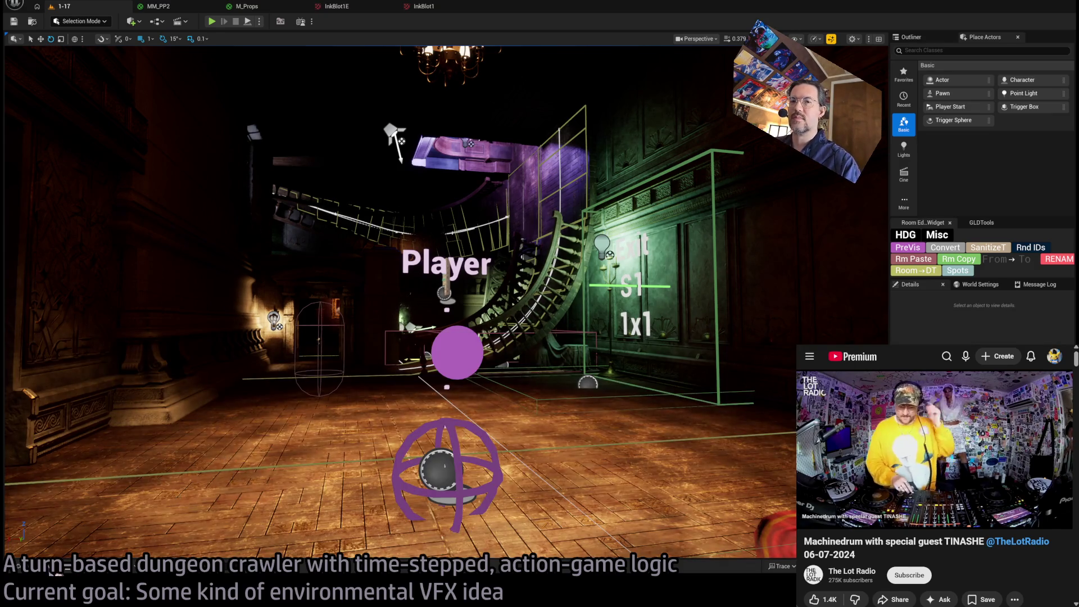
Open the MM_shadows_on_the_wall material, check the 1-17 level, and return to Shadows_on_the_wall.
left_click(53, 570)
double_click(219, 396)
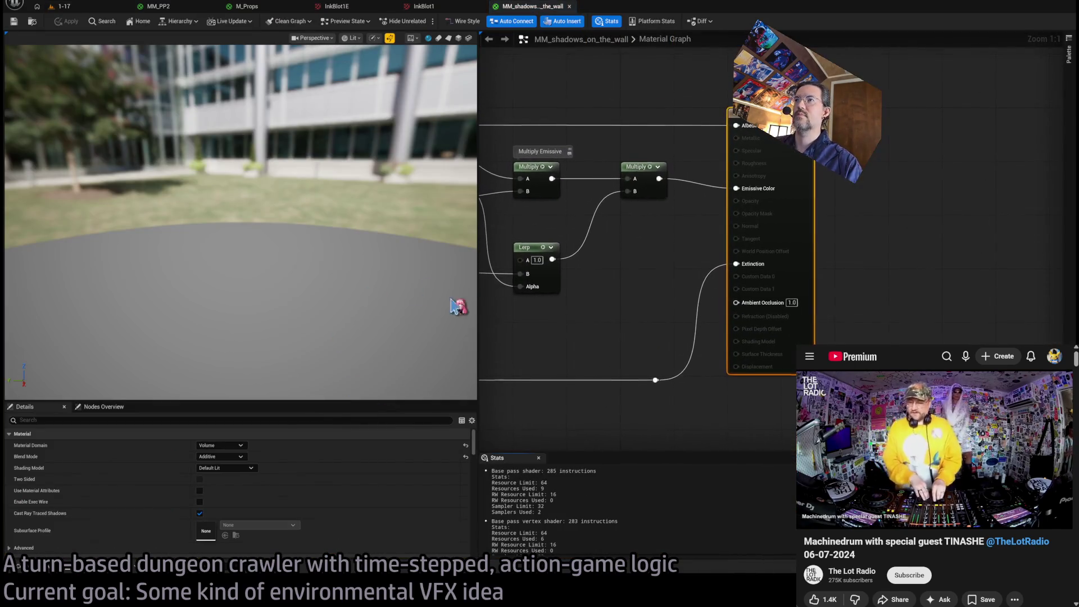
left_click(67, 6)
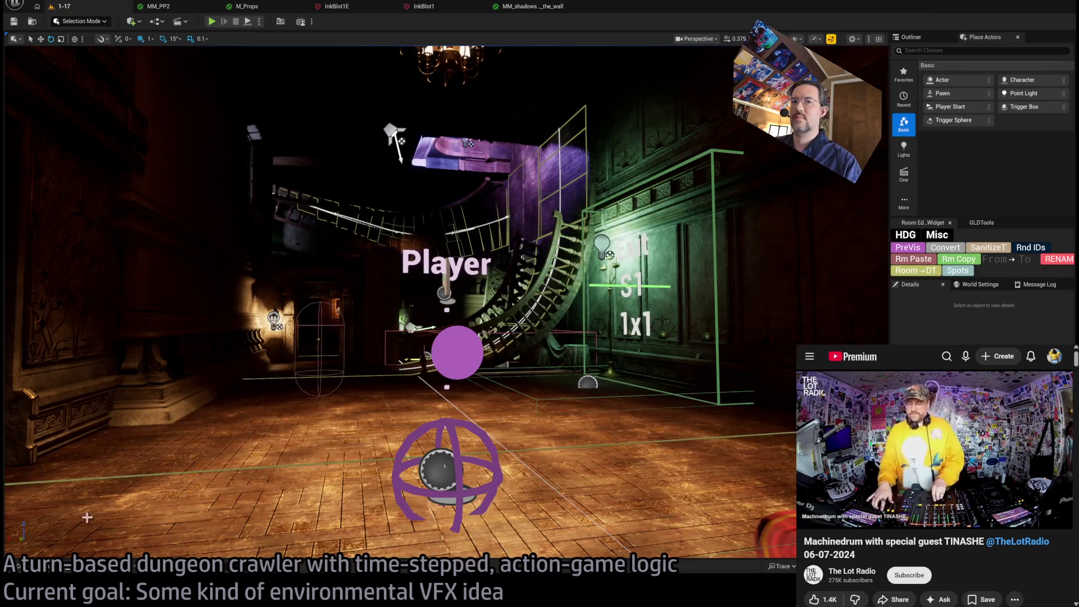
left_click(47, 570)
key("ctrl+space")
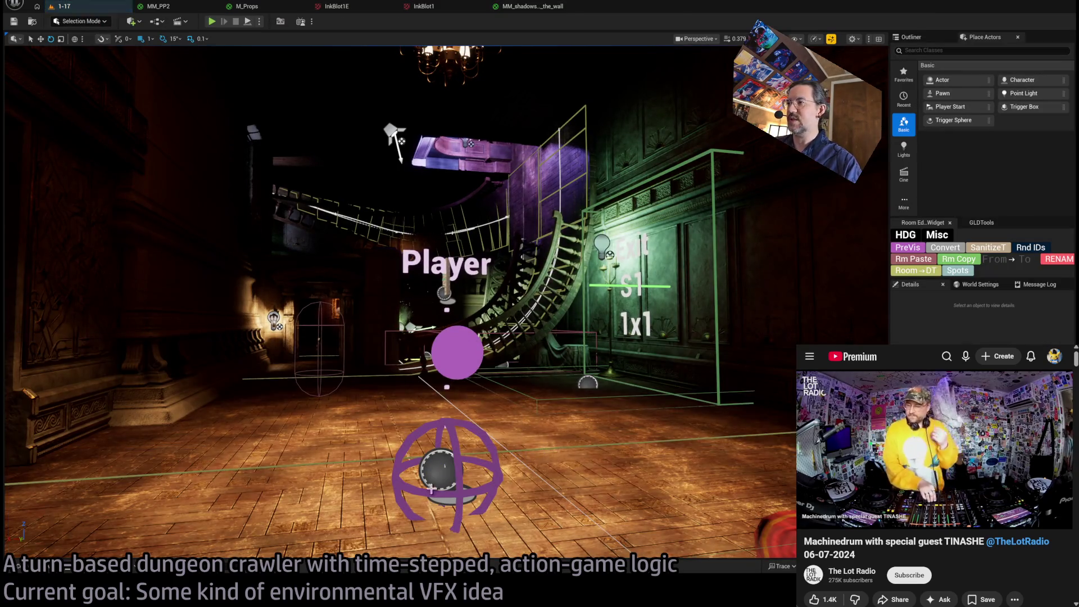
key("ctrl+space")
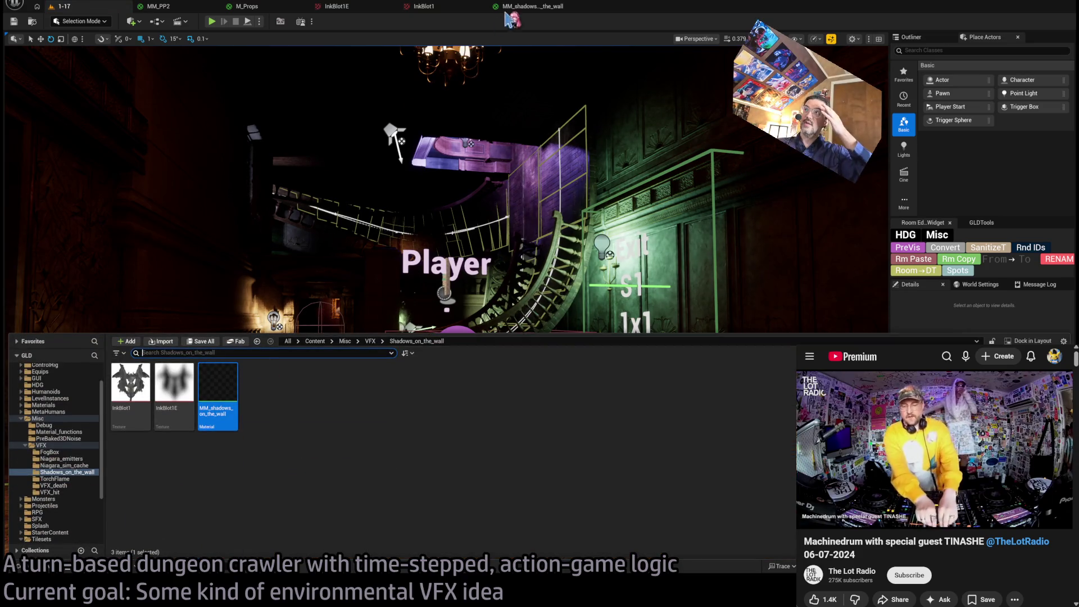
left_click(531, 6)
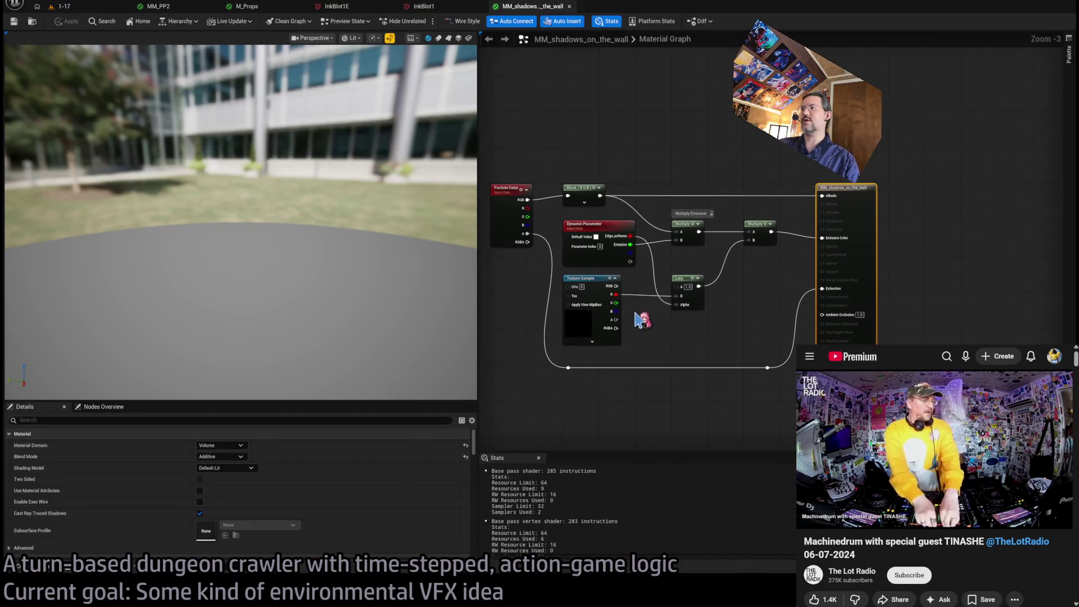
left_click(63, 7)
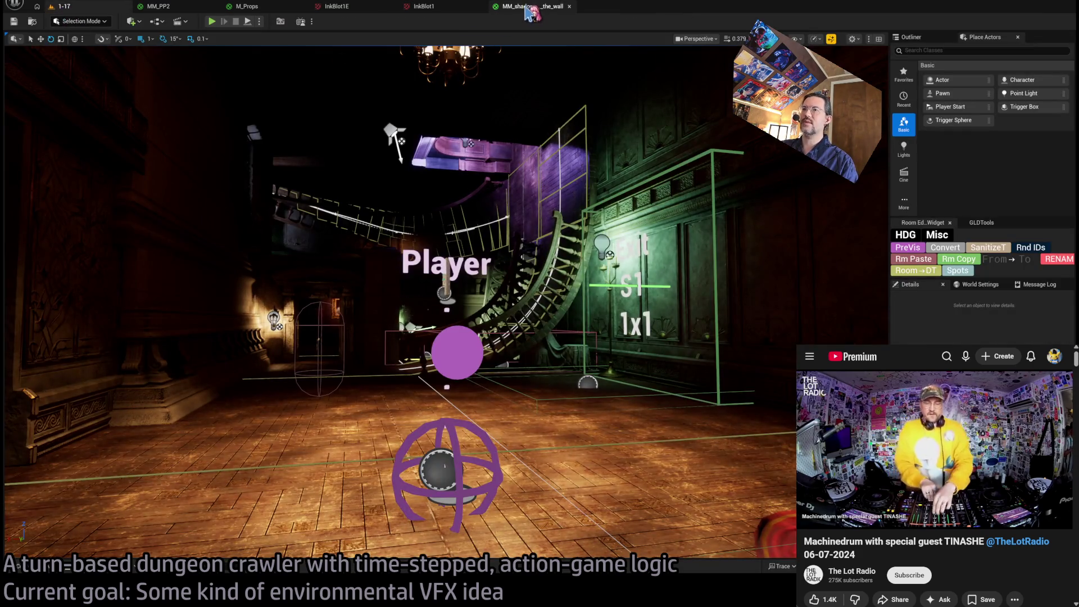
left_click(44, 568)
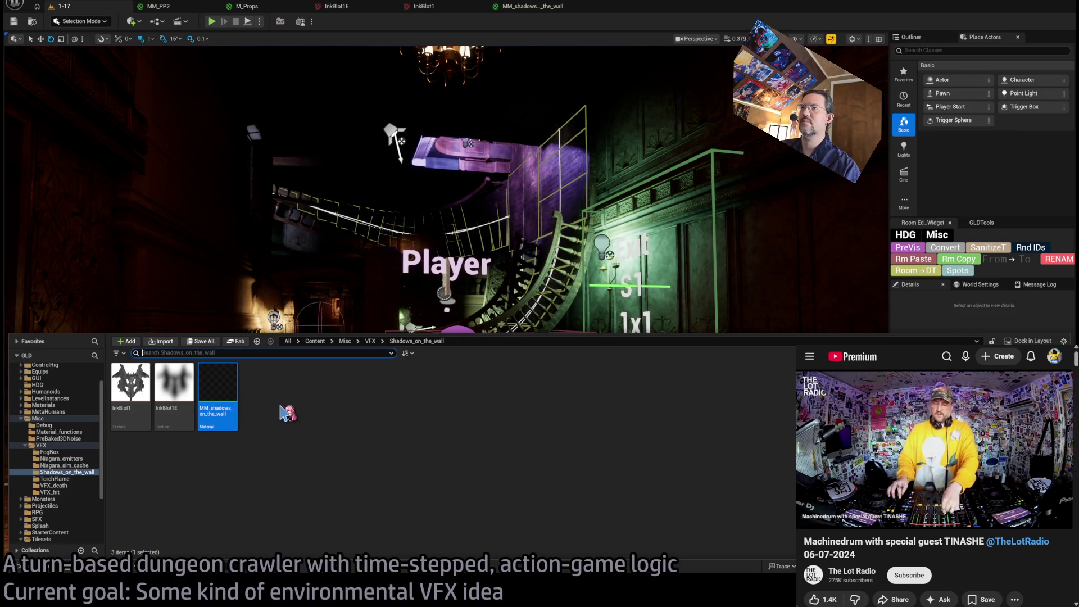
left_click(287, 412)
type("InkBlot")
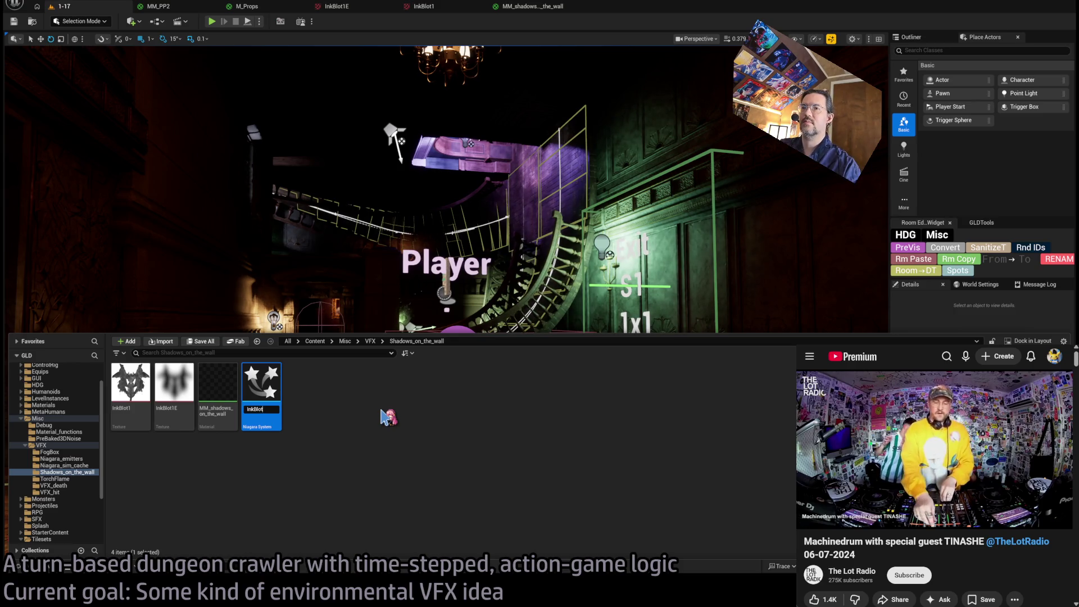
Name the system InkBlot_N, open it, and inspect its CompletelyEmpty emitter and system settings.
type("_N")
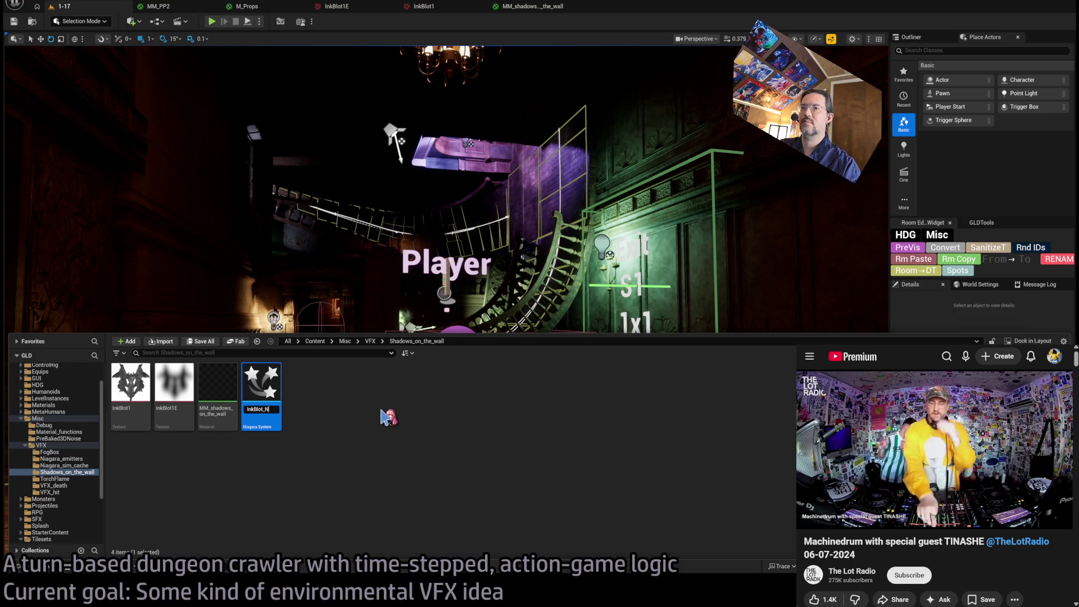
key("Return")
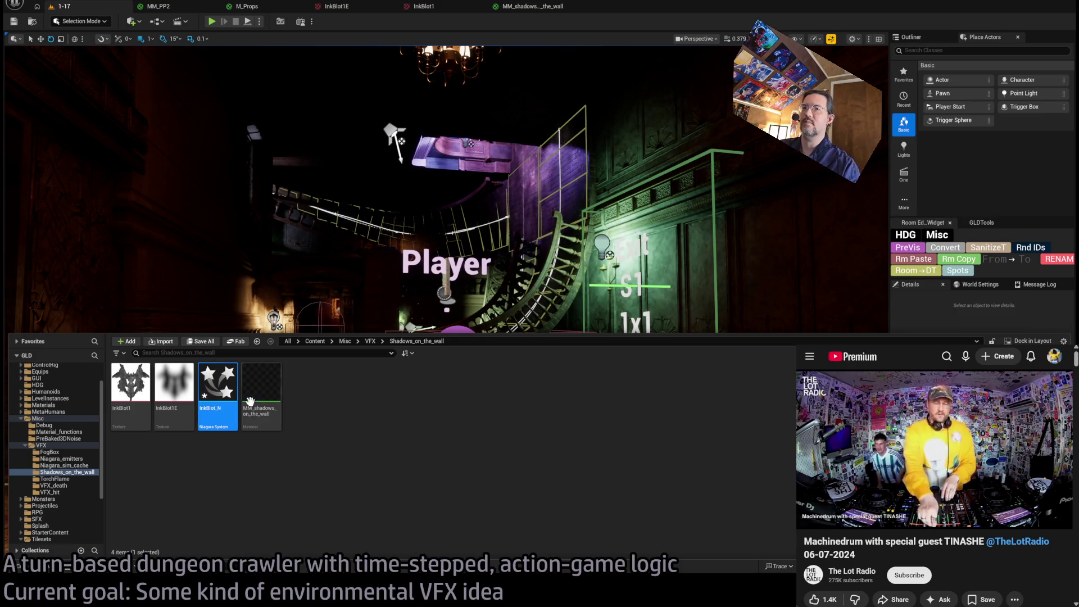
key("Return")
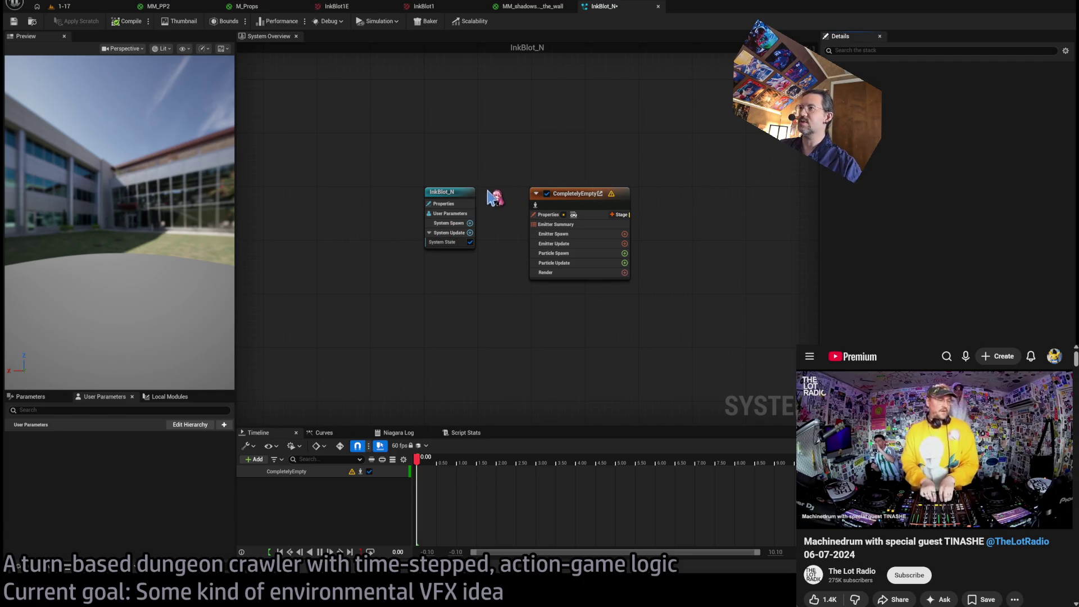
left_click(548, 232)
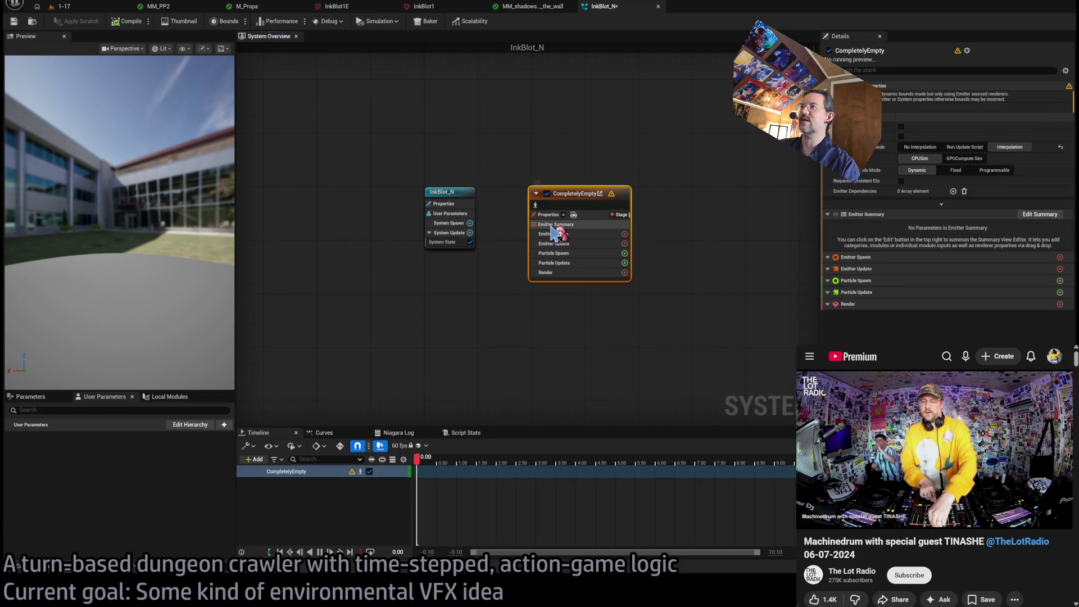
left_click(458, 197)
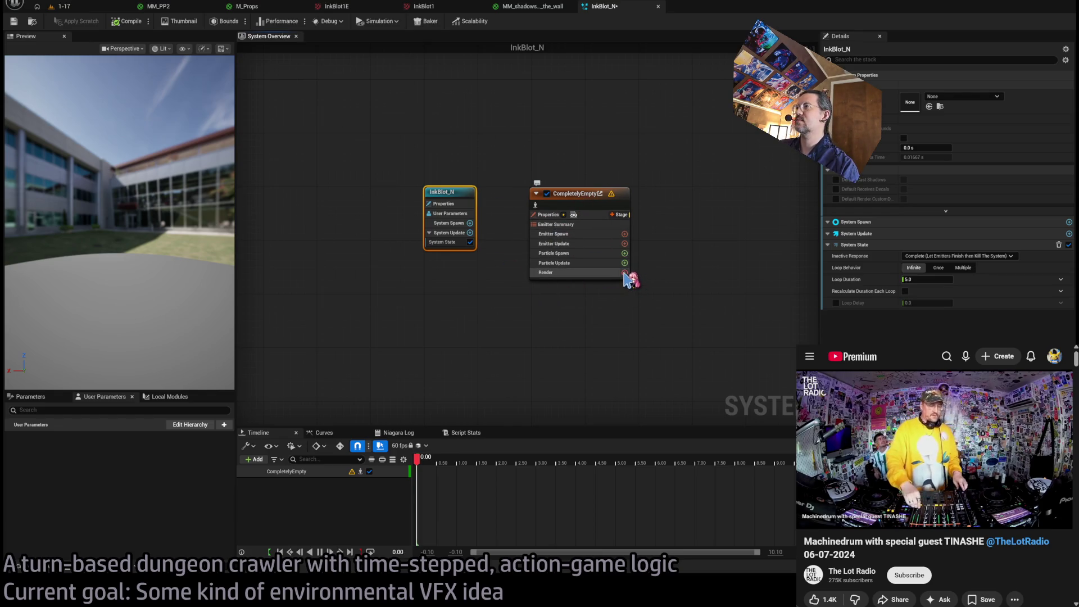
left_click(572, 209)
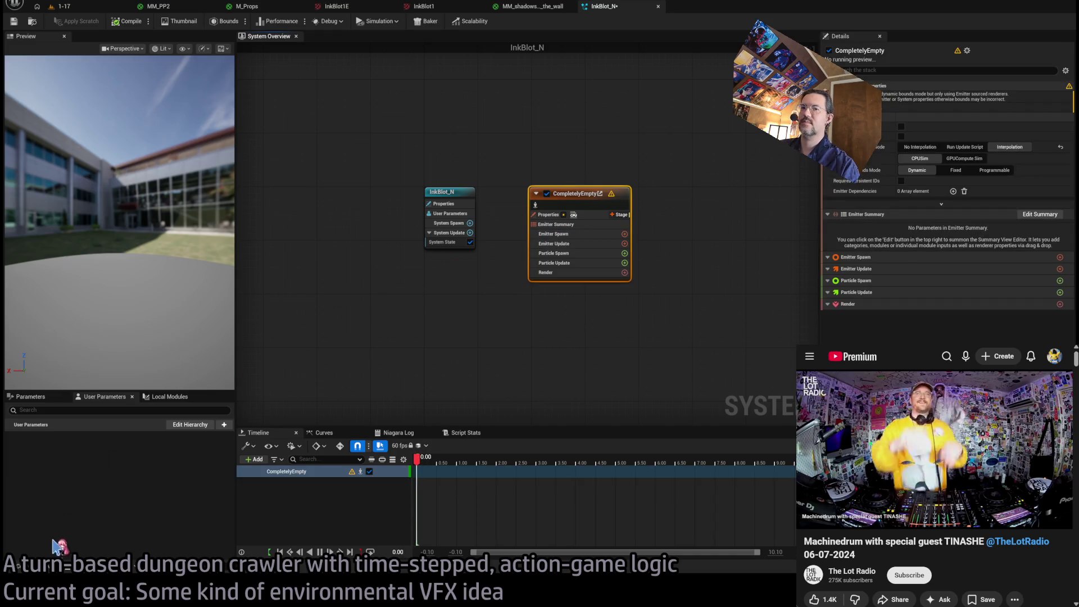
Select InkBlot_N in the Shadows_on_the_wall folder, leaving its name unchanged.
left_click(39, 569)
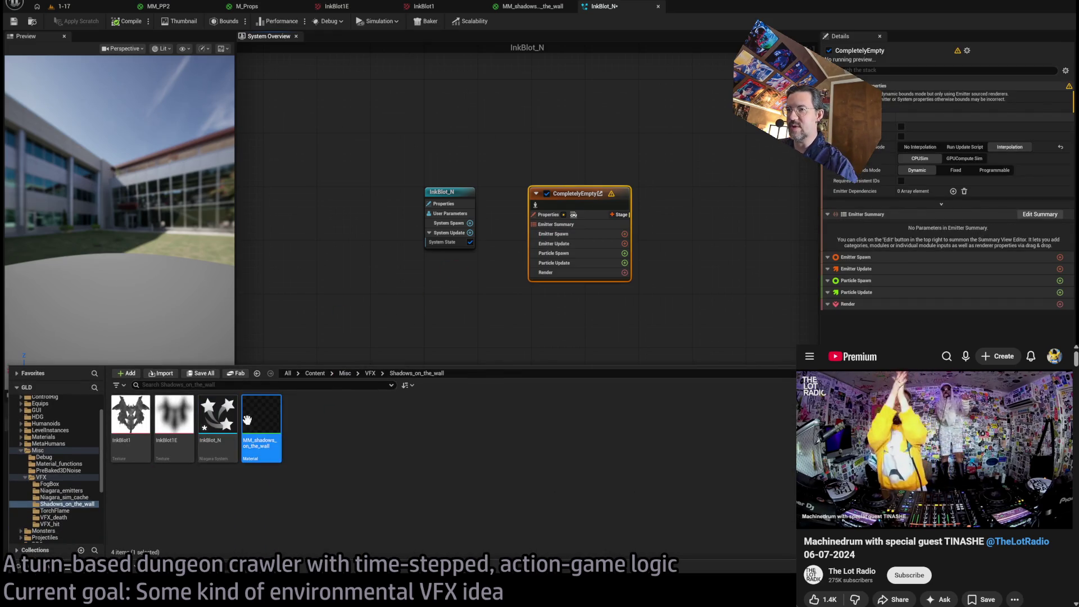
left_click(219, 419)
left_click(219, 418)
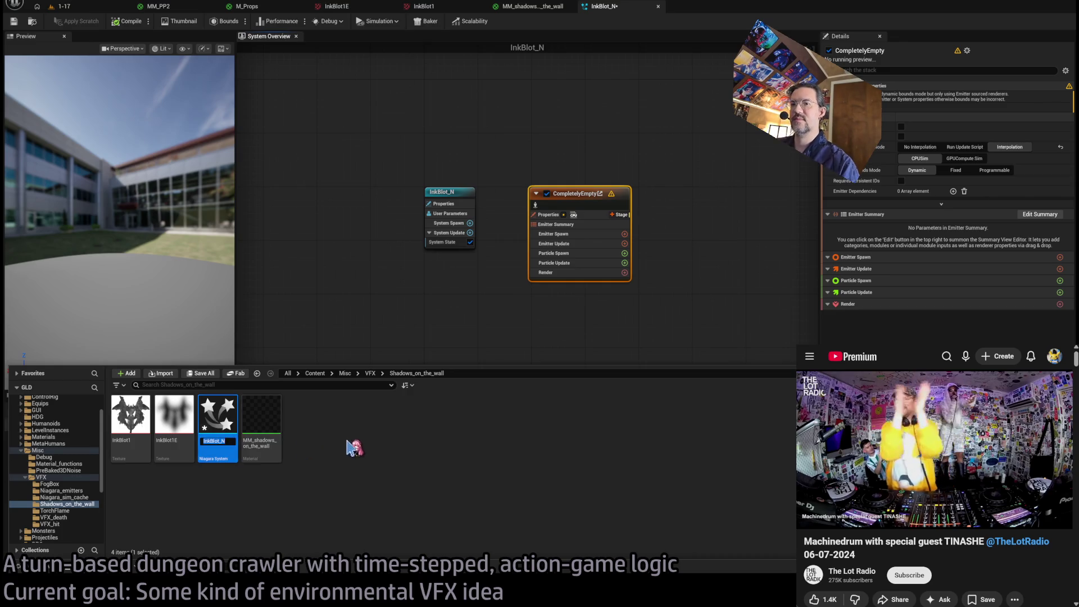
left_click(222, 409)
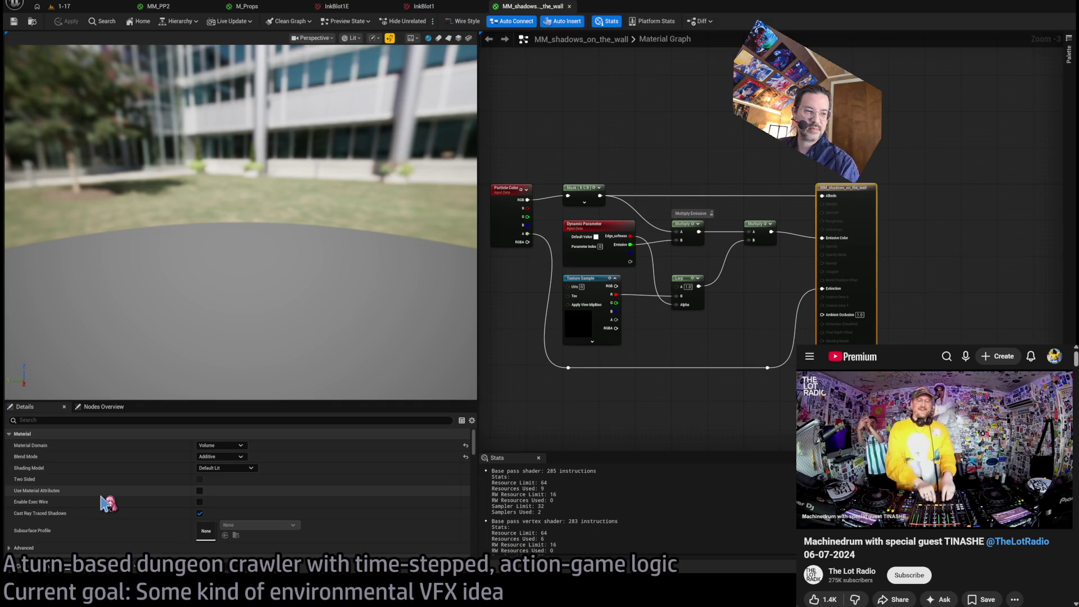
Browse VFX > FogBox, select FogBox_VolFog, then return to the Shadows_on_the_wall folder.
key("ctrl+space")
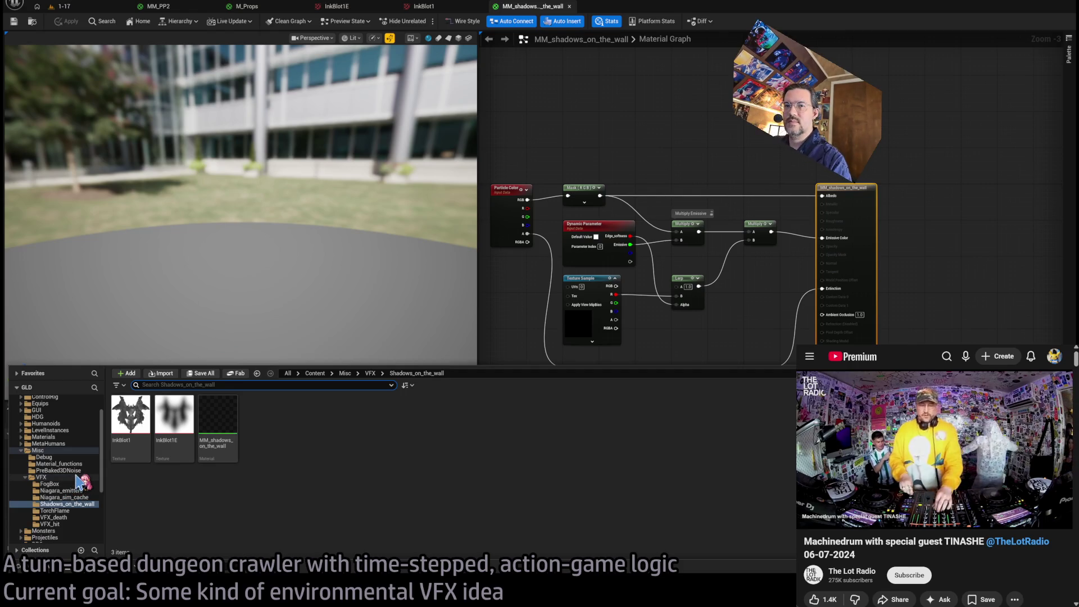
left_click(77, 477)
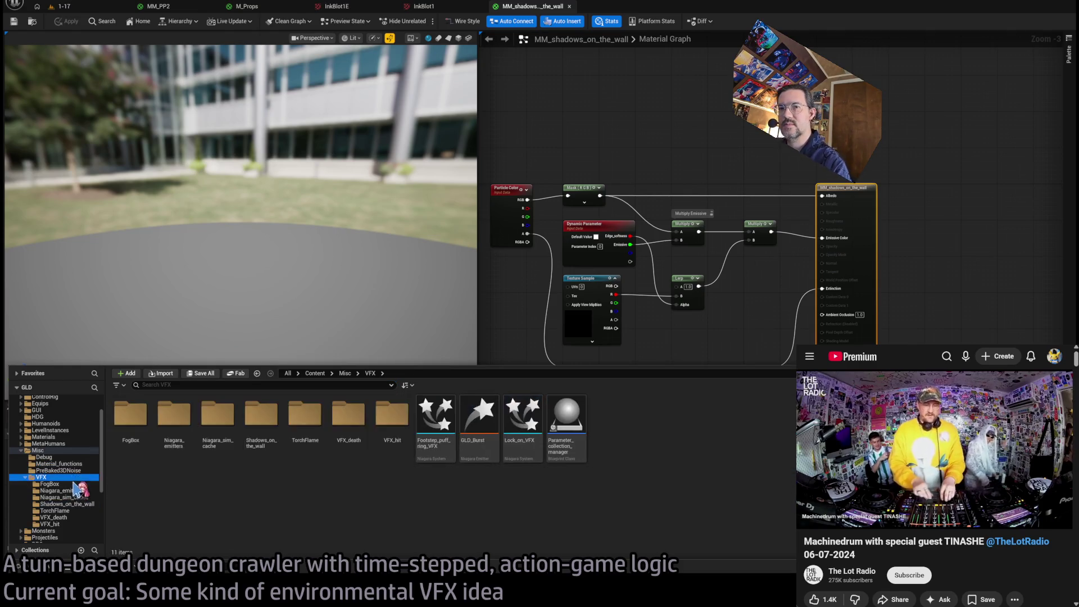
left_click(50, 484)
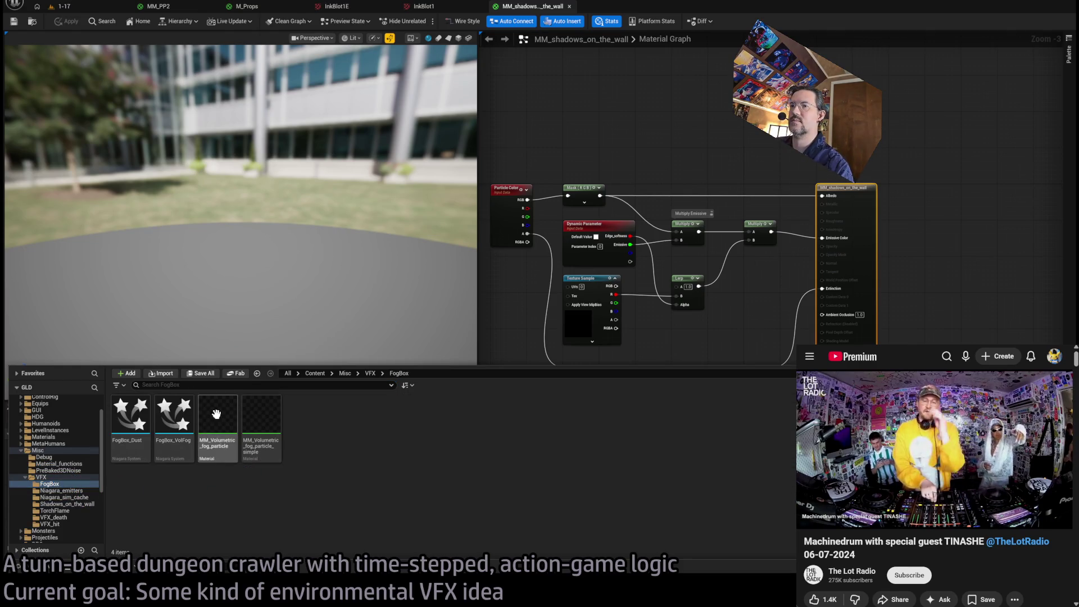
left_click(174, 416)
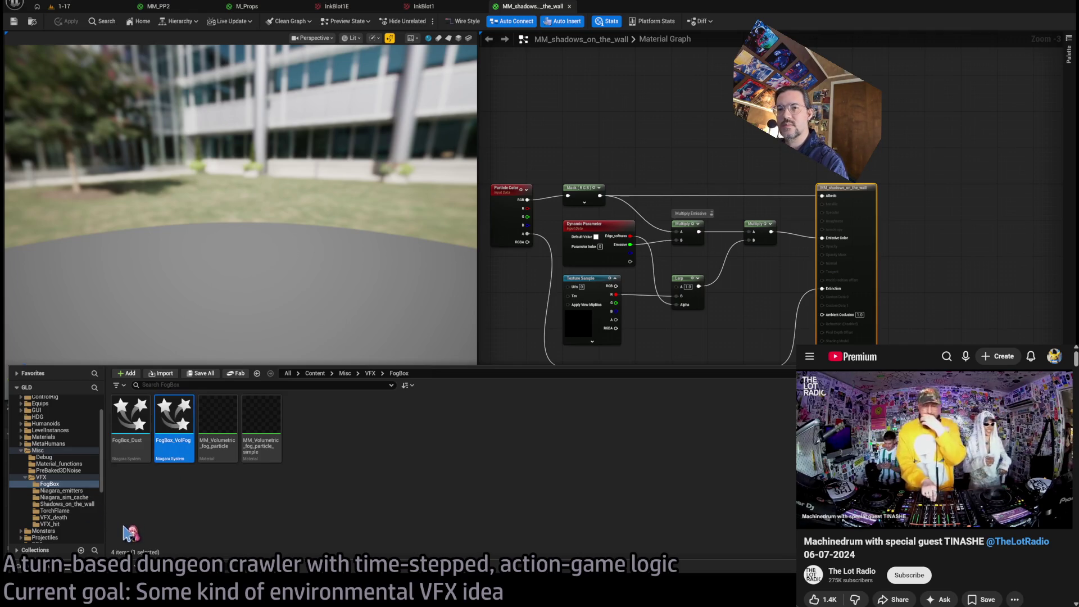
left_click(89, 505)
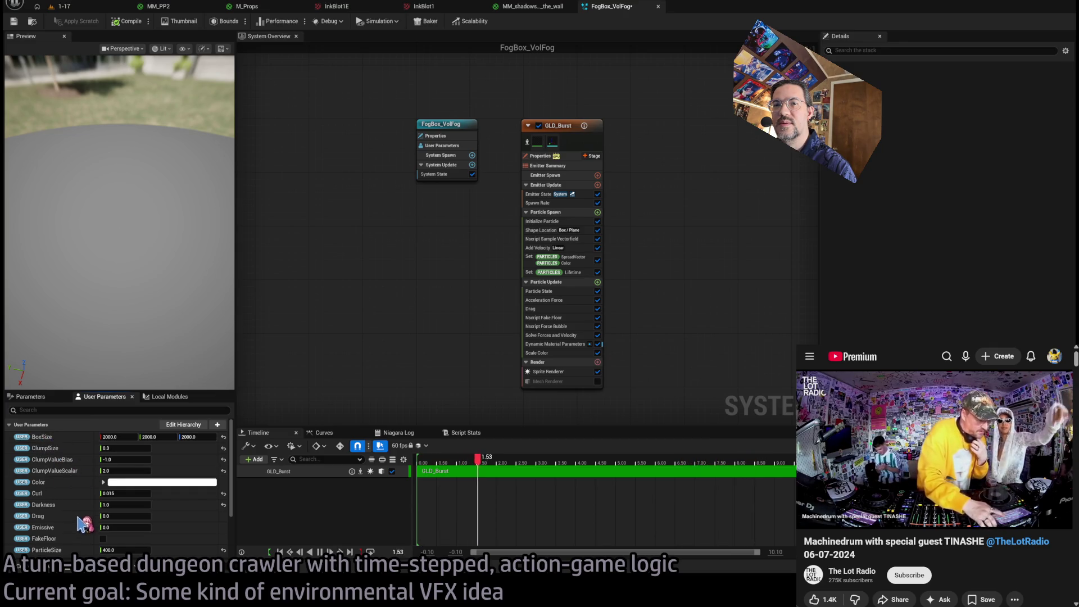
Scroll down FogBox_VolFog's user parameters to review BoxSize 2000×2000×2000, Curl 0.015 and ParticleSize 400.
scroll(80, 522, "down", 2)
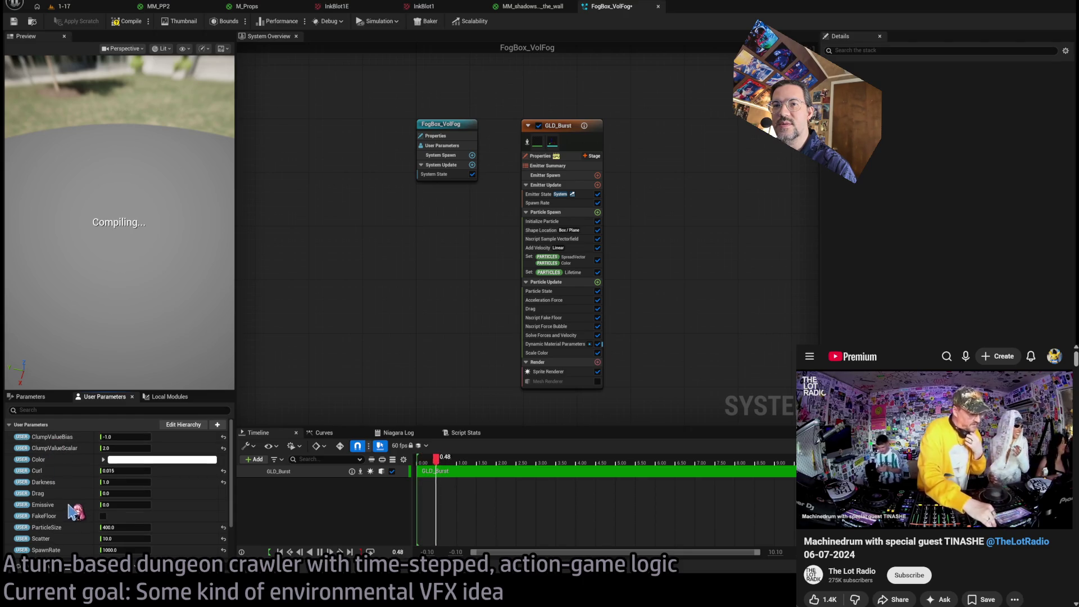
Rename the copied FogBox_VolFog system to the placeholder name 'fuuuuuu'.
scroll(73, 506, "down", 2)
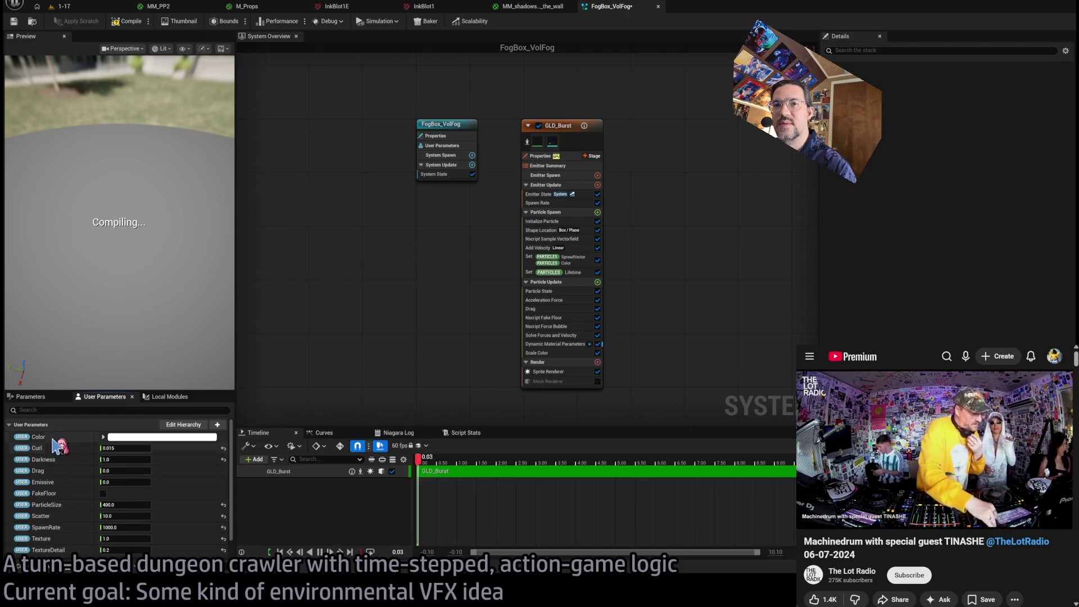
scroll(56, 448, "down", 1)
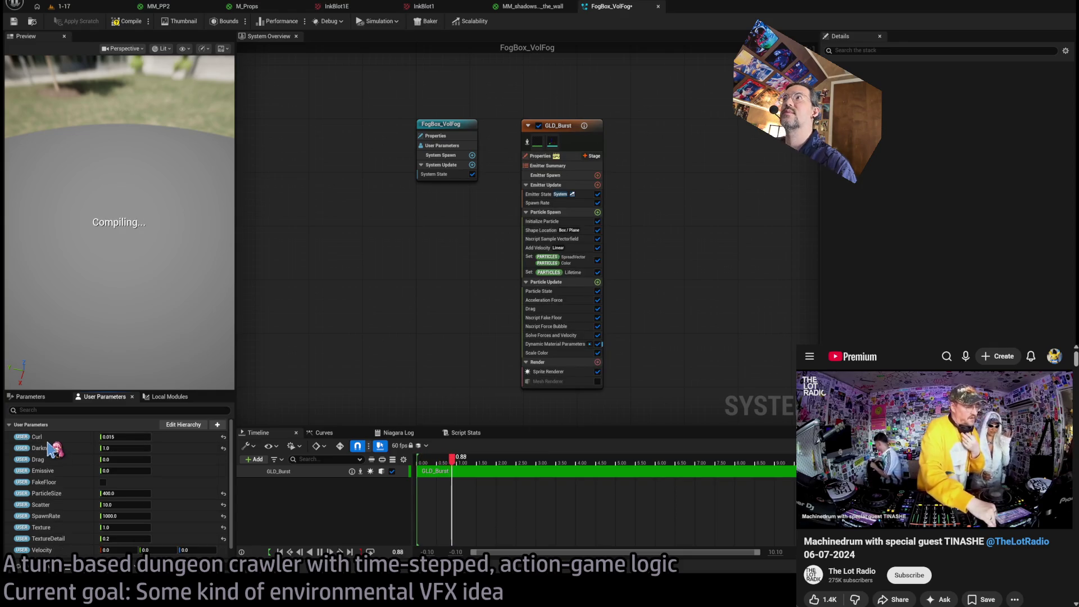
key("ctrl+space")
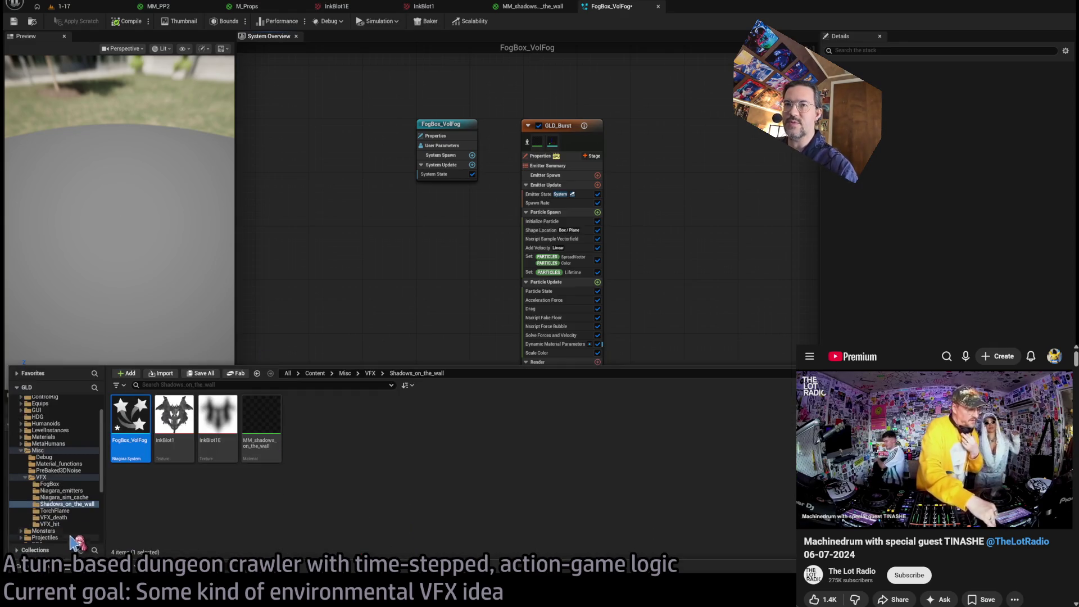
left_click(130, 440)
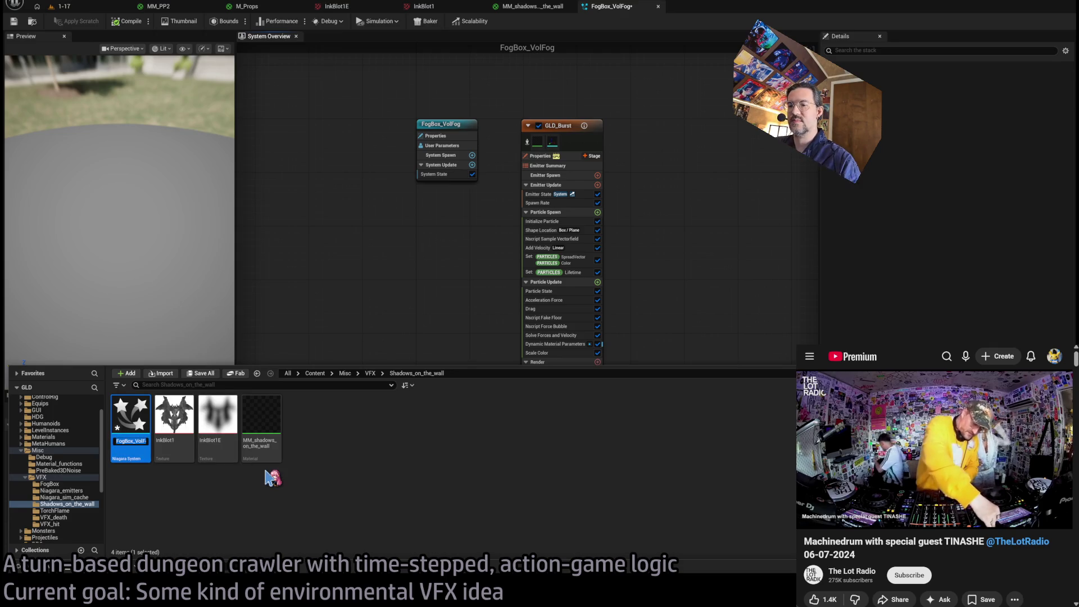
type("fuuuuuu")
key("Return")
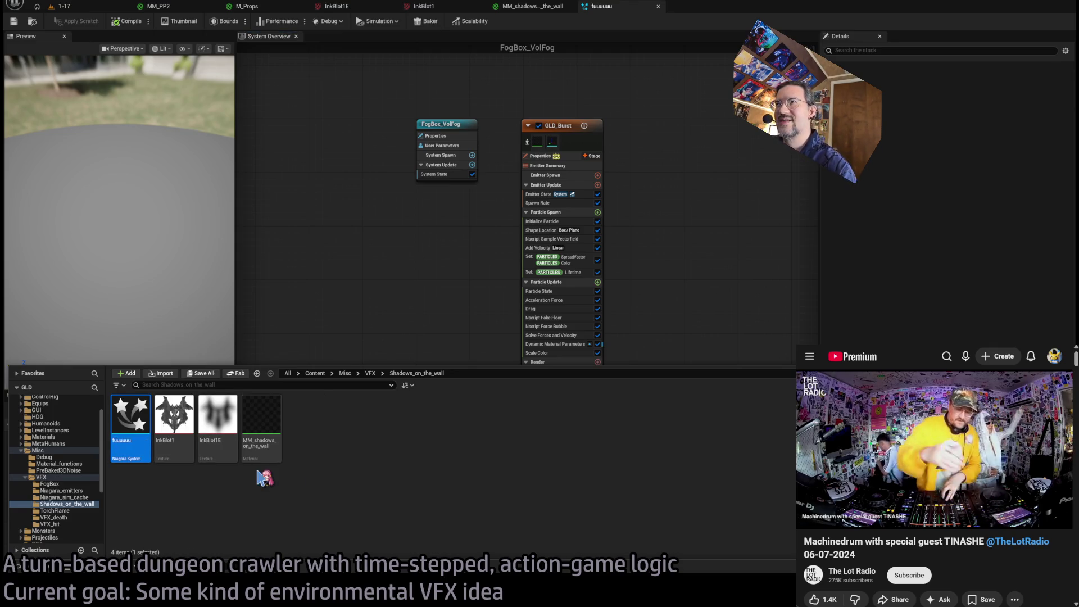
left_click(329, 293)
Browse the FogBox folder in the Content Drawer, then close the drawer.
key("ctrl+space")
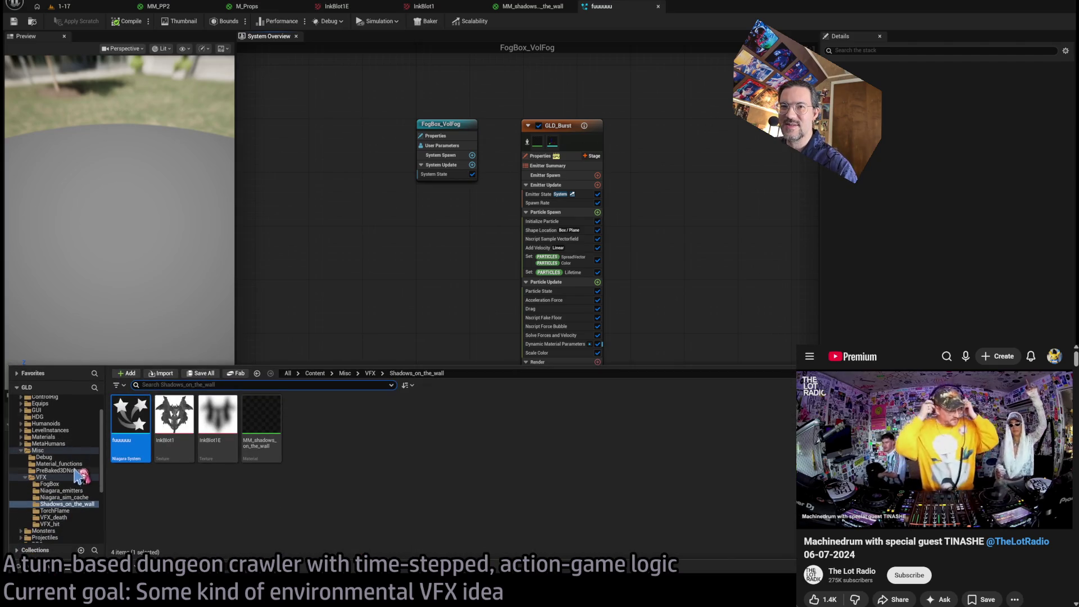
left_click(67, 484)
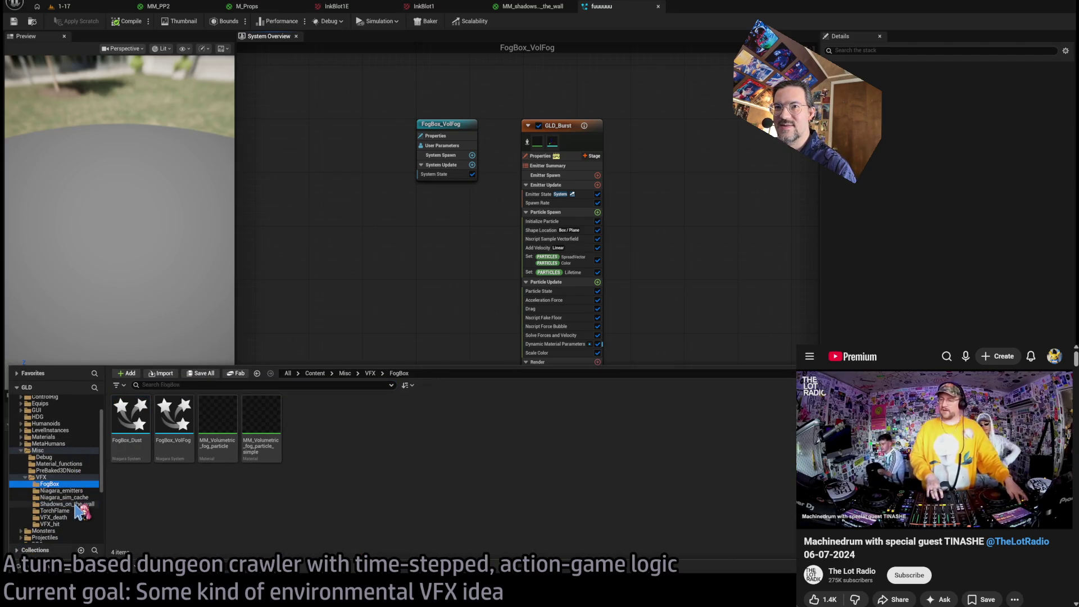
left_click(357, 320)
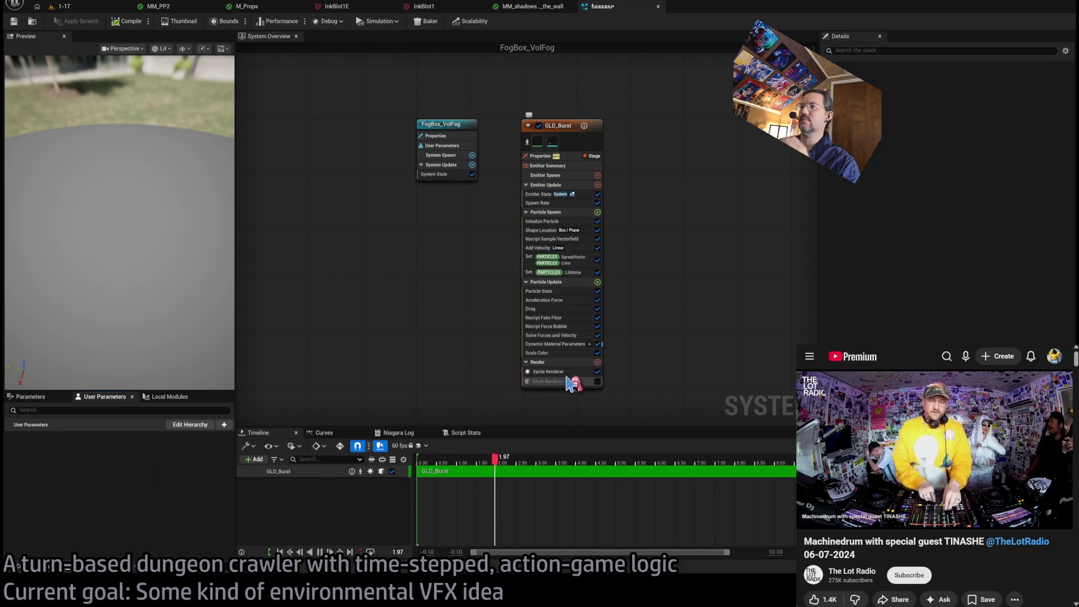
Set the Sprite Renderer's material to MM_shadows_on_the_wall.
left_click(567, 373)
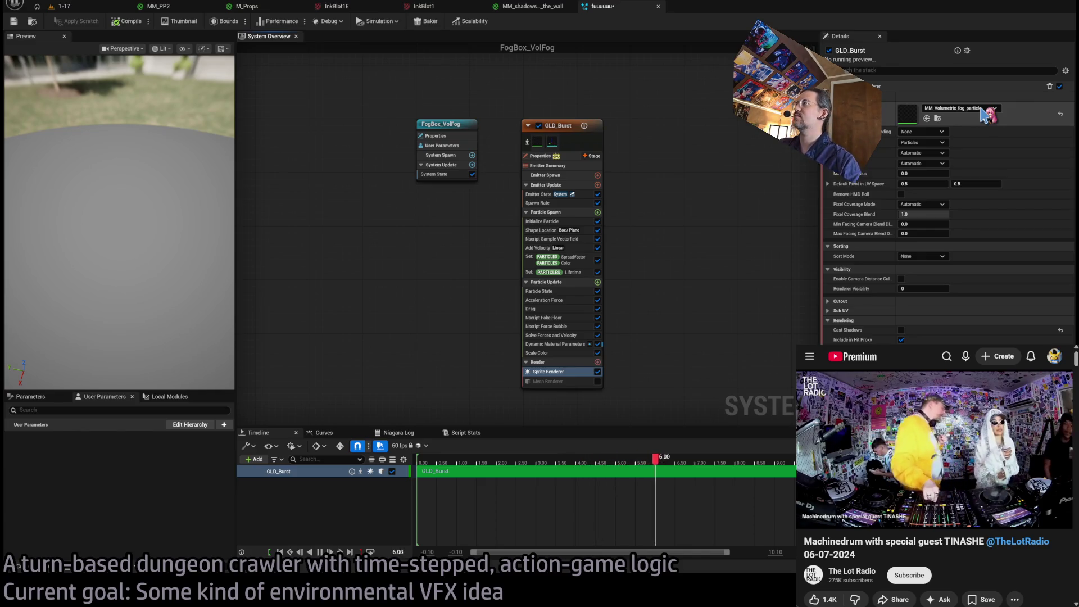
key("ctrl+z")
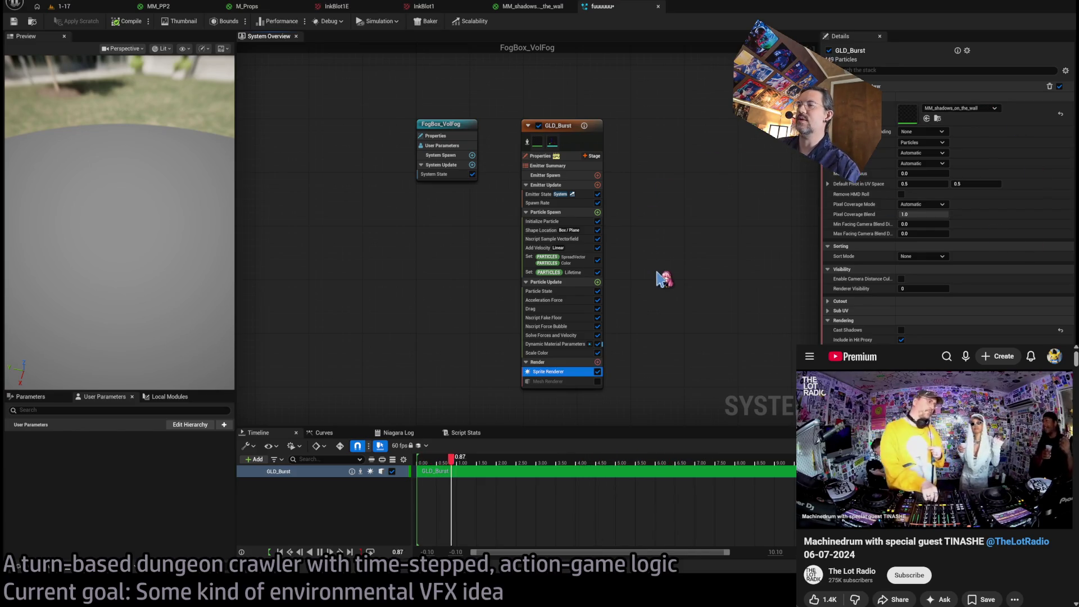
left_click_drag(230, 253, 231, 186)
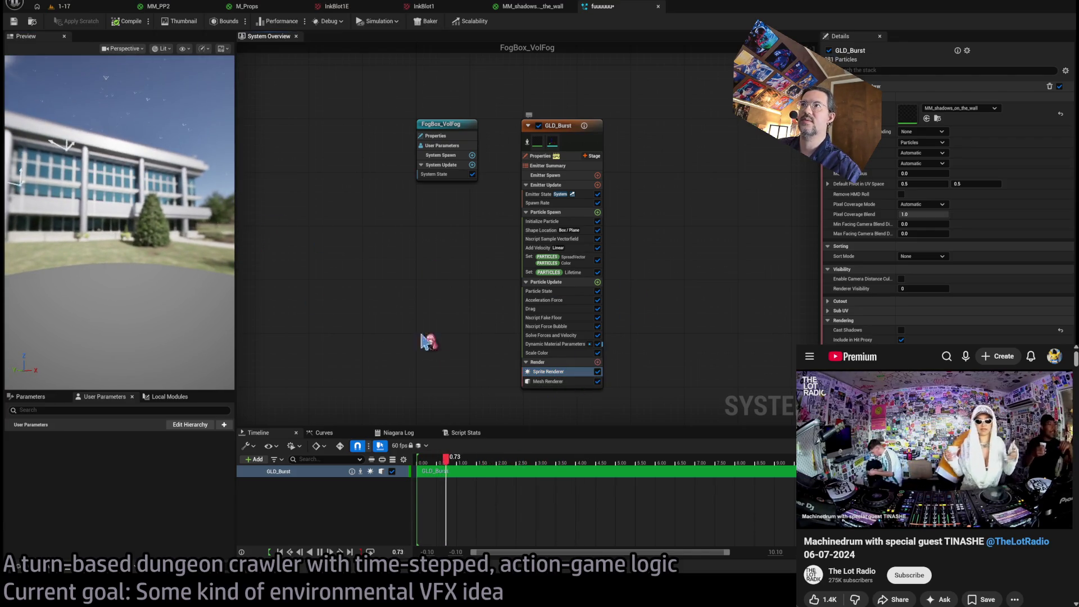
left_click_drag(214, 281, 194, 236)
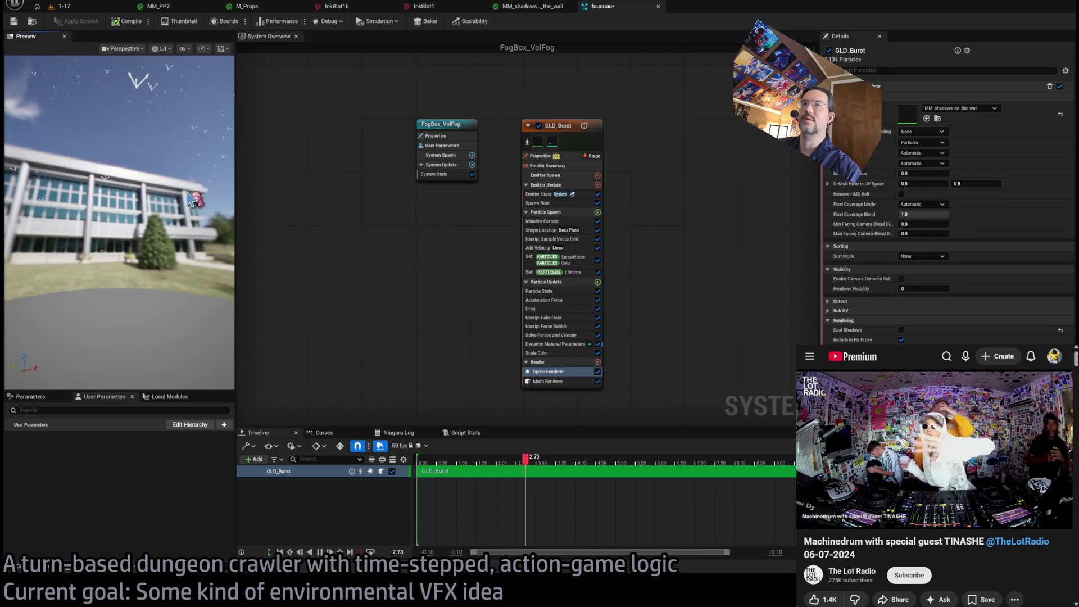
left_click_drag(191, 198, 185, 180)
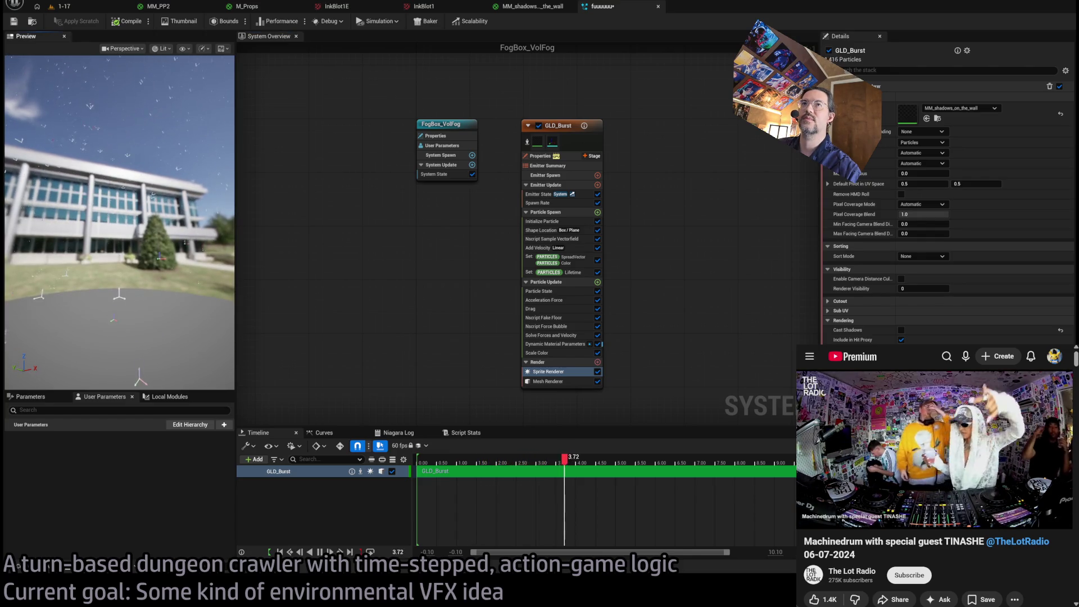
Set GLD_Burst's fixed bounds to -100 / 100 on every axis and Sim Target to CPUSim.
left_click(540, 155)
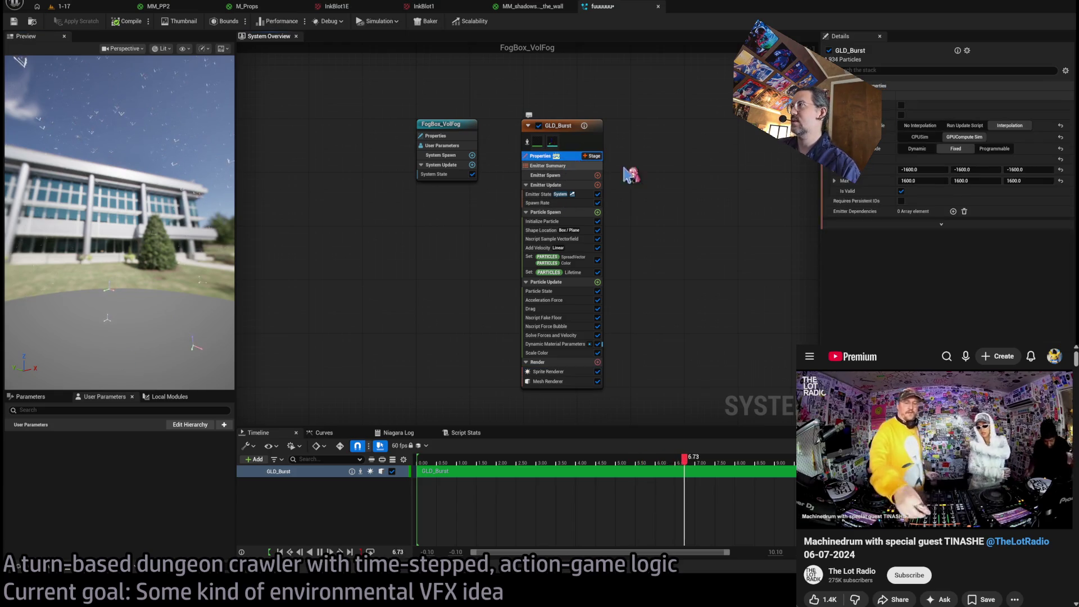
left_click(921, 169)
type("-100")
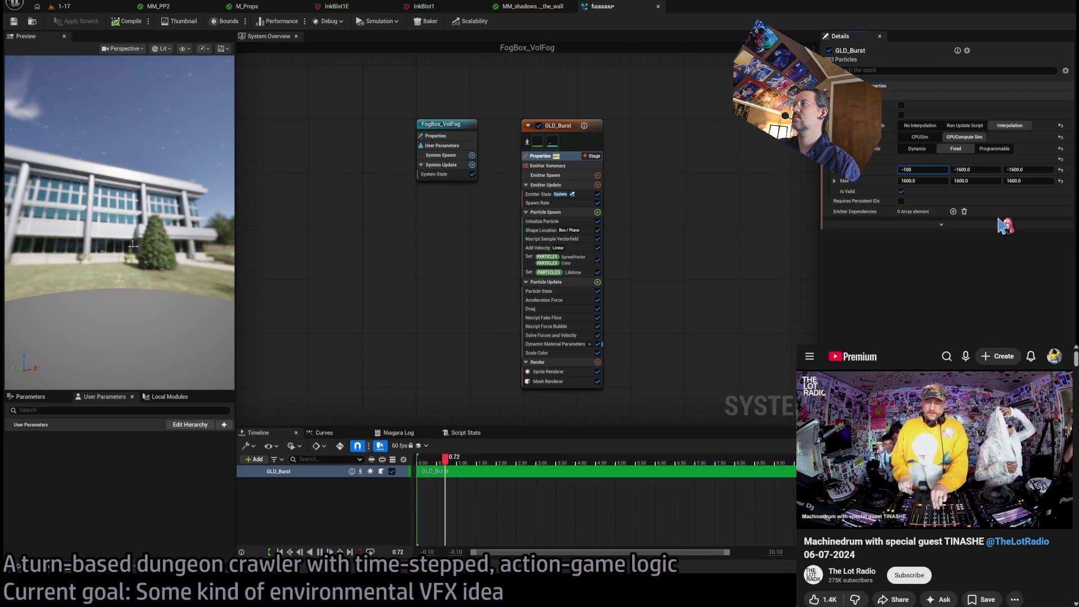
key("Return")
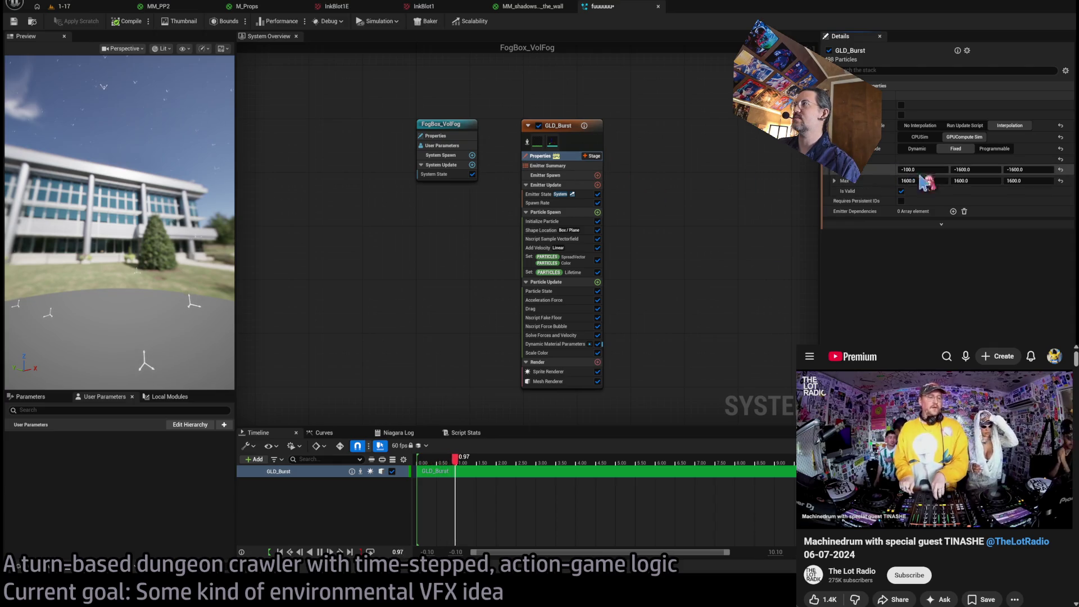
key("Tab")
type("-100")
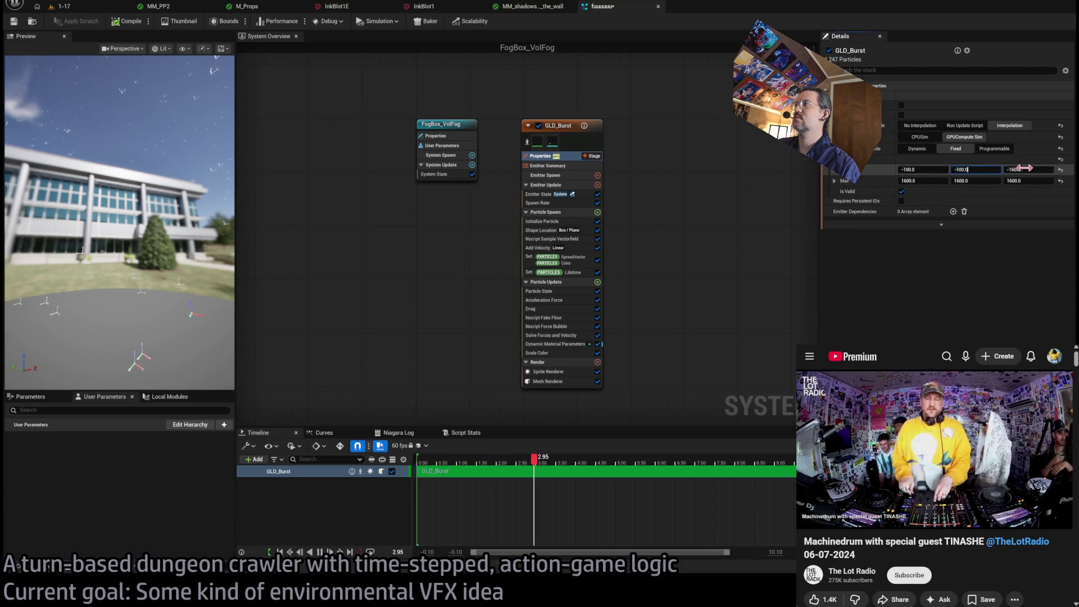
key("Tab")
type("-100")
key("Tab")
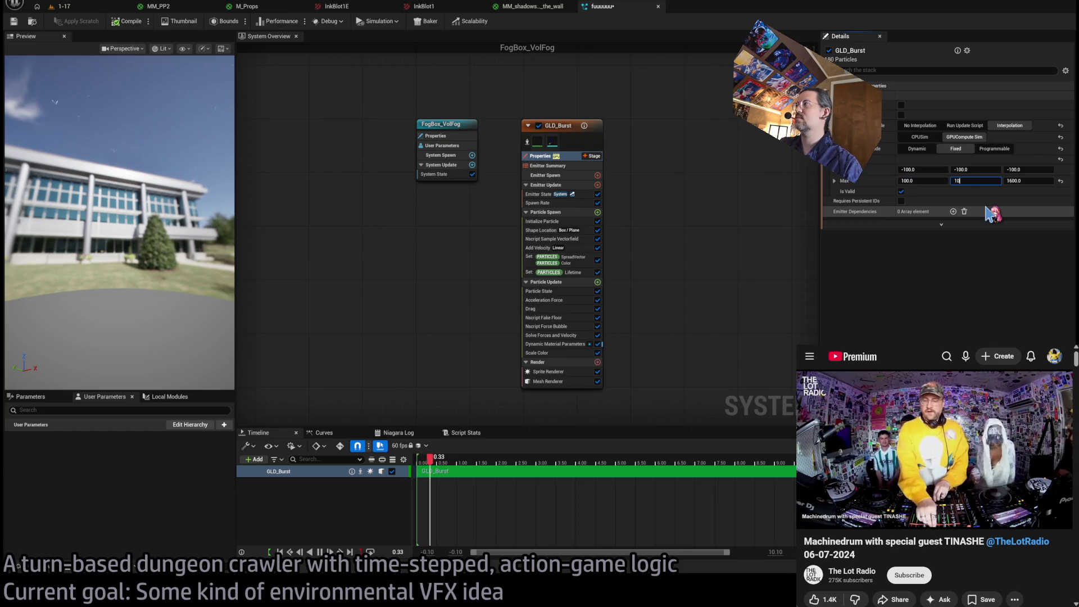
key("shift+Tab")
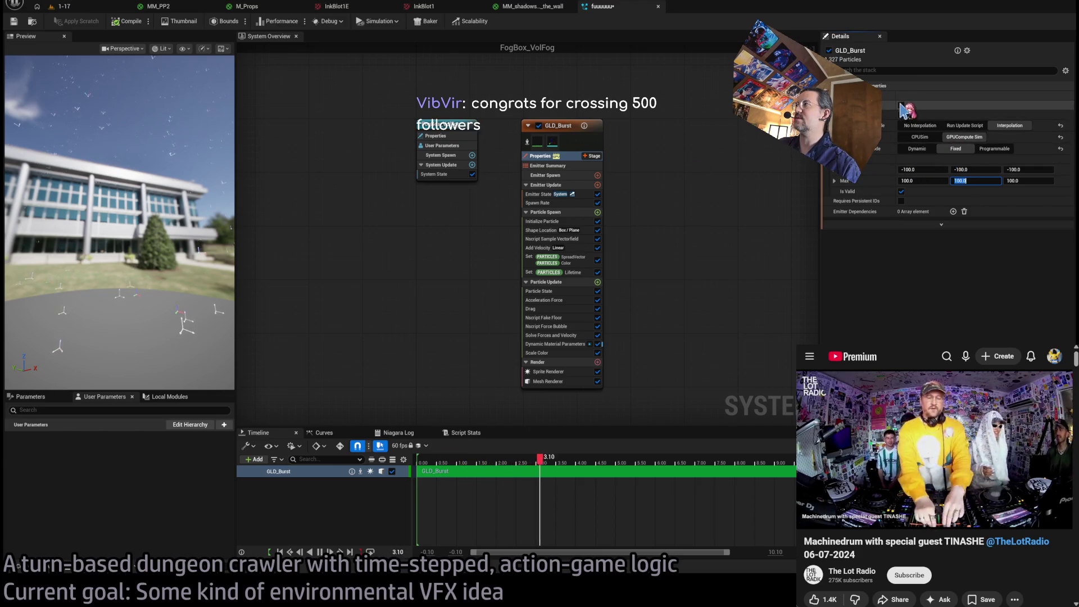
left_click(561, 156)
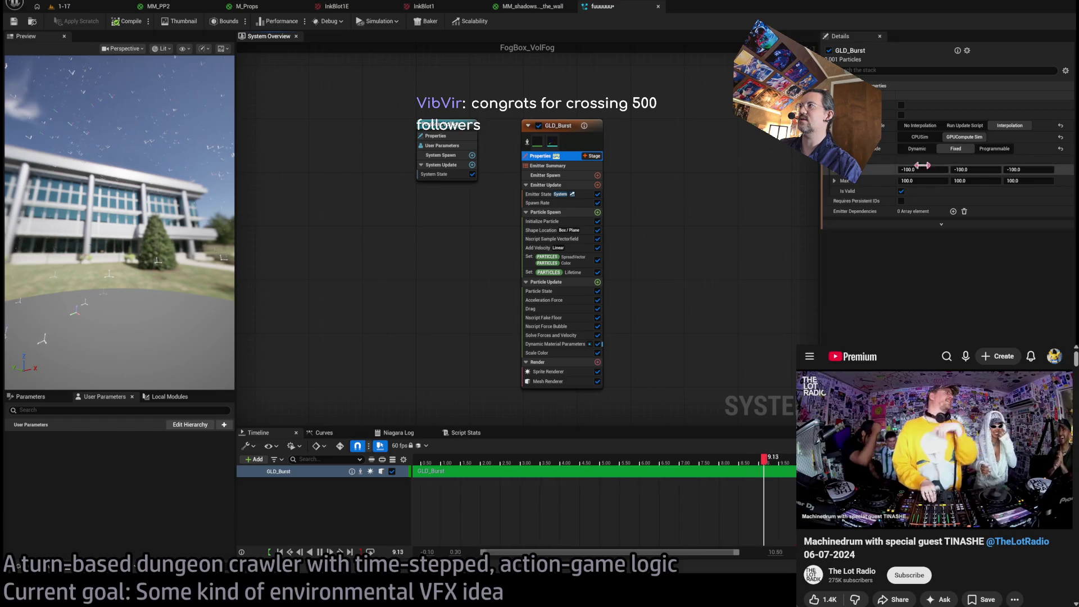
left_click(919, 137)
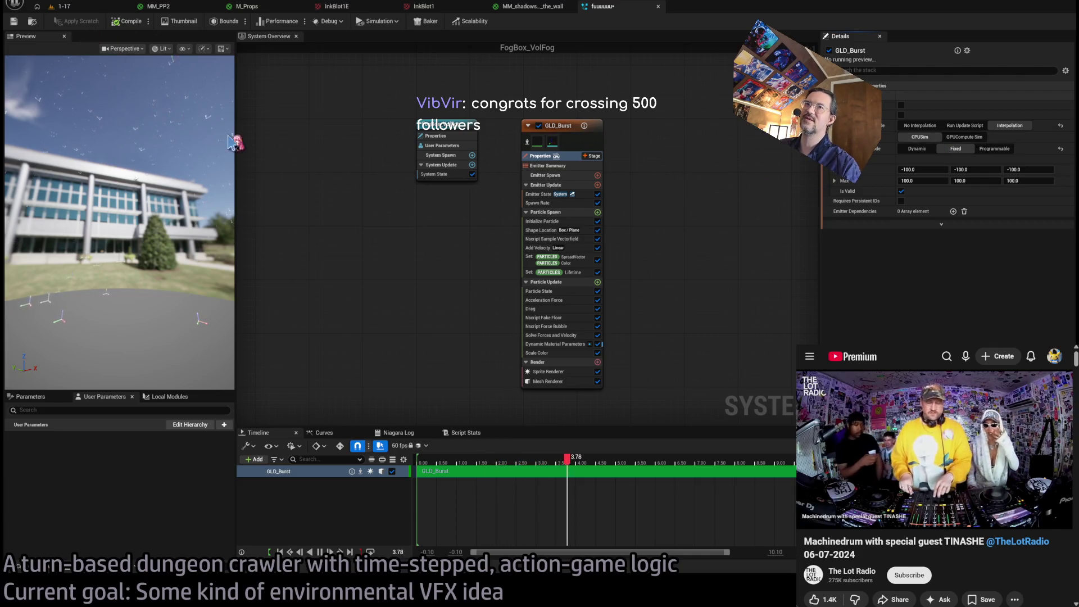
left_click(546, 203)
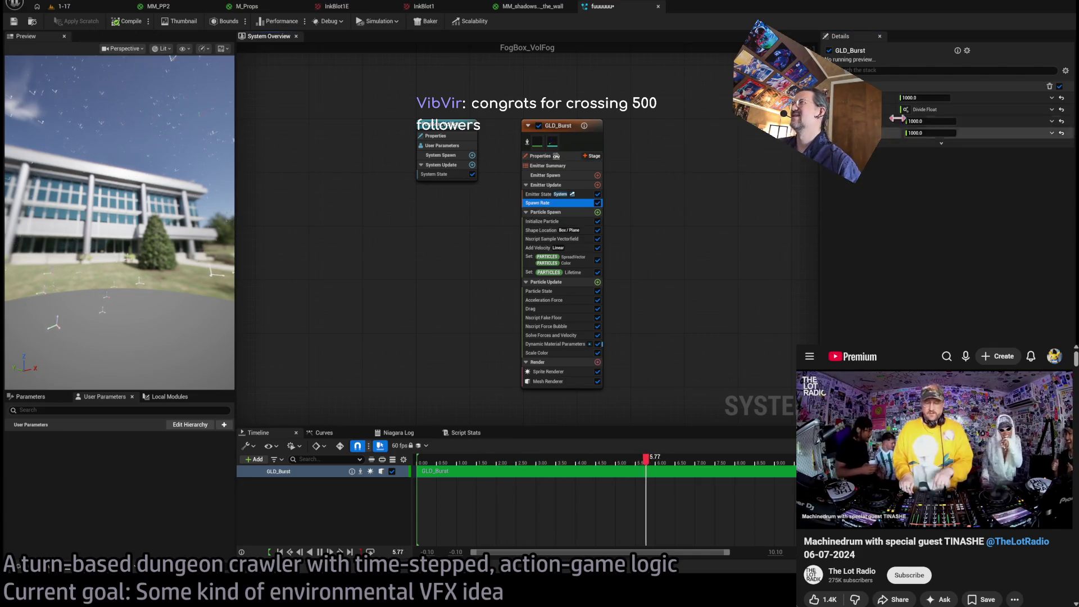
Replace the Spawn Rate module with Spawn Burst Instantaneous.
left_click(1061, 110)
left_click(924, 98)
type("1")
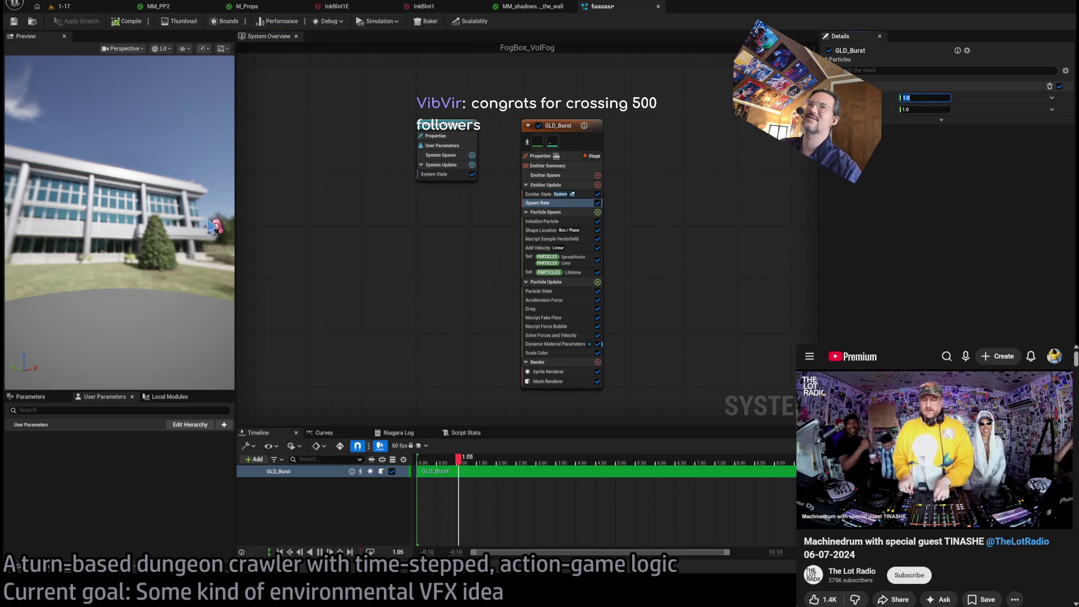
left_click(596, 204)
key("Delete")
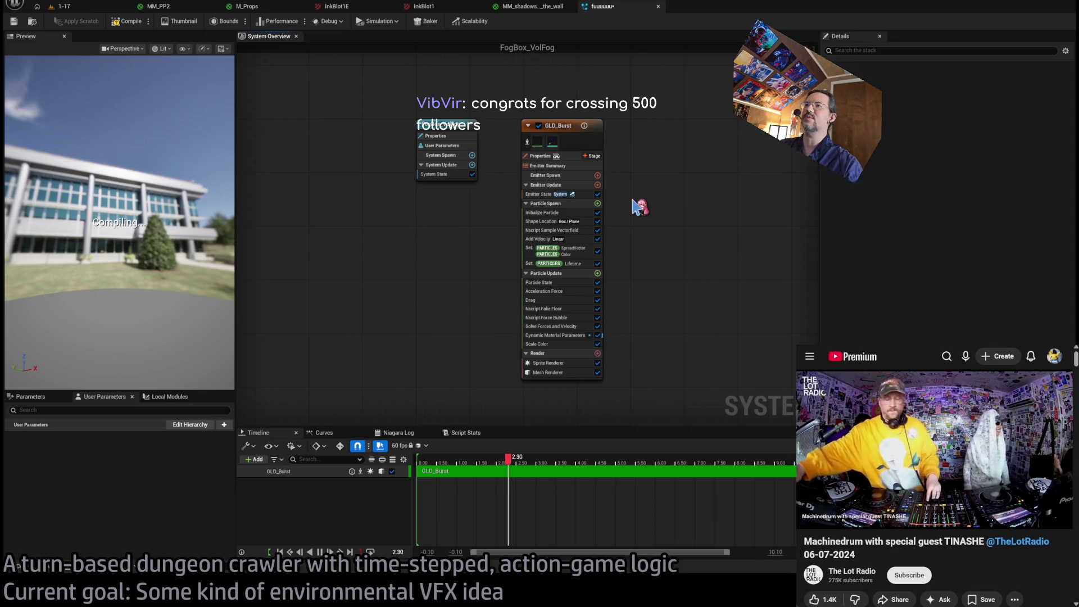
key("ctrl+z")
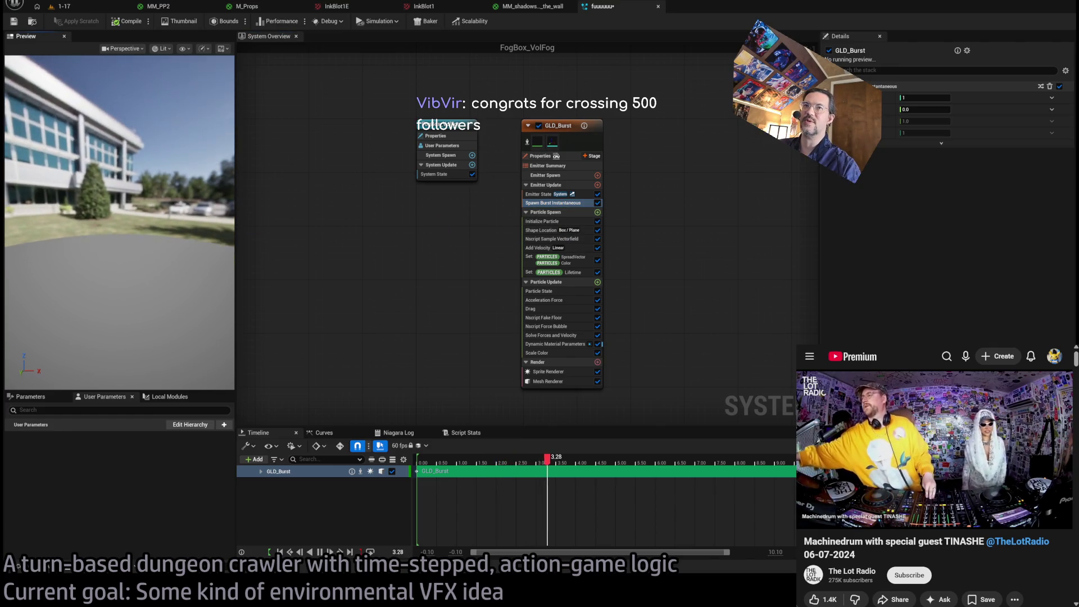
Delete the Set PARTICLES, Sample Vectorfield, Add Velocity and Shape Location modules, then select Mesh Renderer.
left_click(556, 223)
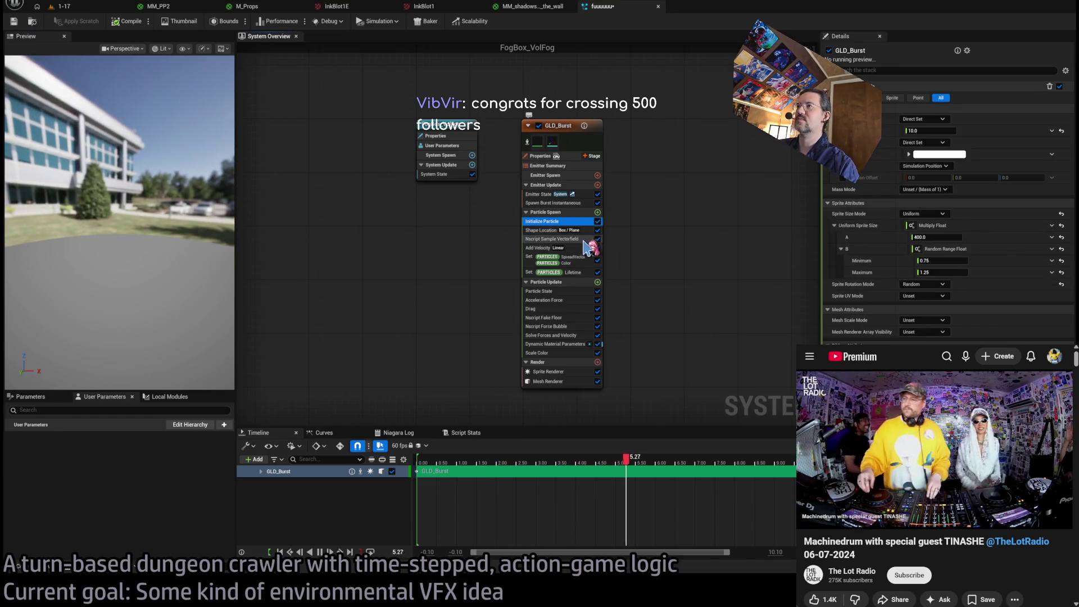
left_click(583, 272)
key("Delete")
key("Delete")
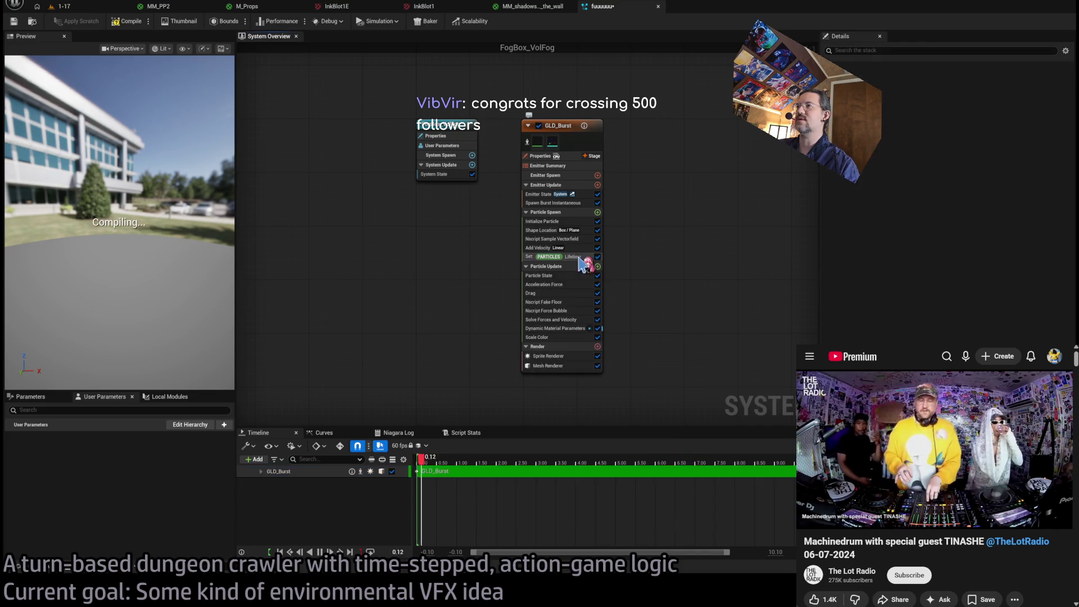
key("Delete")
key("Delete")
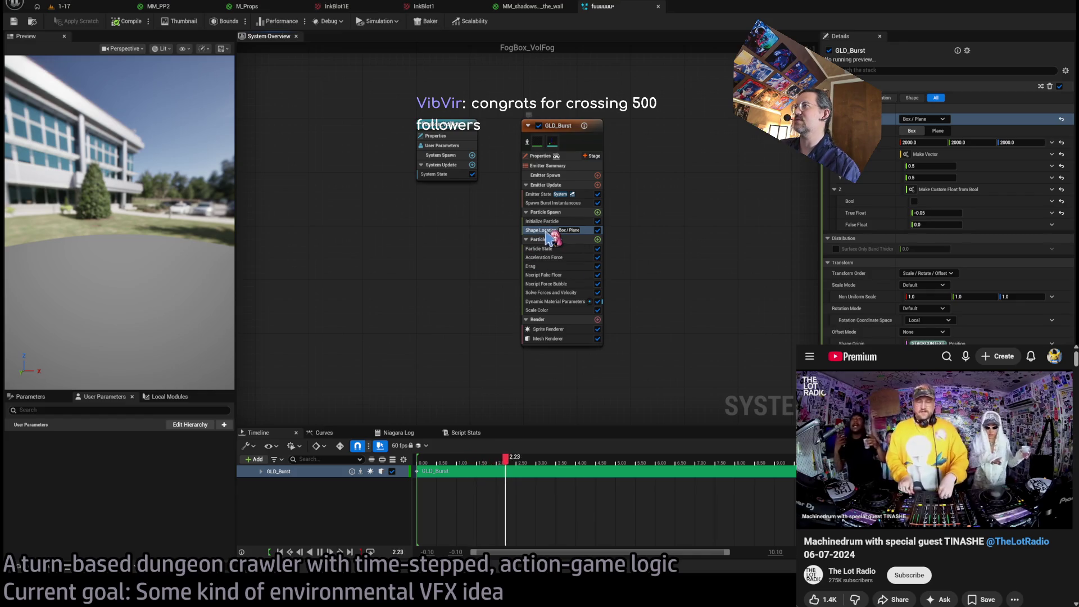
key("Delete")
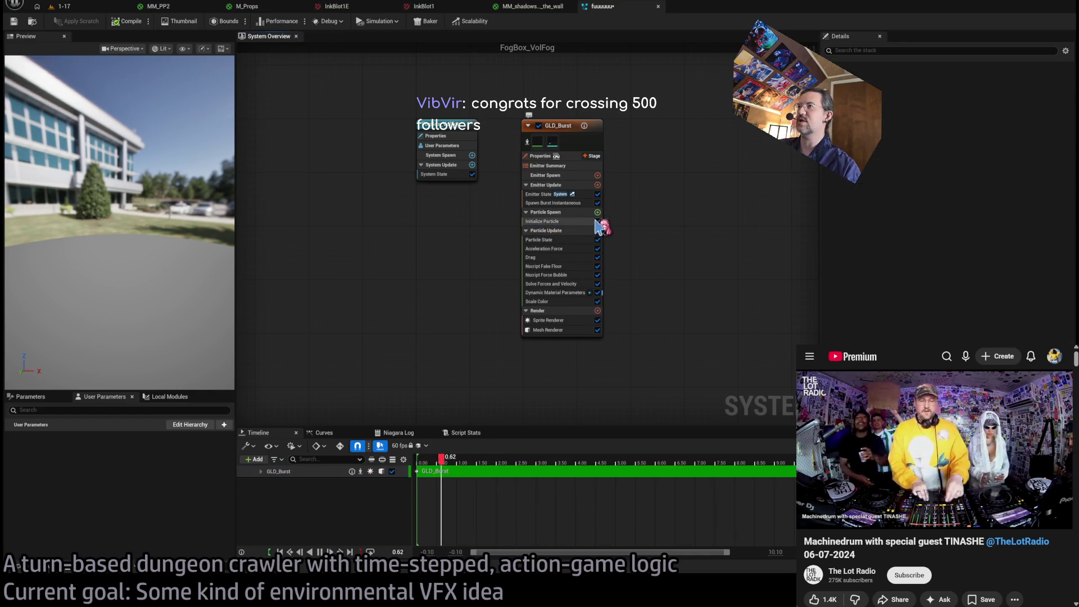
mouse_move(118, 225)
left_mouse_down()
mouse_move(169, 208)
mouse_move(124, 210)
left_mouse_up()
left_click(546, 331)
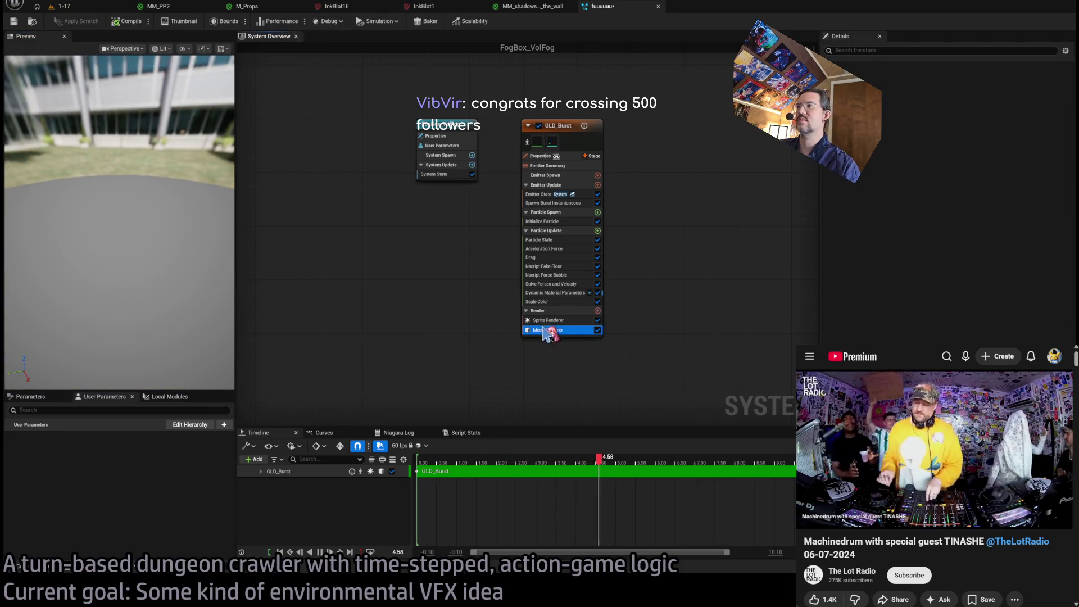
mouse_move(146, 245)
left_mouse_down()
mouse_move(168, 246)
mouse_move(160, 272)
mouse_move(110, 261)
left_mouse_up()
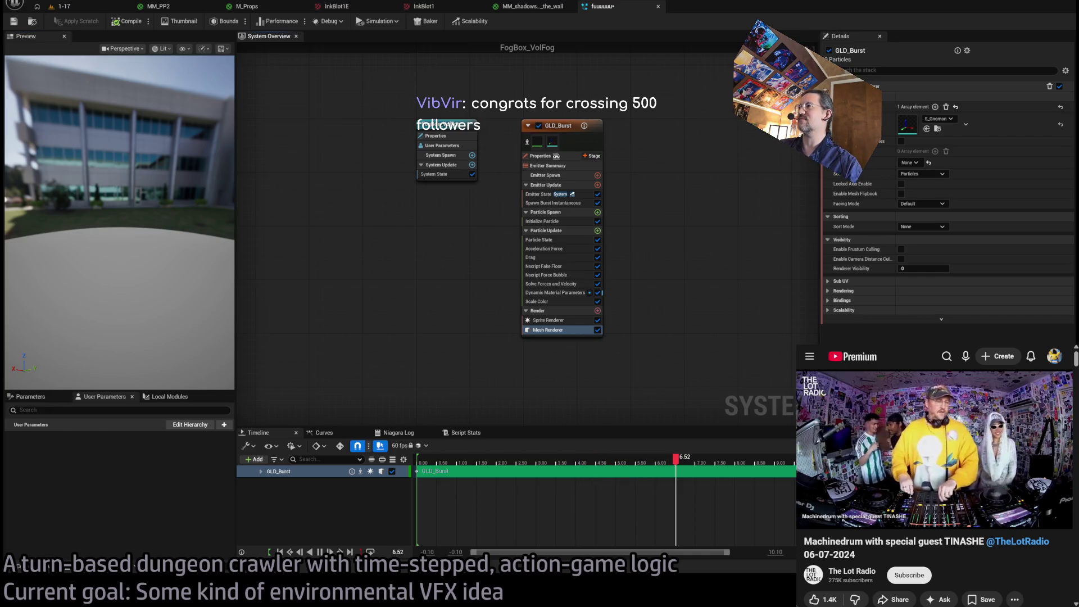
Switch to the Twitch tab, visit the Creator Dashboard, then return to the main site.
key("super+Up")
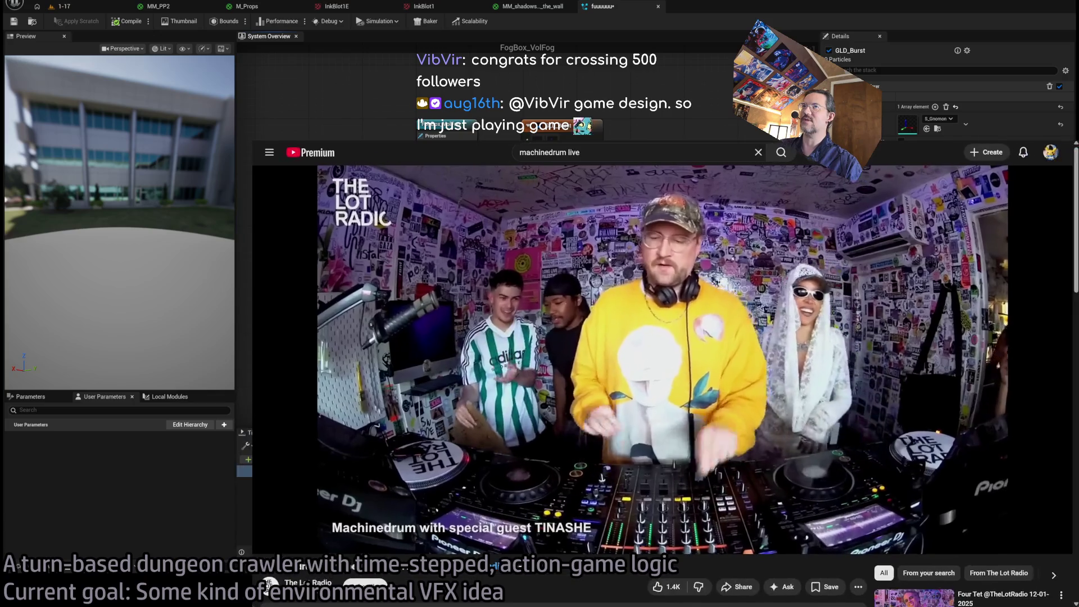
key("ctrl+Tab")
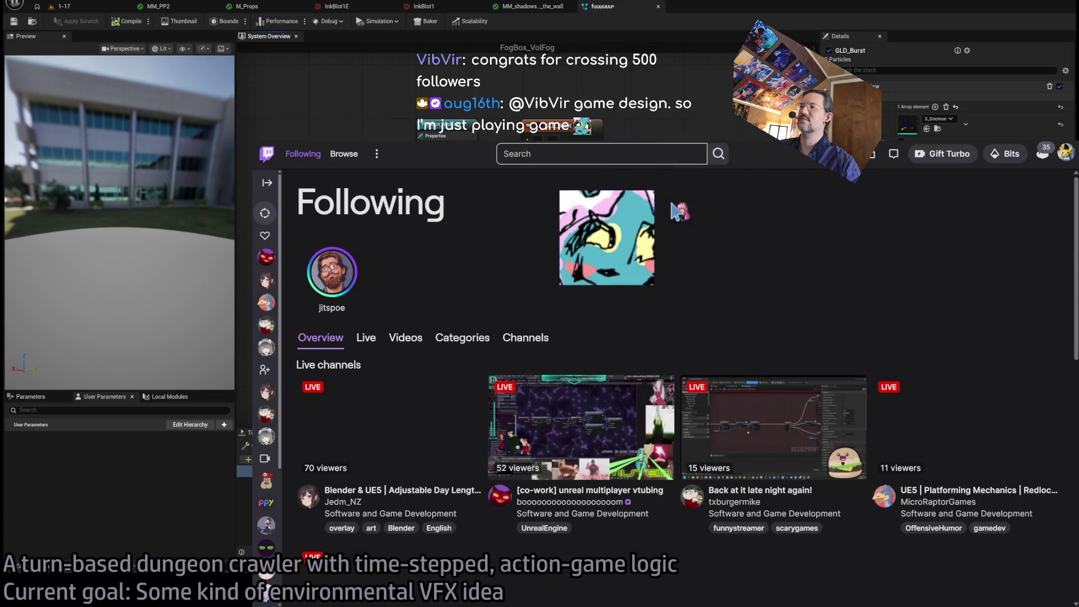
left_click(1066, 153)
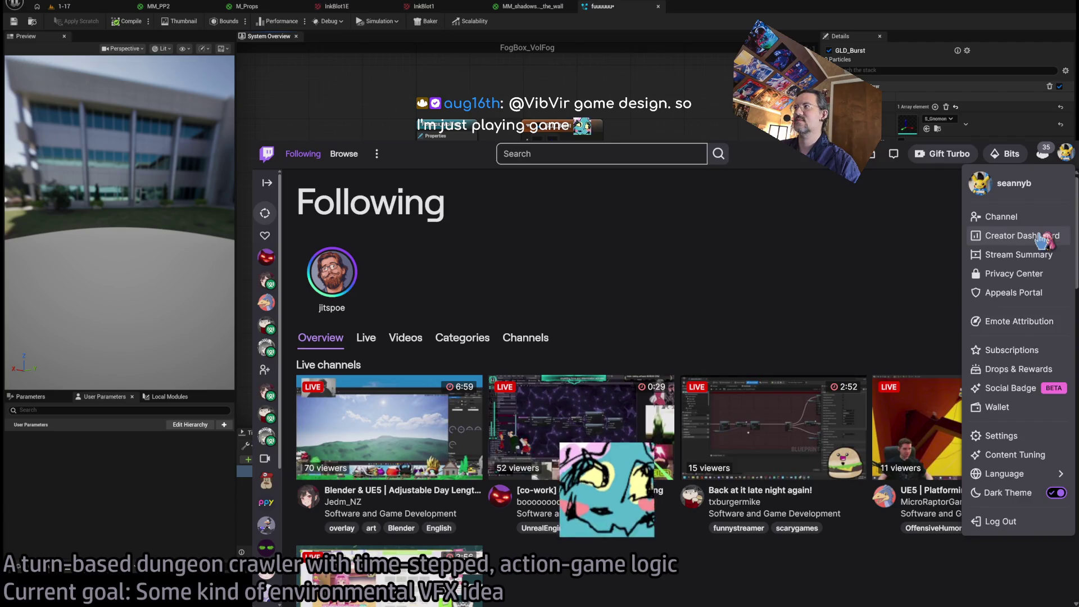
left_click(1035, 233)
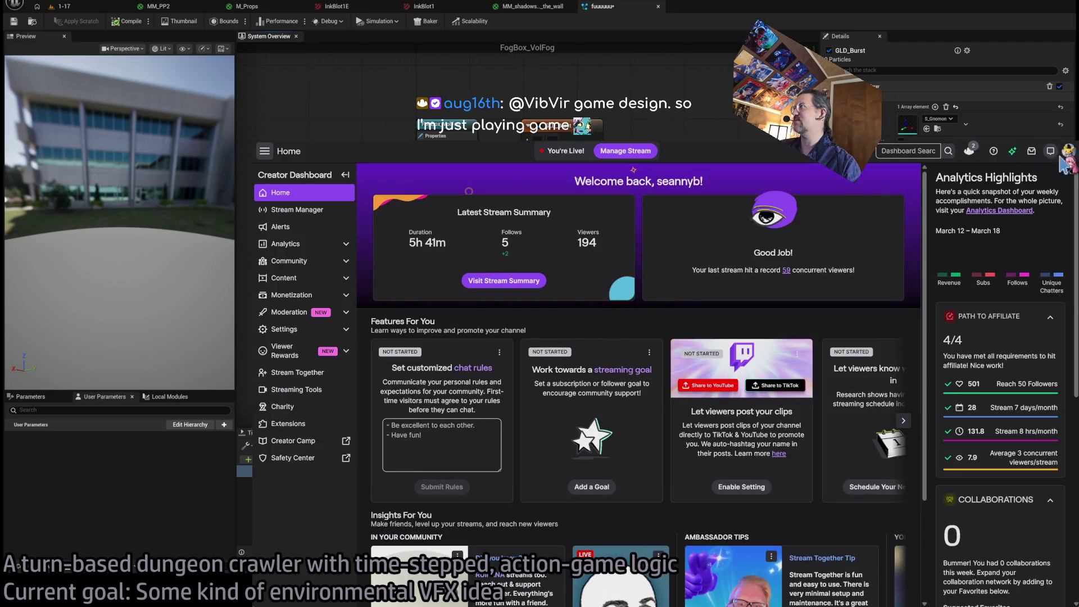
left_click(1062, 159)
left_click(1036, 215)
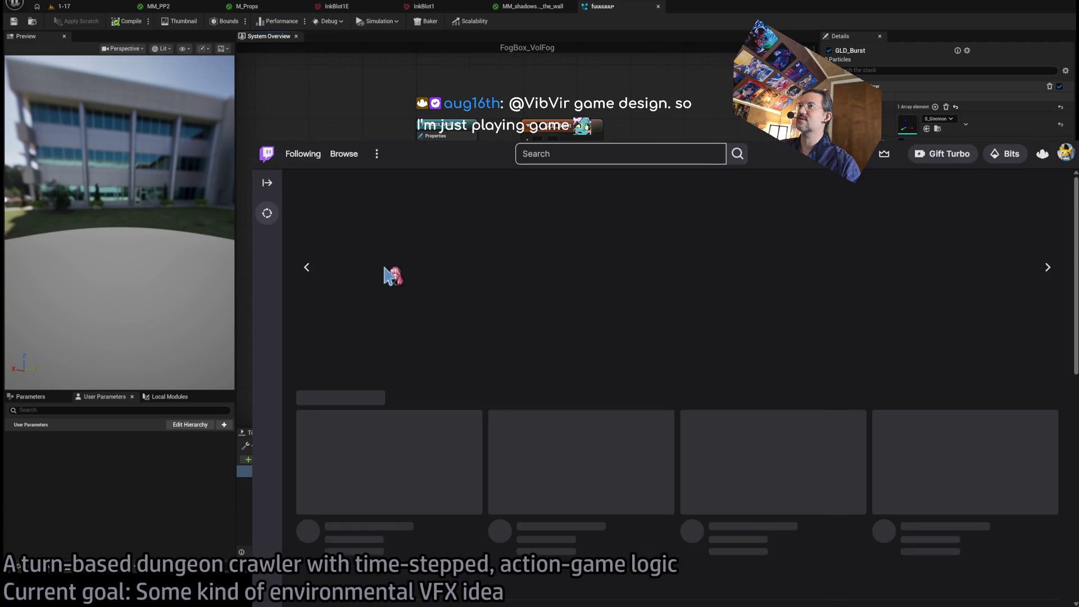
Return to the live channel page and enter 'dash' in the address bar.
left_click(1065, 154)
left_click(1030, 247)
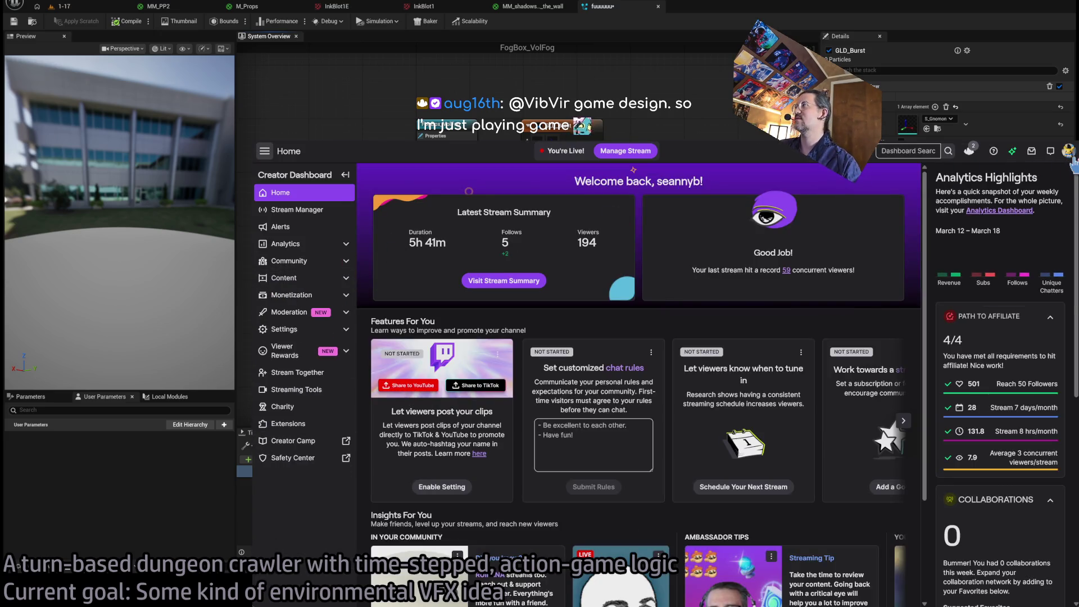
left_click(1069, 155)
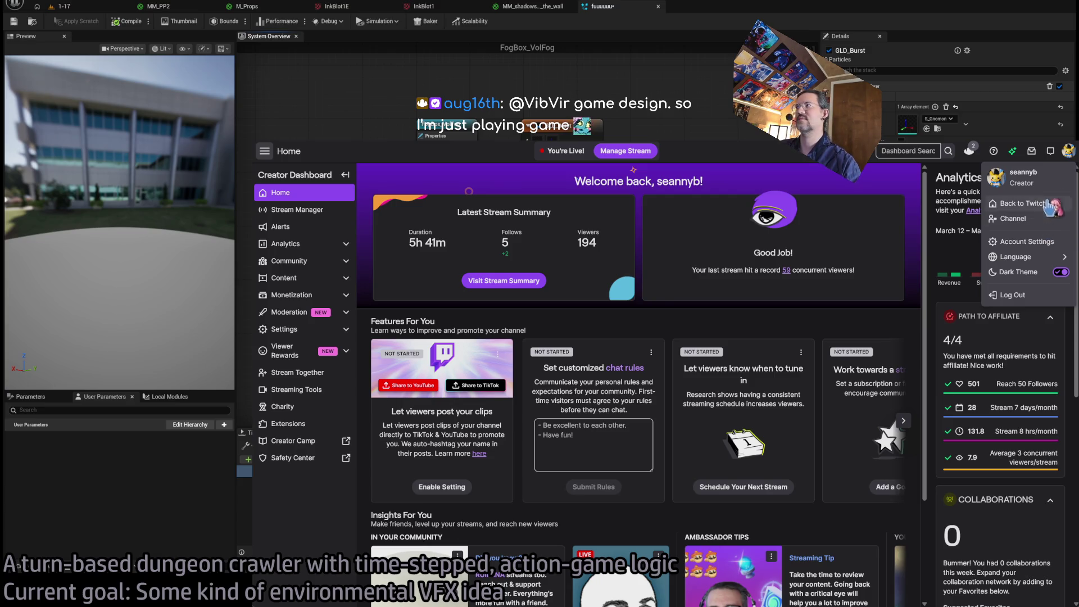
left_click(1044, 219)
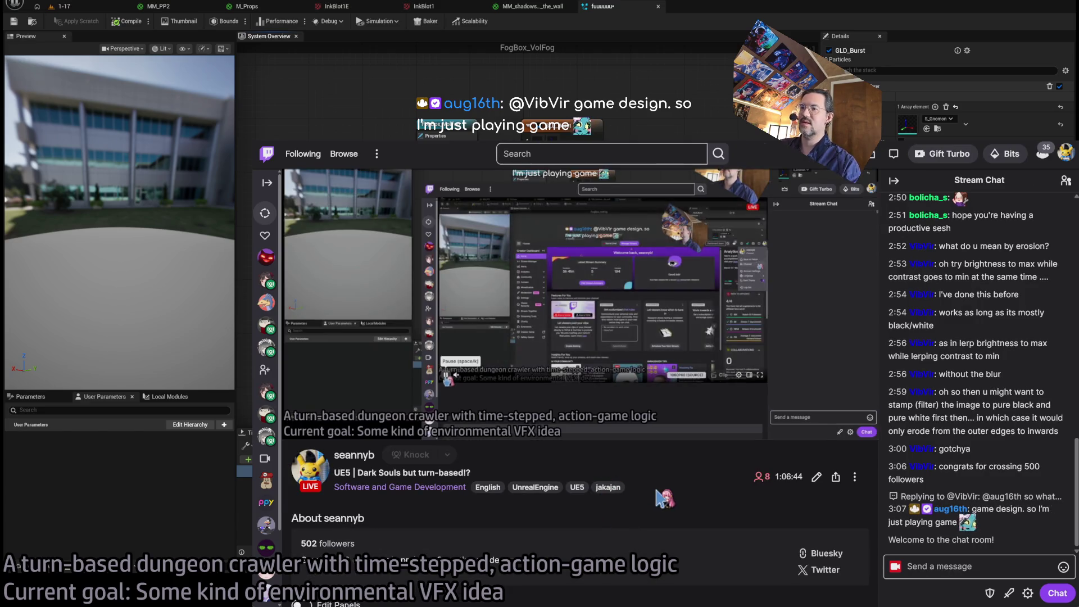
scroll(663, 497, "down", 2)
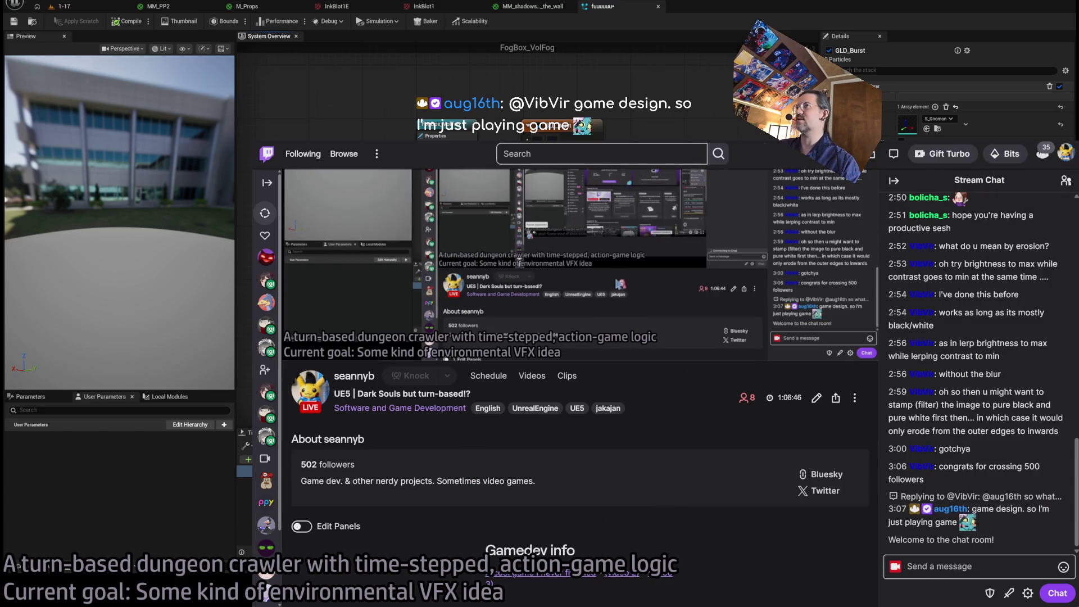
key("ctrl+l")
type("dash")
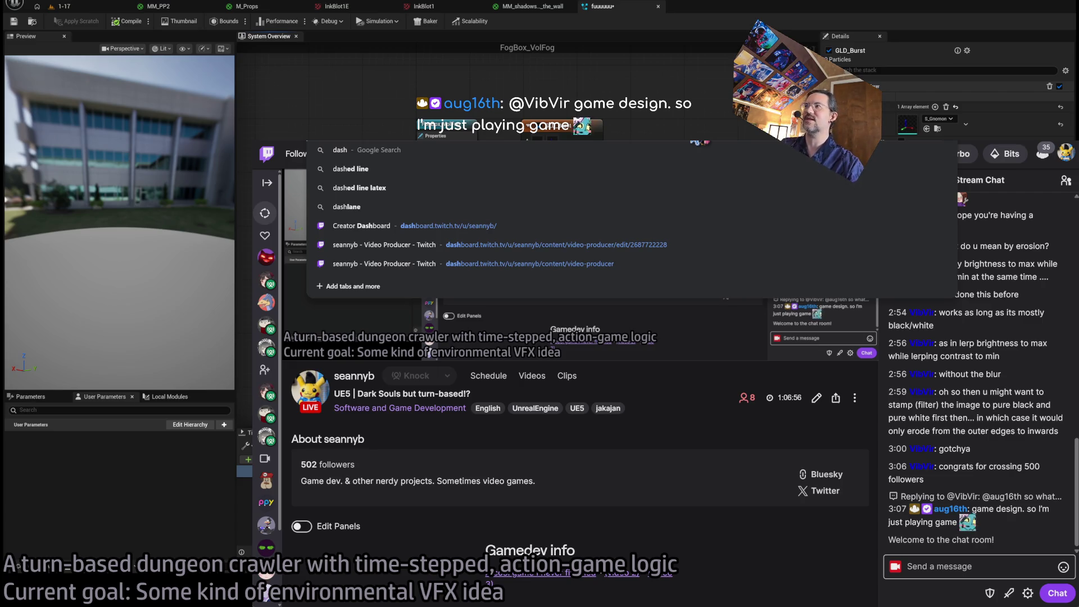
Open the Creator Dashboard, expand Content, and open Community's Roles Manager.
left_click(361, 225)
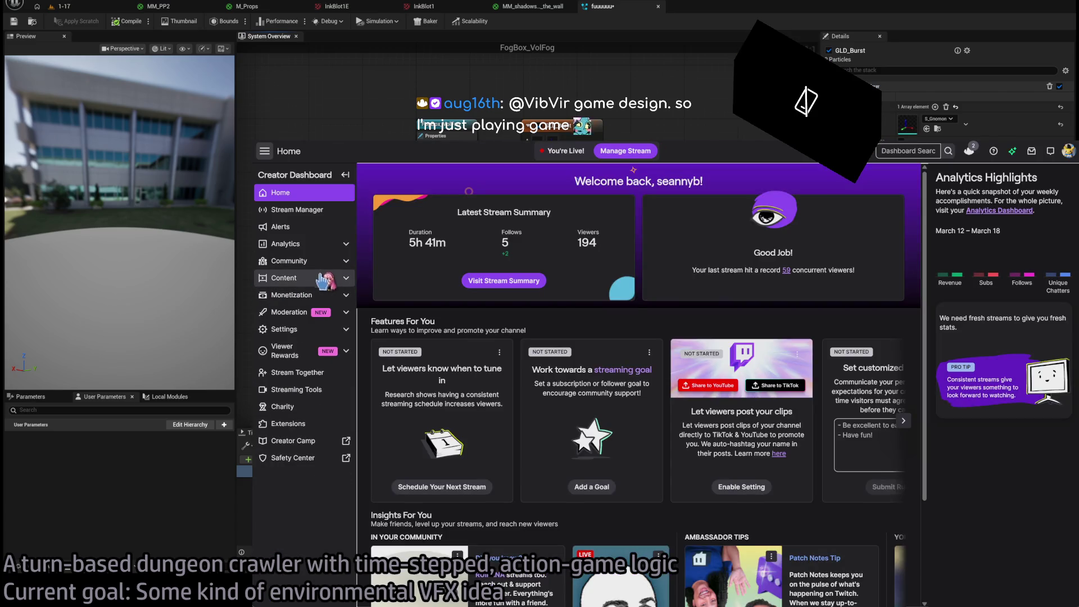
left_click(324, 279)
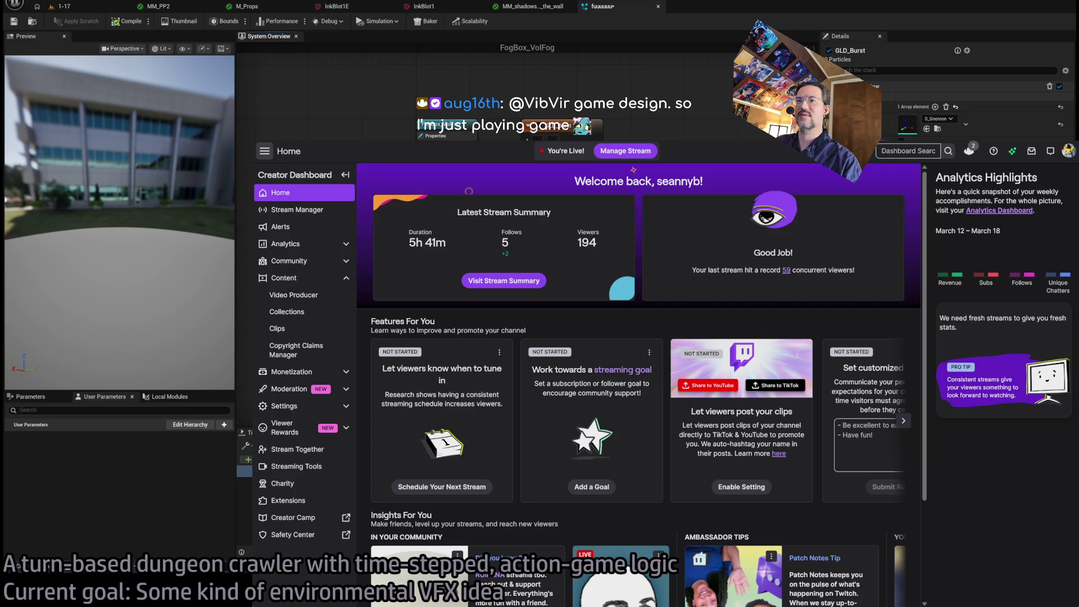
left_click(284, 278)
left_click(289, 261)
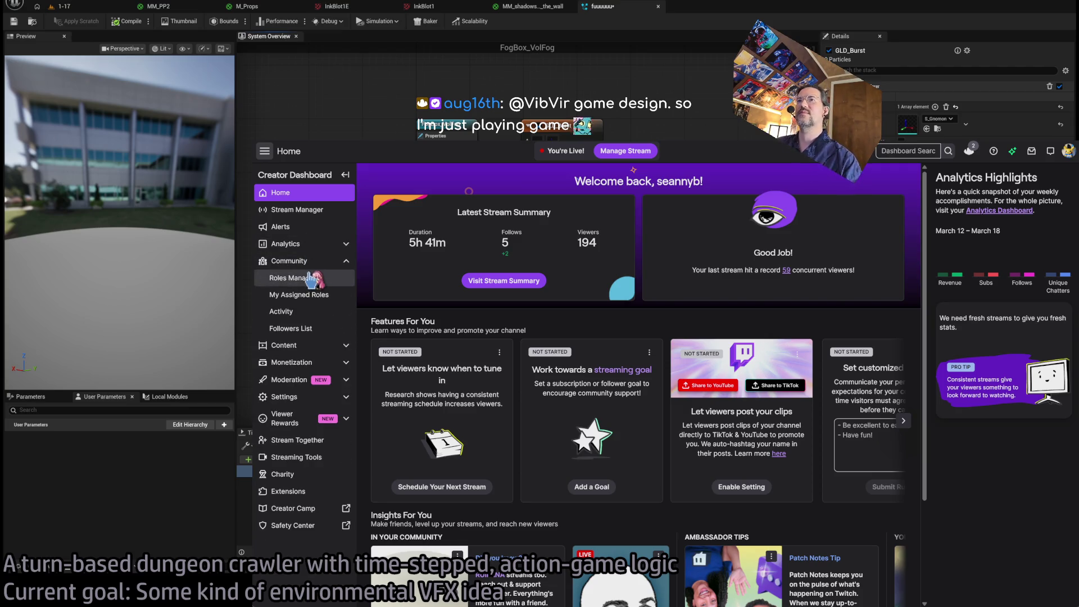
left_click(292, 277)
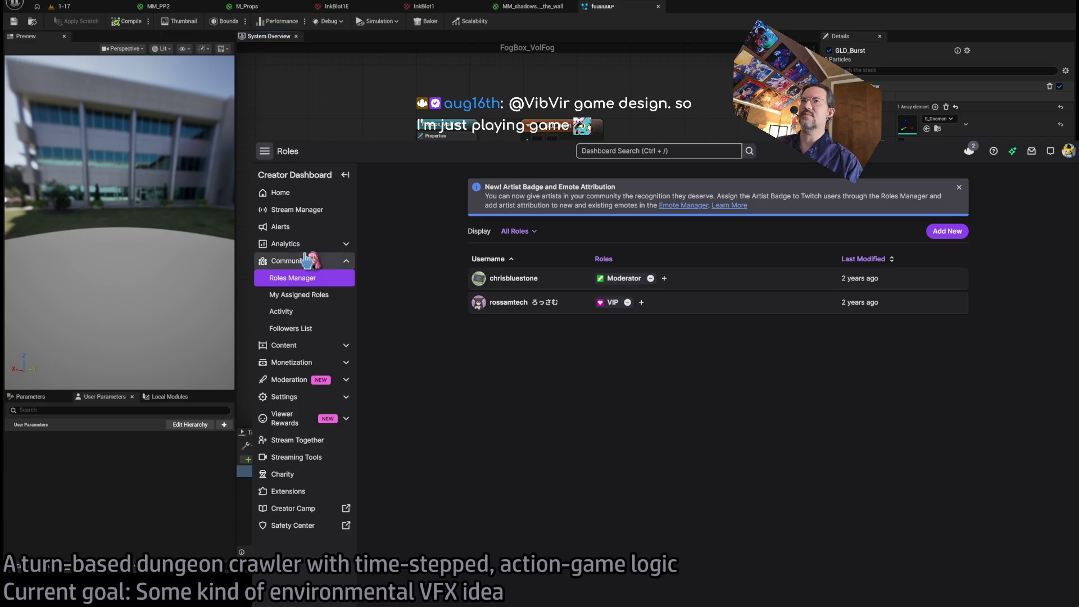
Open Analytics Overview, then the Stream Summary page.
left_click(286, 244)
left_click(284, 264)
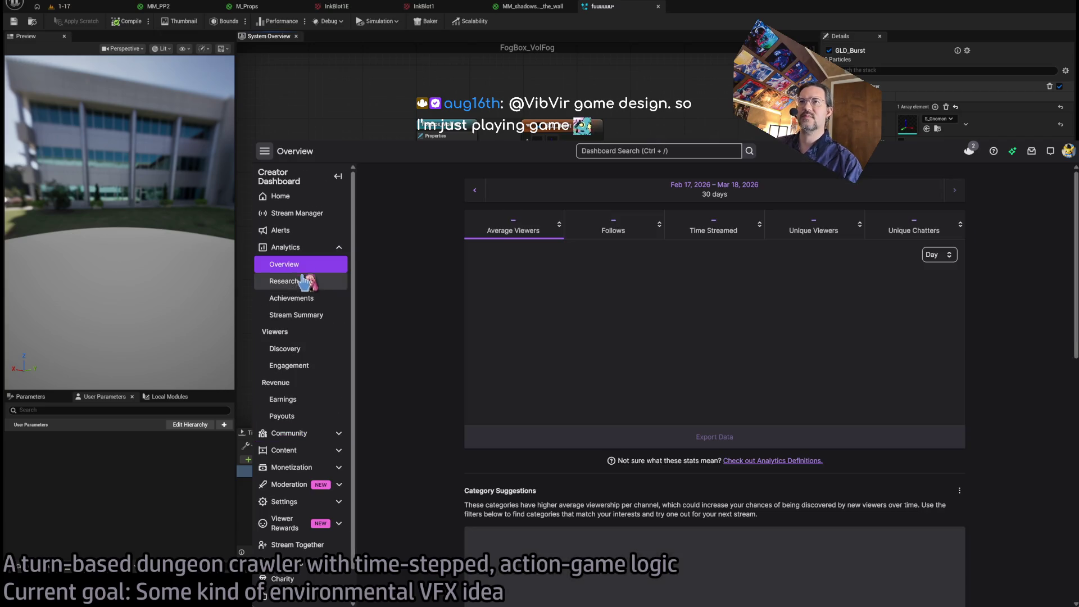
left_click(311, 316)
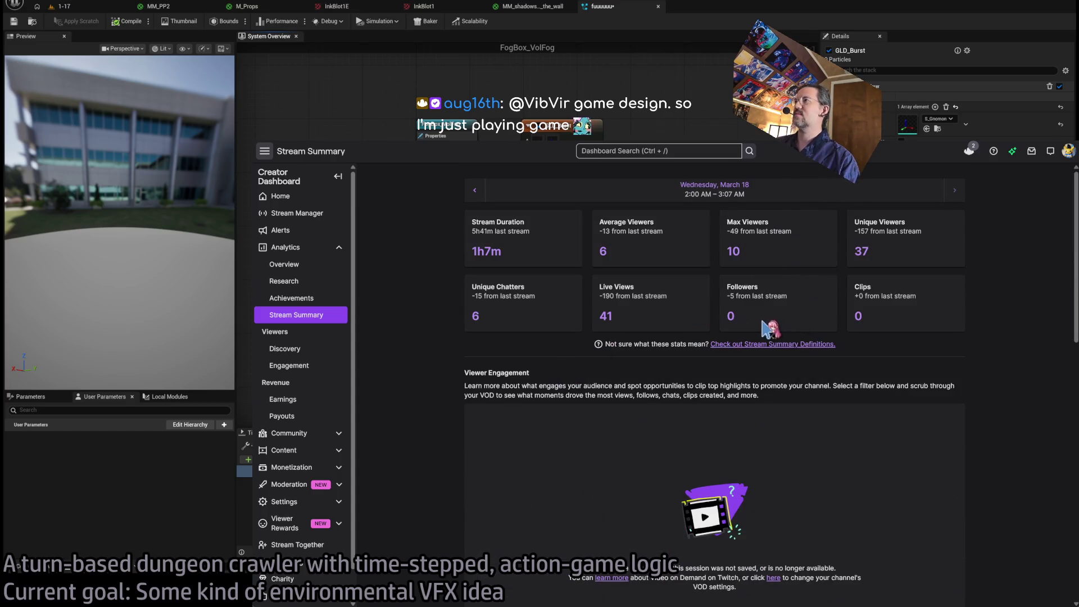
Step back through past streams to the Friday, March 13 stream summary.
left_click(475, 191)
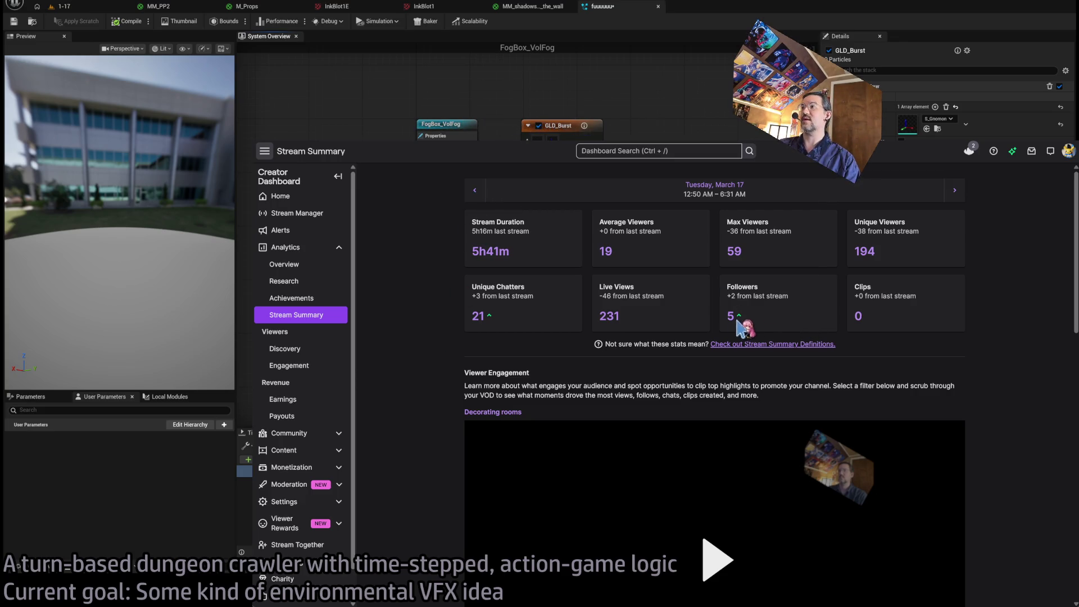
left_click(475, 191)
scroll(425, 407, "down", 5)
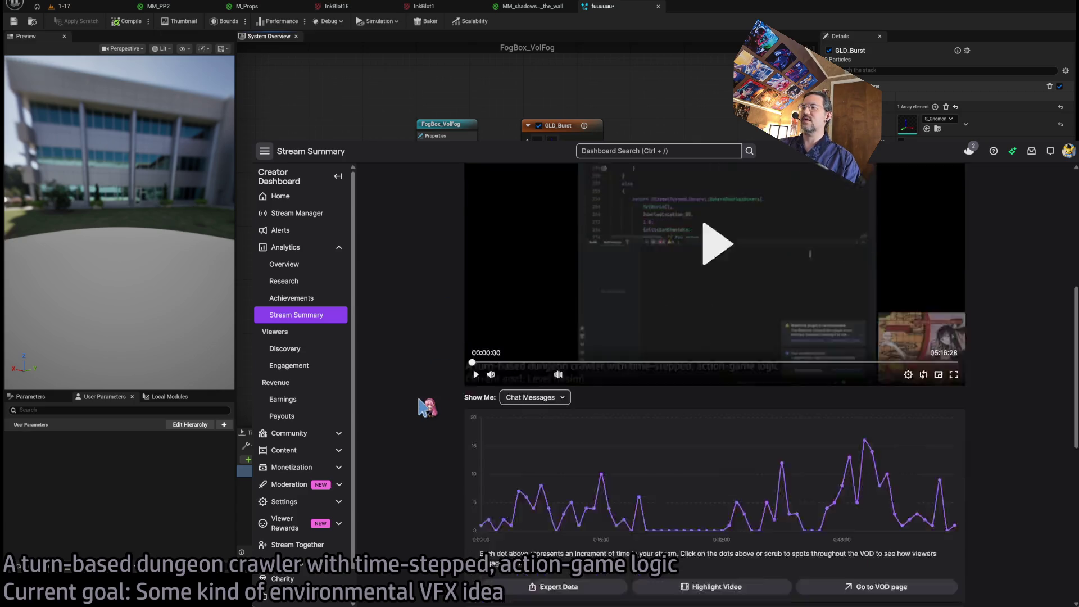
scroll(427, 407, "down", 5)
scroll(429, 402, "up", 10)
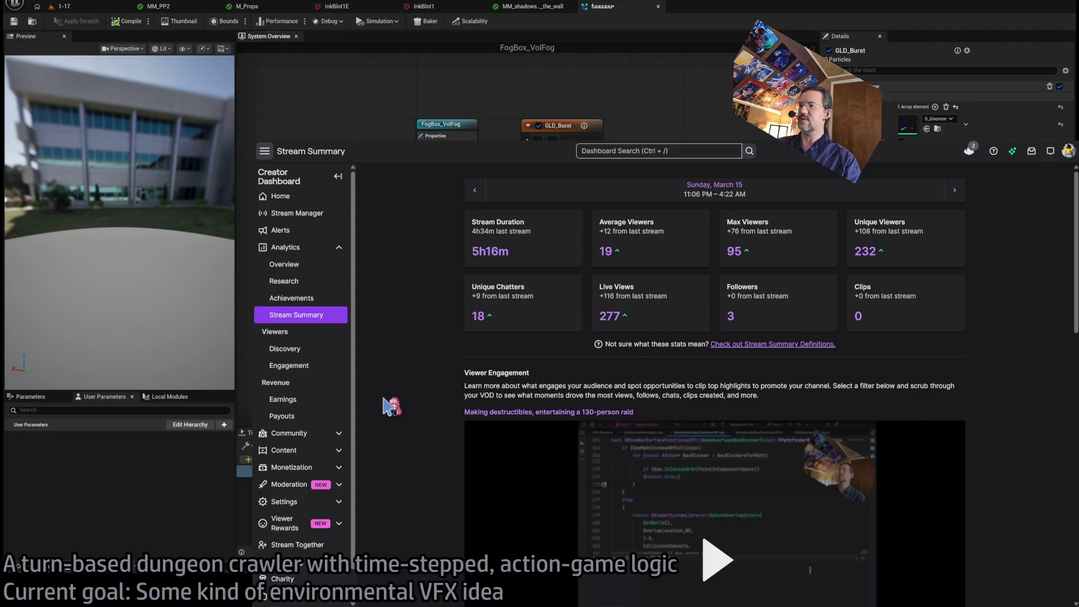
left_click_drag(776, 323, 728, 293)
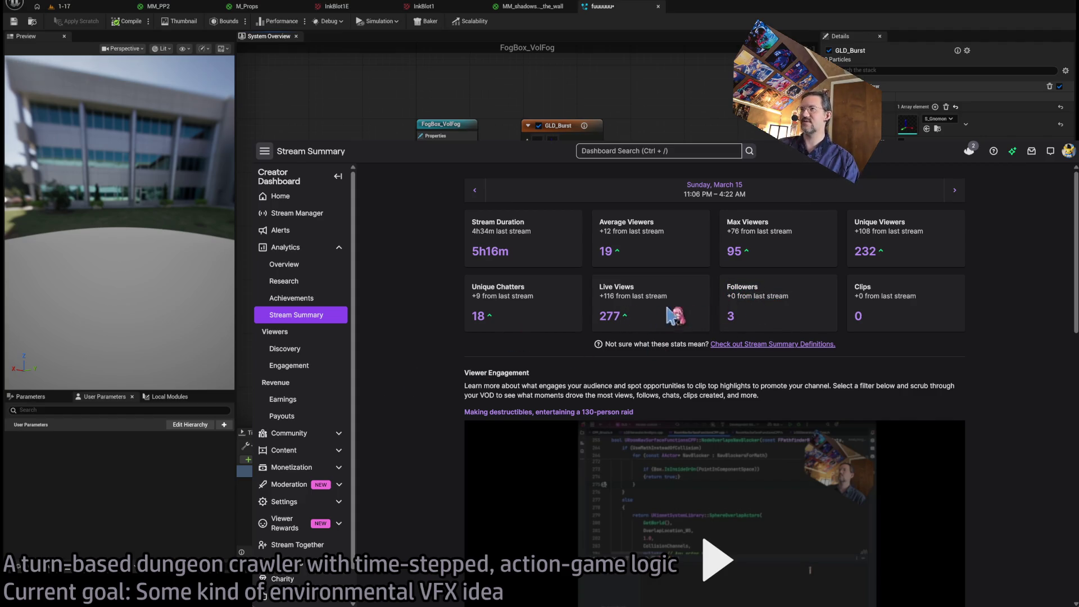
left_click_drag(764, 326, 742, 300)
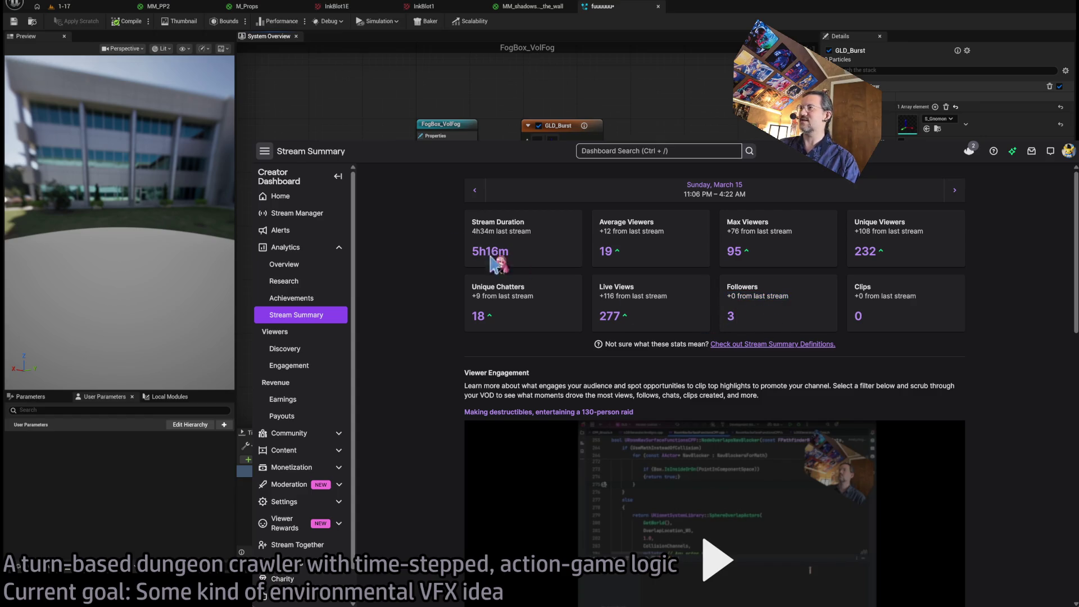
left_click(475, 194)
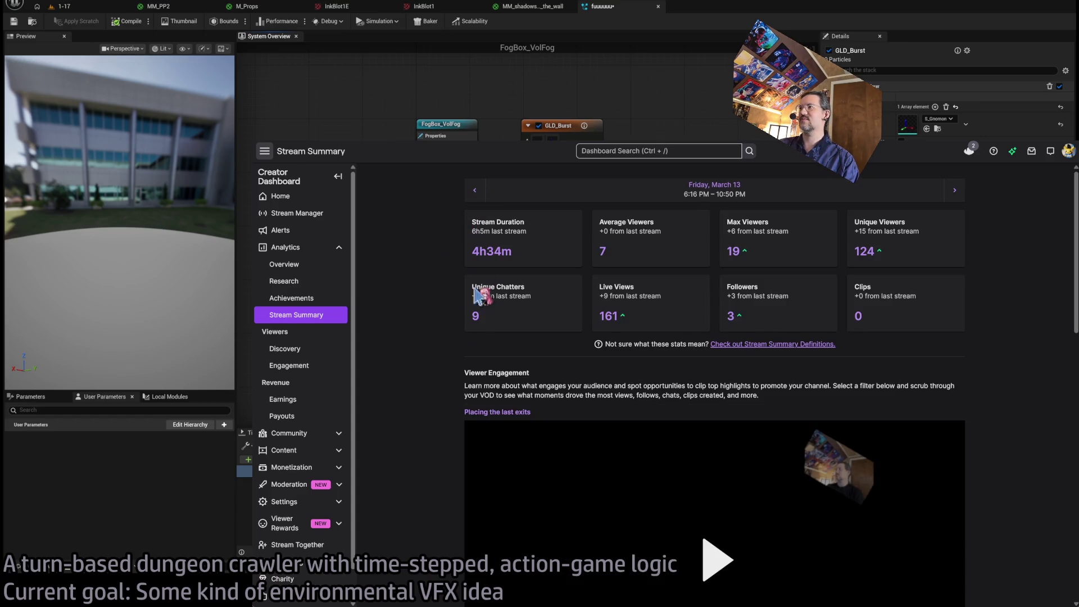
Step back through earlier stream summaries to the Sunday, February 22 stream.
left_click(477, 196)
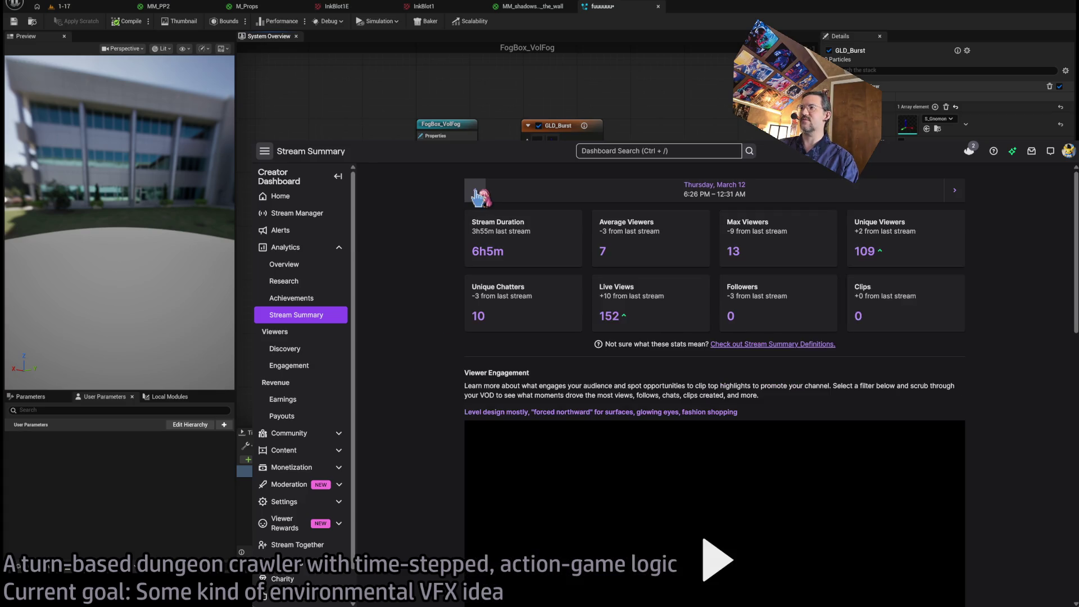
left_click(477, 195)
left_click(476, 196)
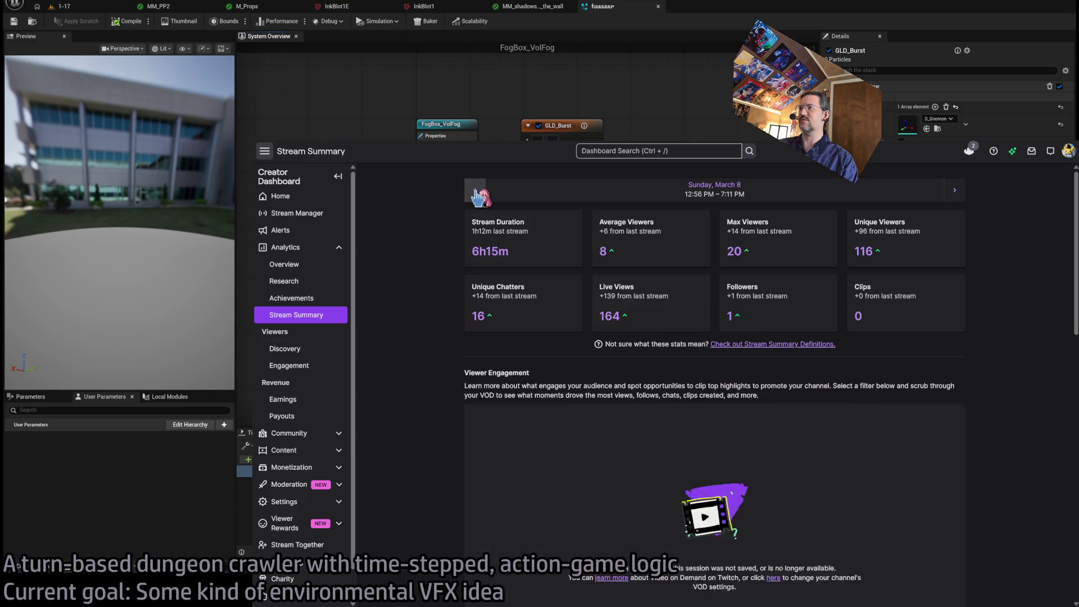
left_click(477, 195)
left_click(476, 195)
left_click(476, 195)
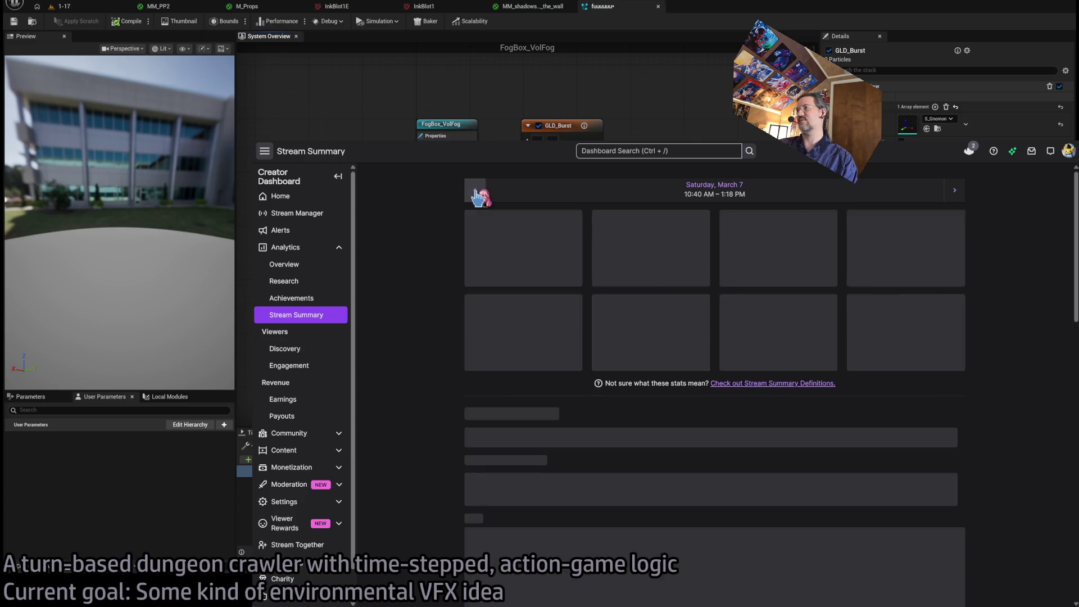
left_click(478, 197)
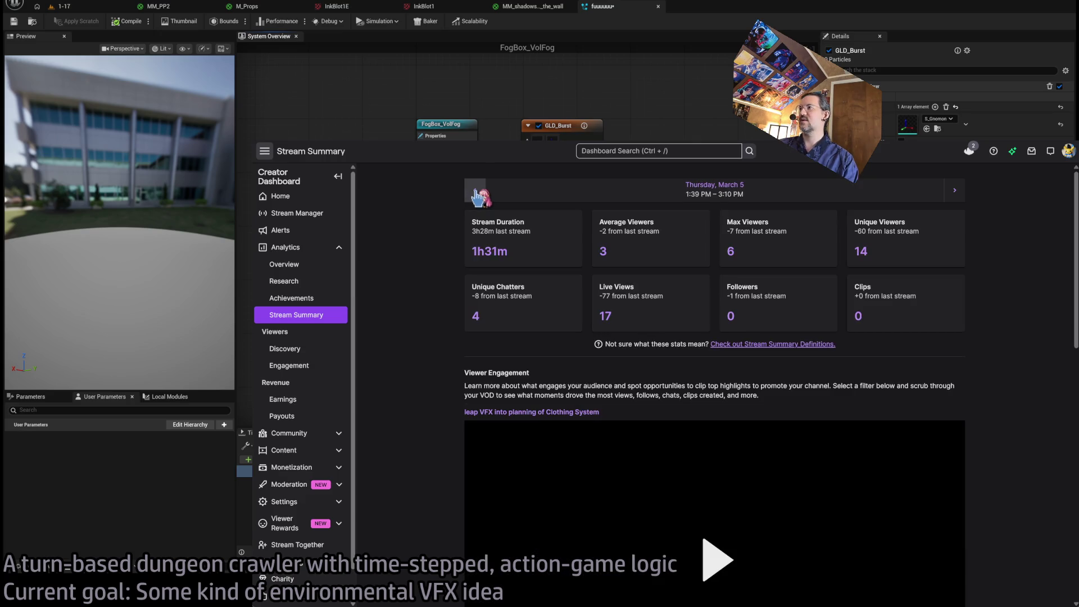
left_click(478, 196)
left_click(478, 197)
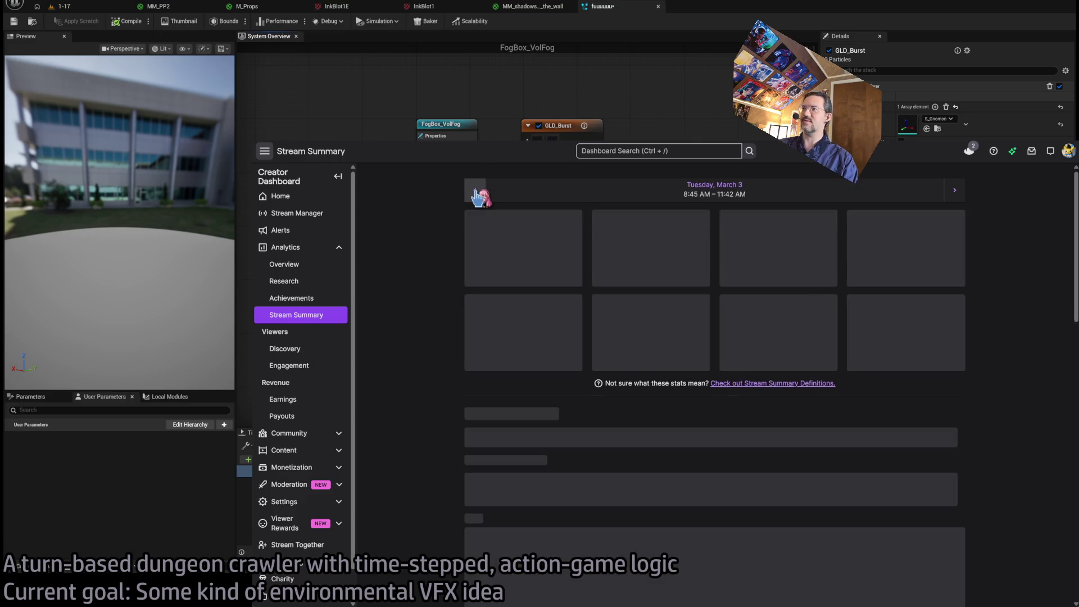
left_click(477, 197)
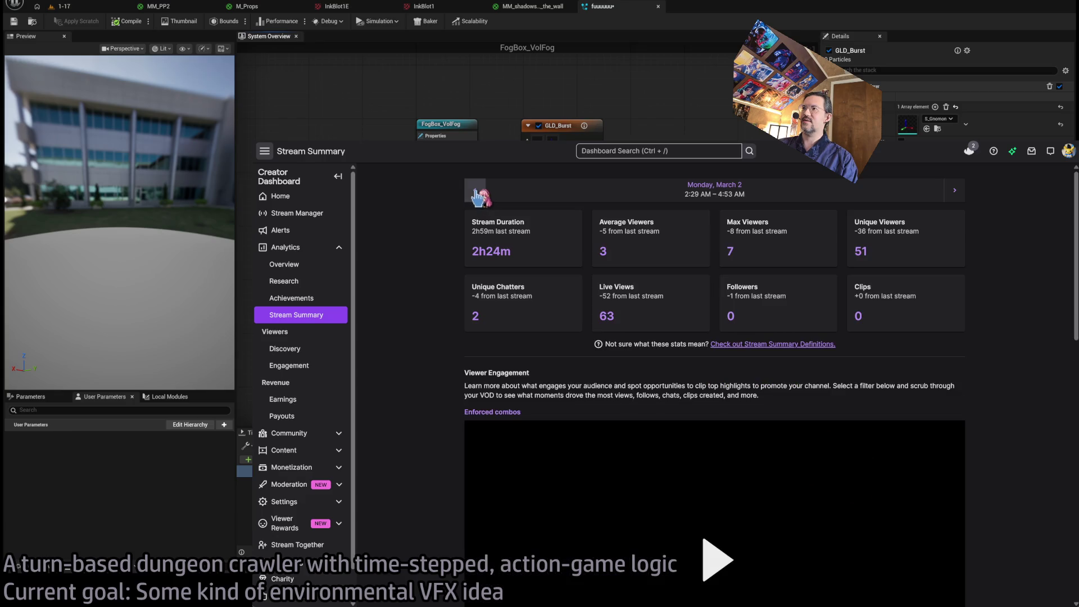
left_click(478, 197)
left_click(478, 196)
left_click(478, 196)
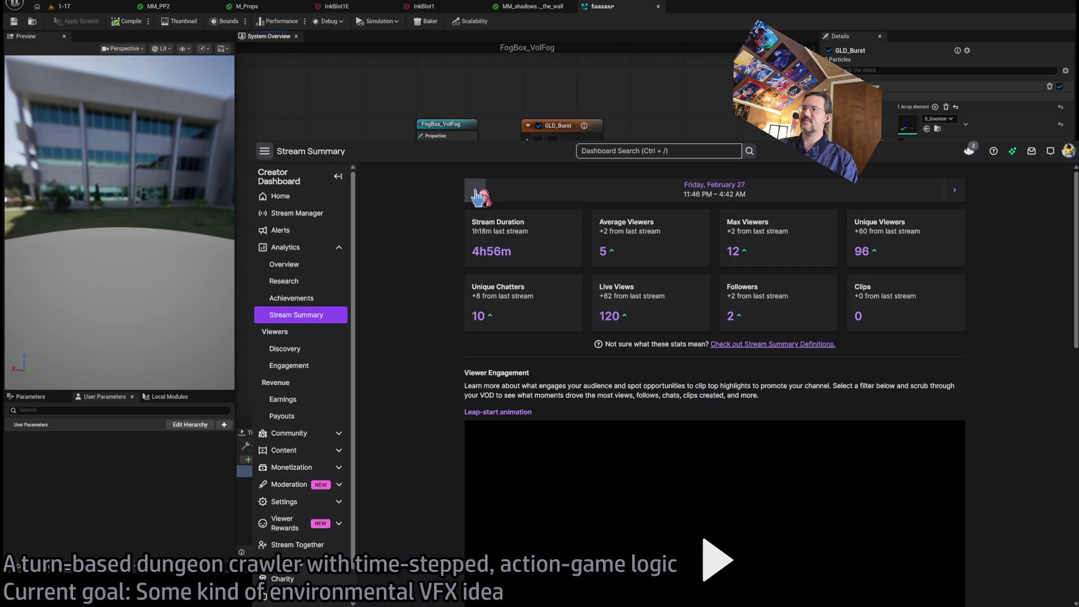
left_click(477, 196)
left_click(478, 196)
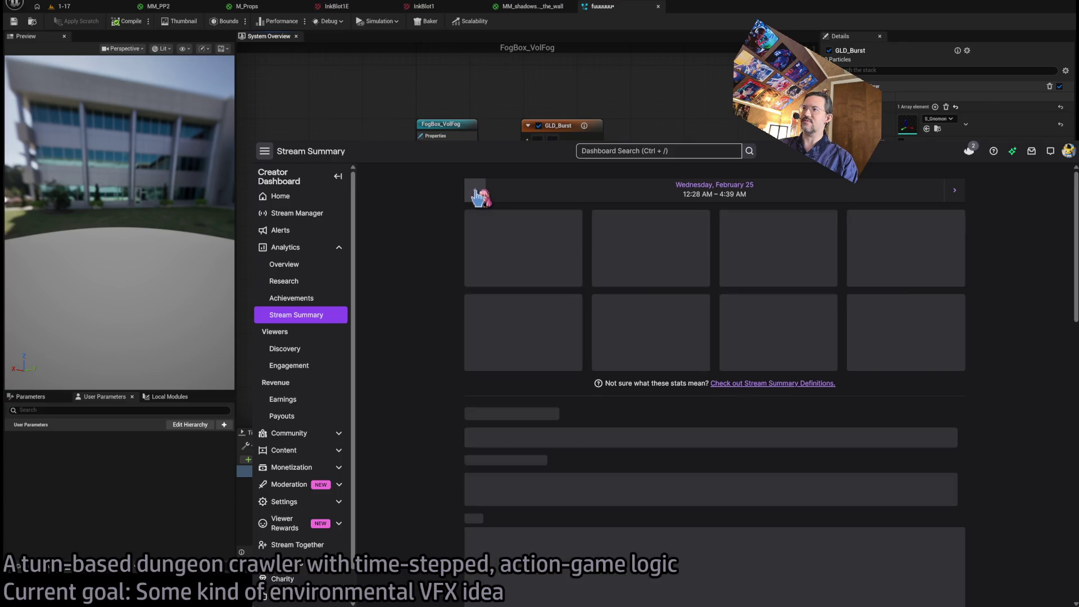
left_click(478, 197)
left_click(478, 196)
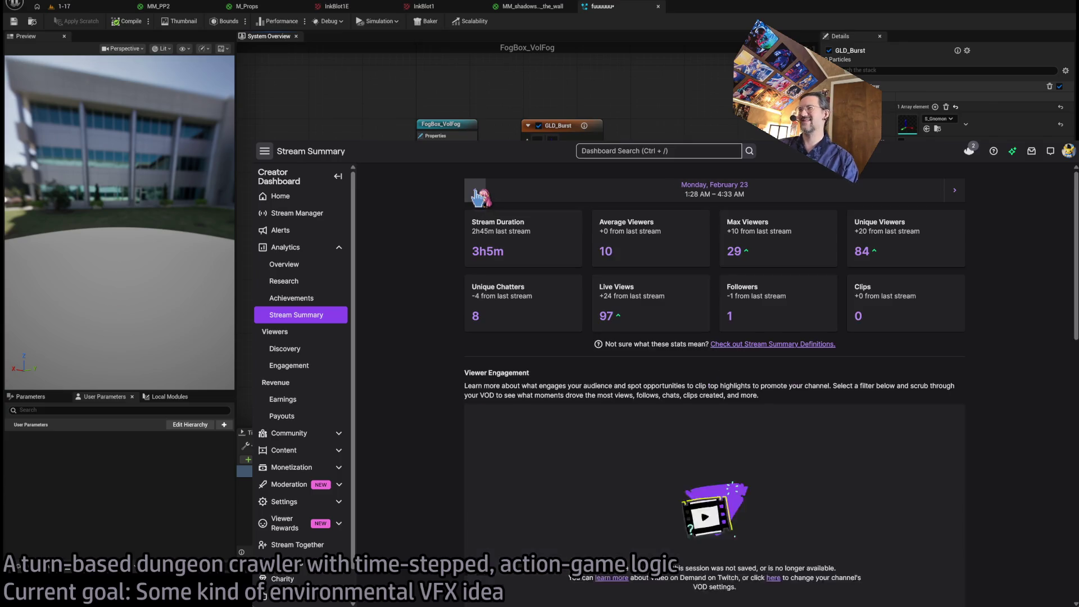
left_click(476, 194)
left_click(475, 191)
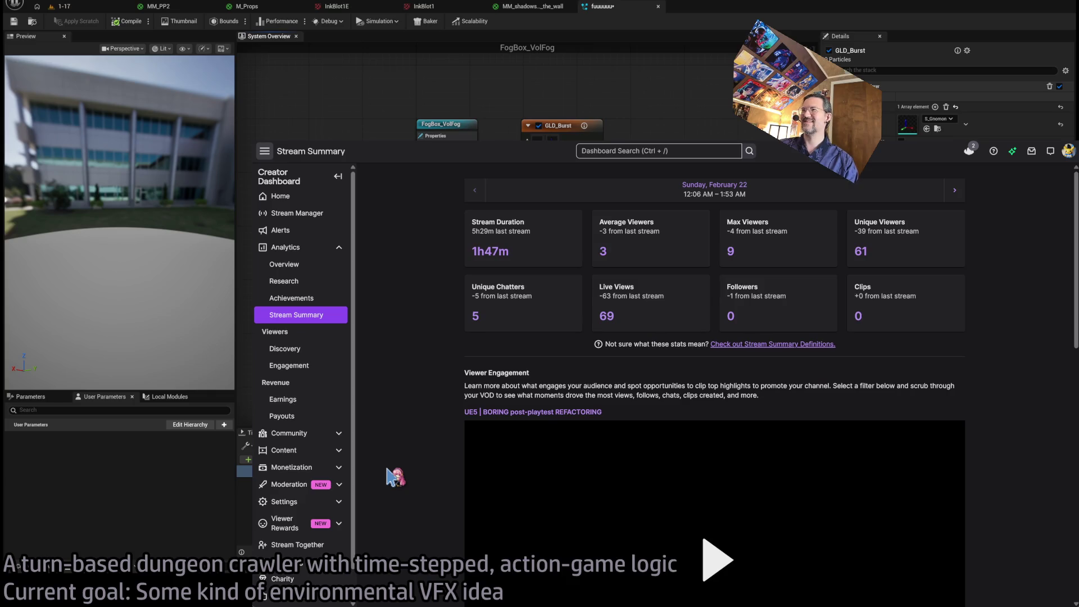
scroll(433, 474, "down", 8)
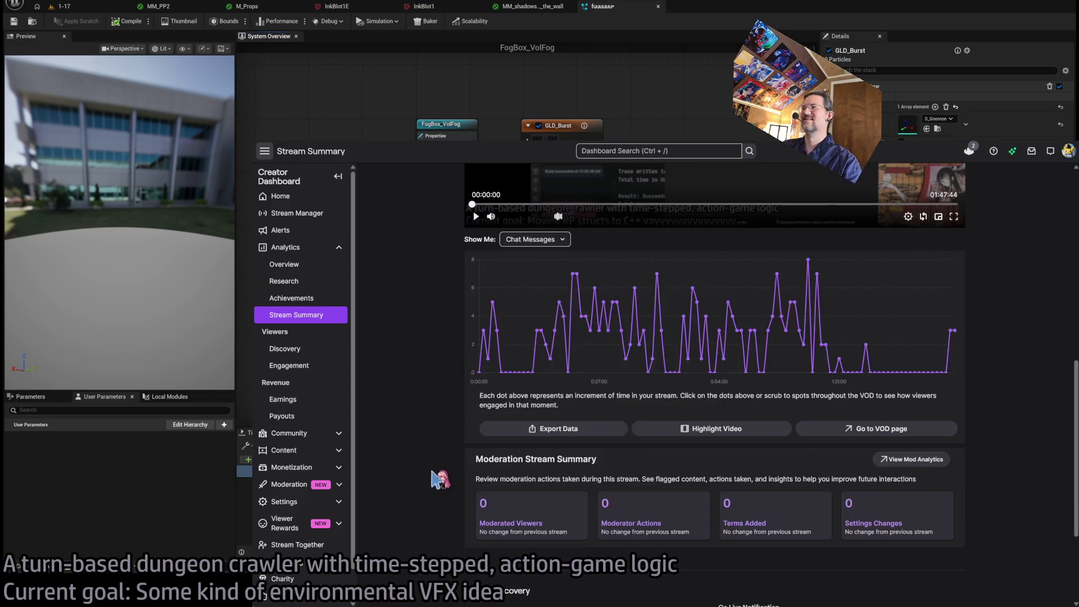
scroll(432, 474, "up", 5)
View the 30-day analytics Overview, then switch to the YouTube tab with The Lot Radio's DJ set.
left_click(295, 319)
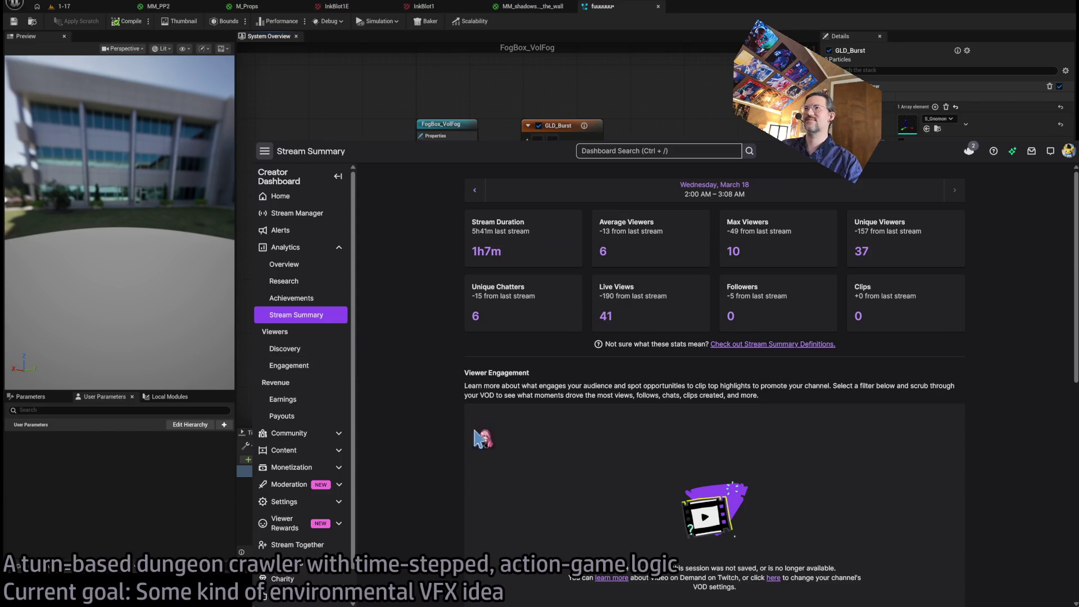
left_click(306, 265)
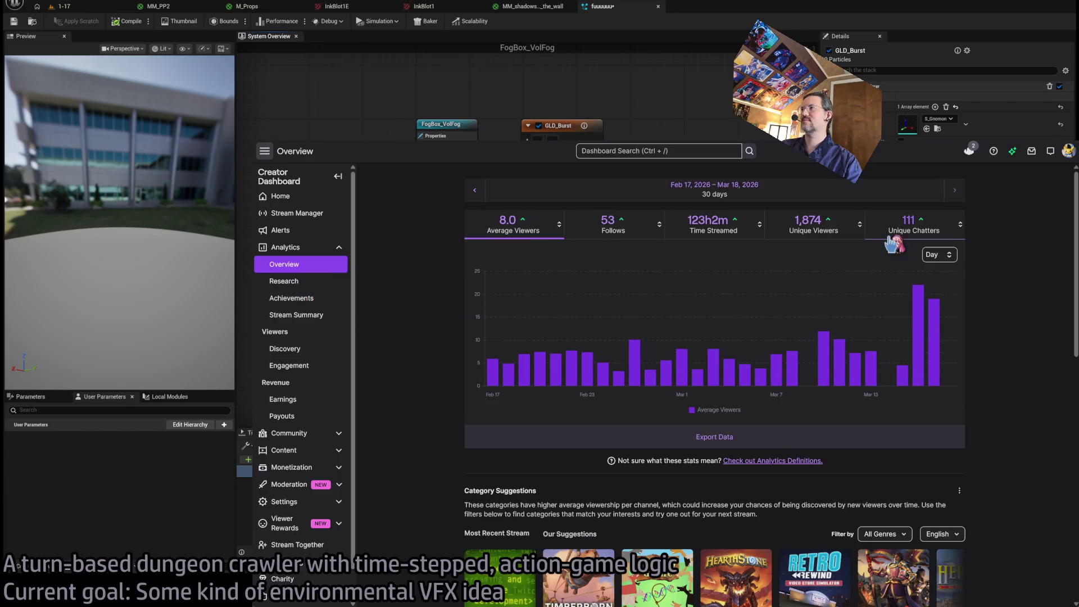
mouse_move(937, 334)
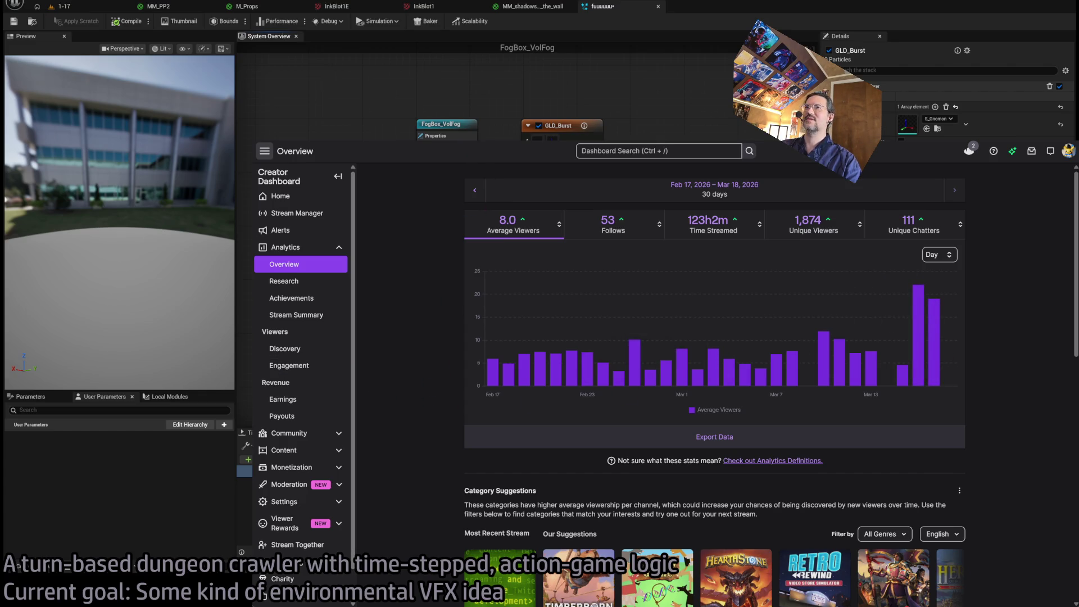
key("ctrl+Tab")
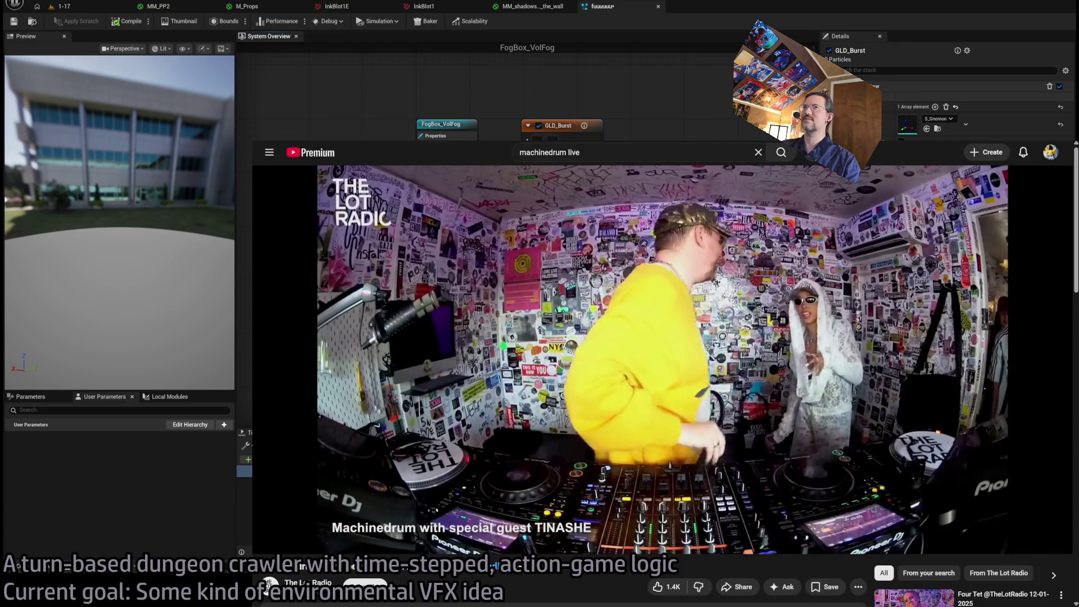
Shrink the DJ video into a small window and bring YouTube Music to the front.
key("super+Down")
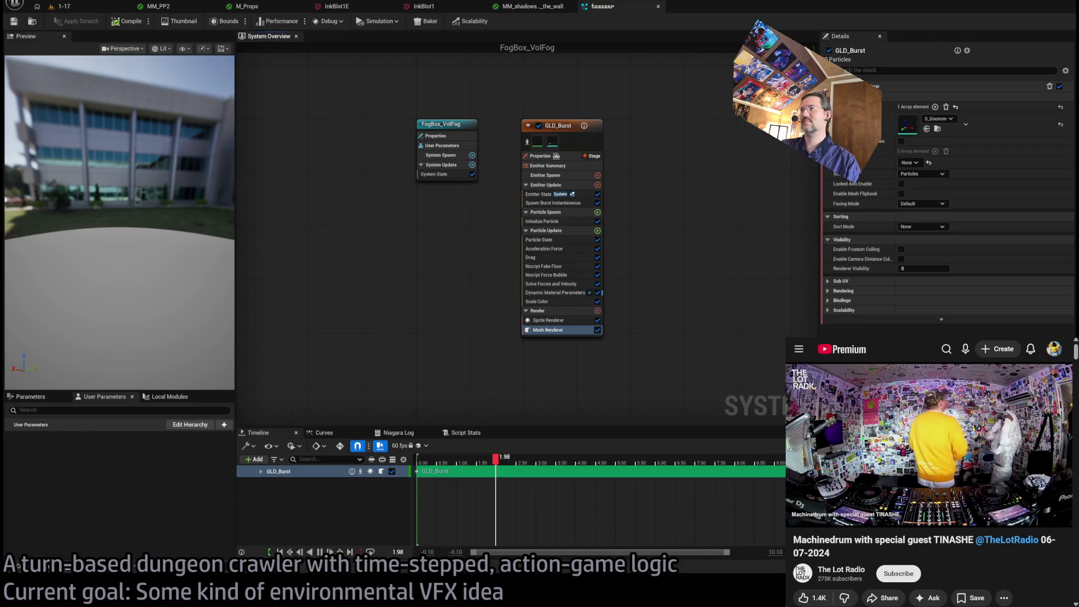
key("alt+Tab")
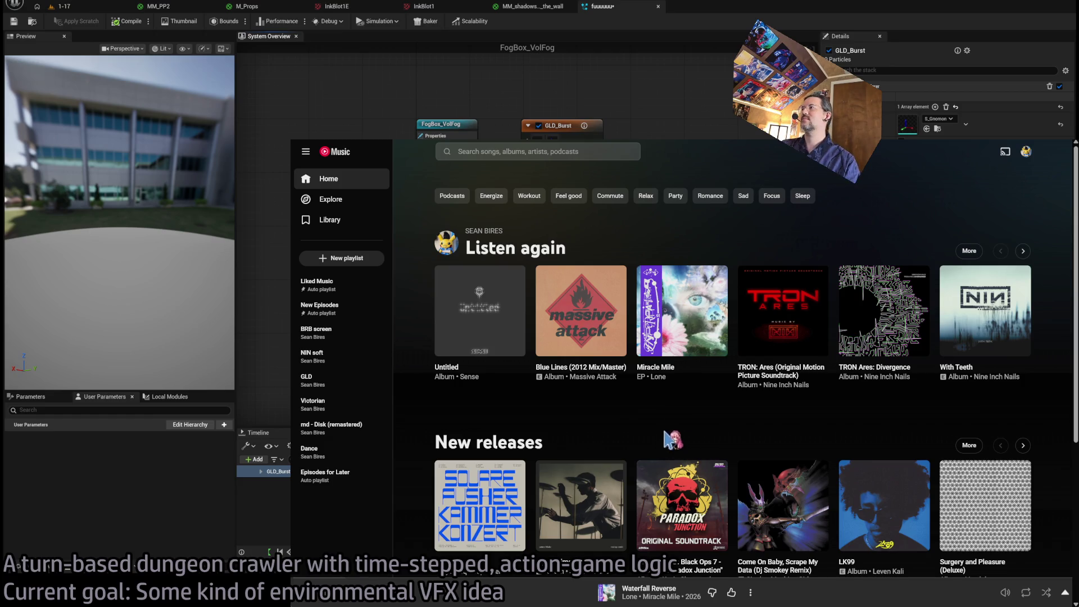
Play the K7 Museum single from Listen again, skip ahead, then pause.
left_click(1023, 251)
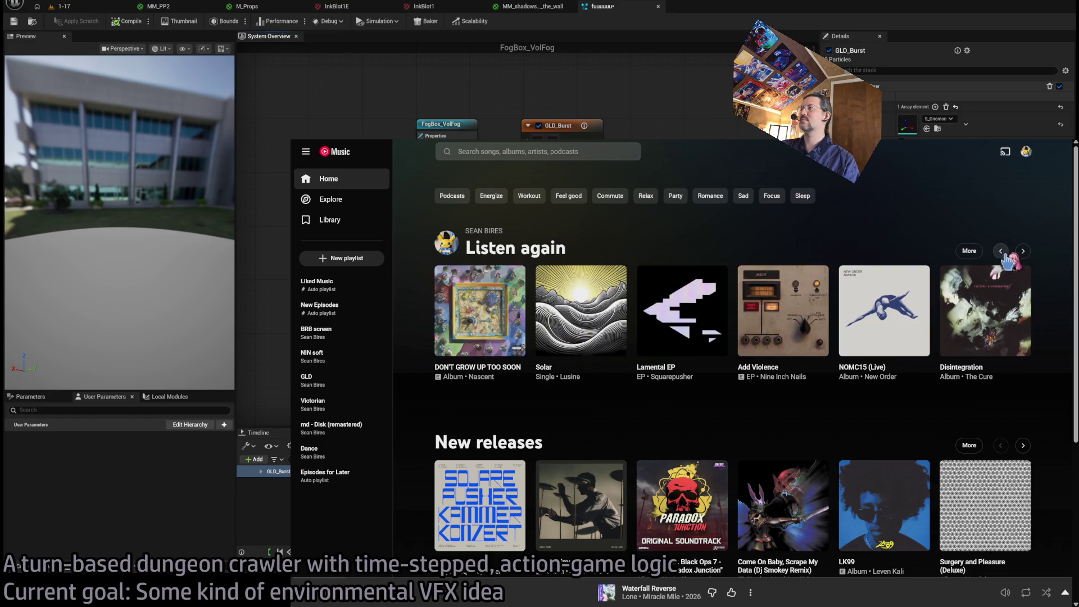
scroll(510, 318, "down", 3)
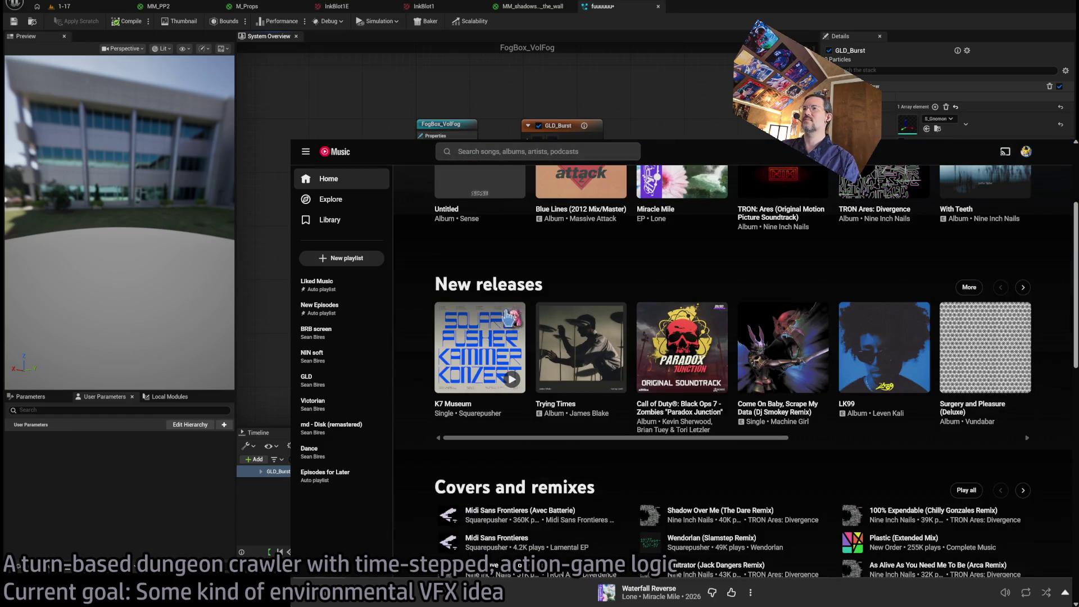
left_click(447, 404)
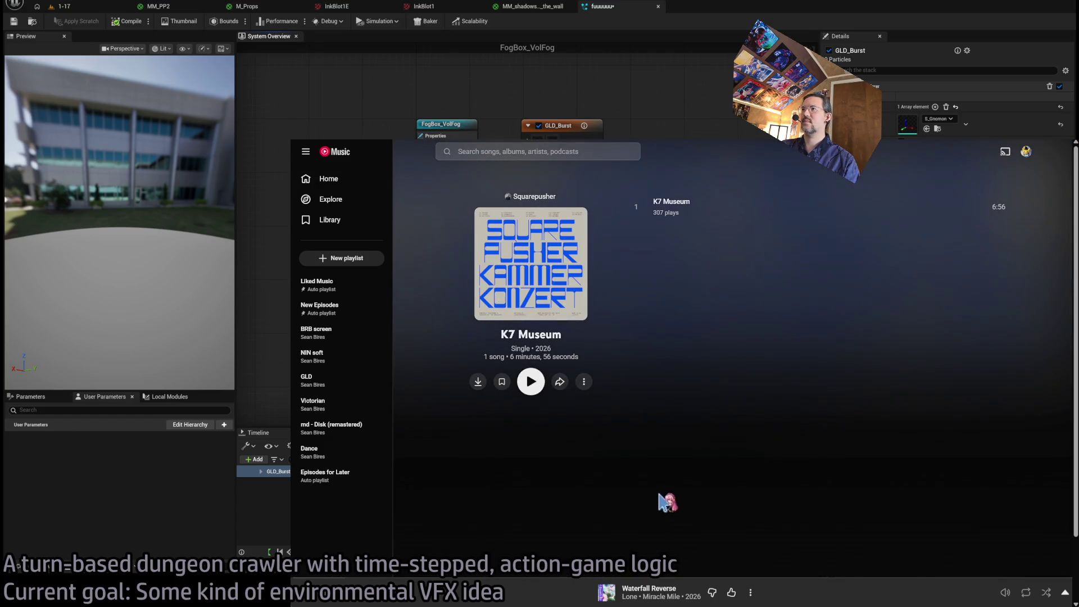
left_click(636, 208)
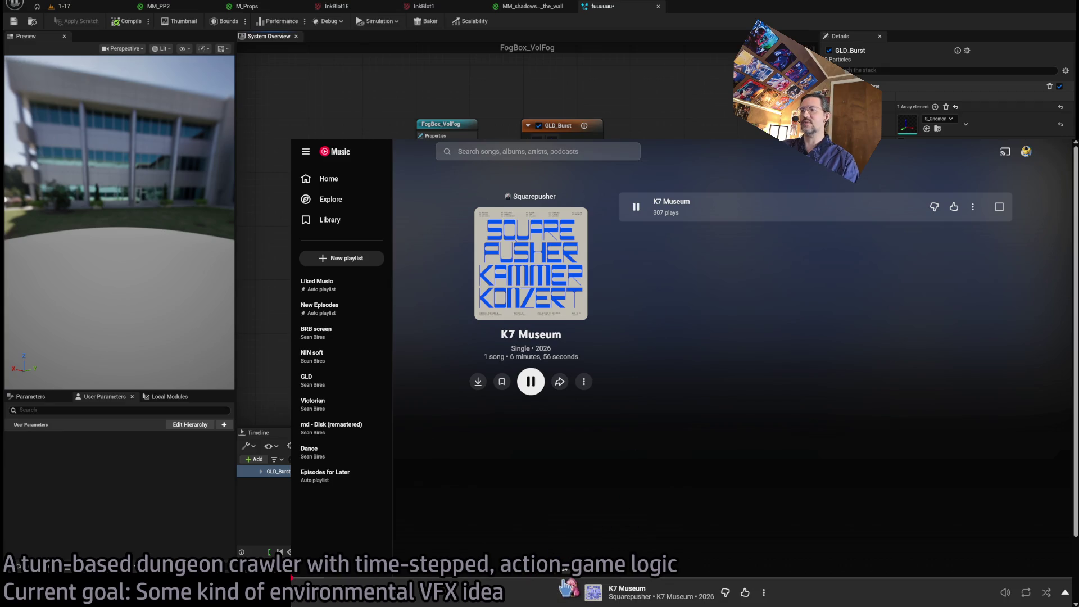
left_click(796, 577)
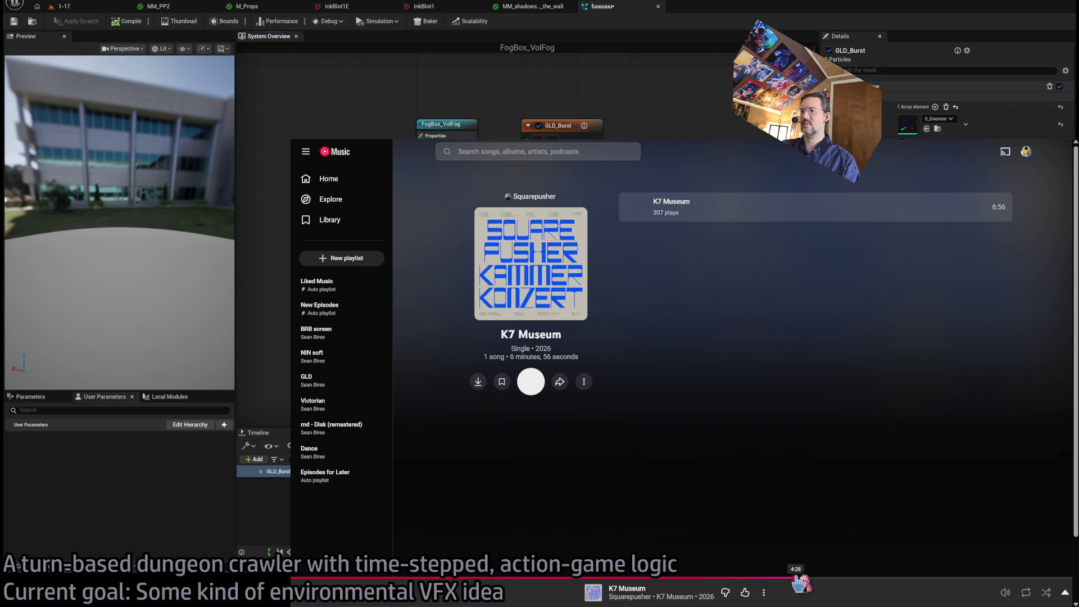
key("space")
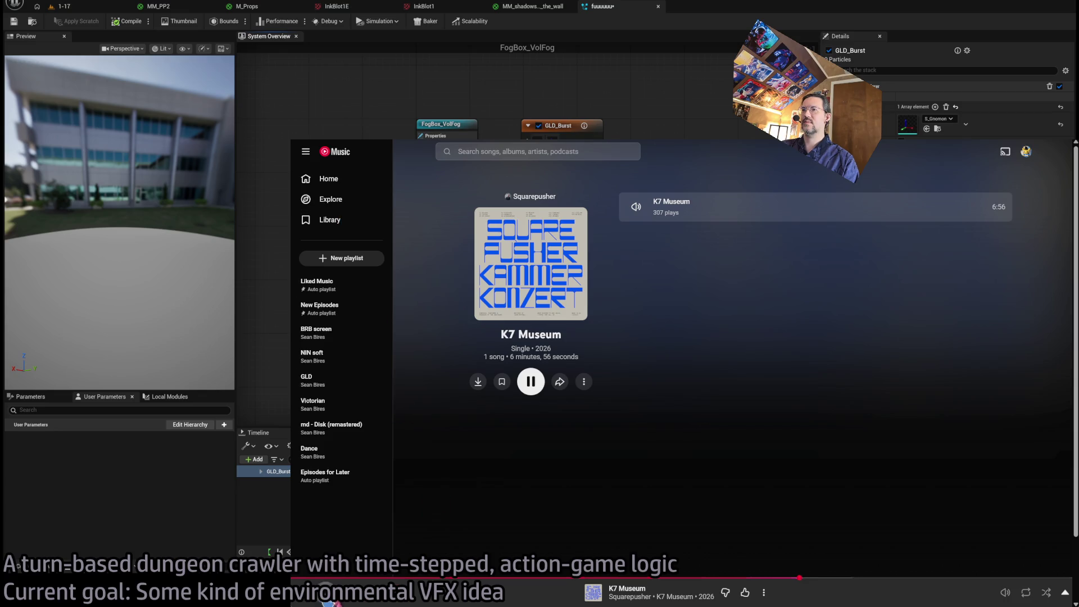
Back on Home, play Leven Kali's LK99 album and page the New releases row forward.
left_click(365, 159)
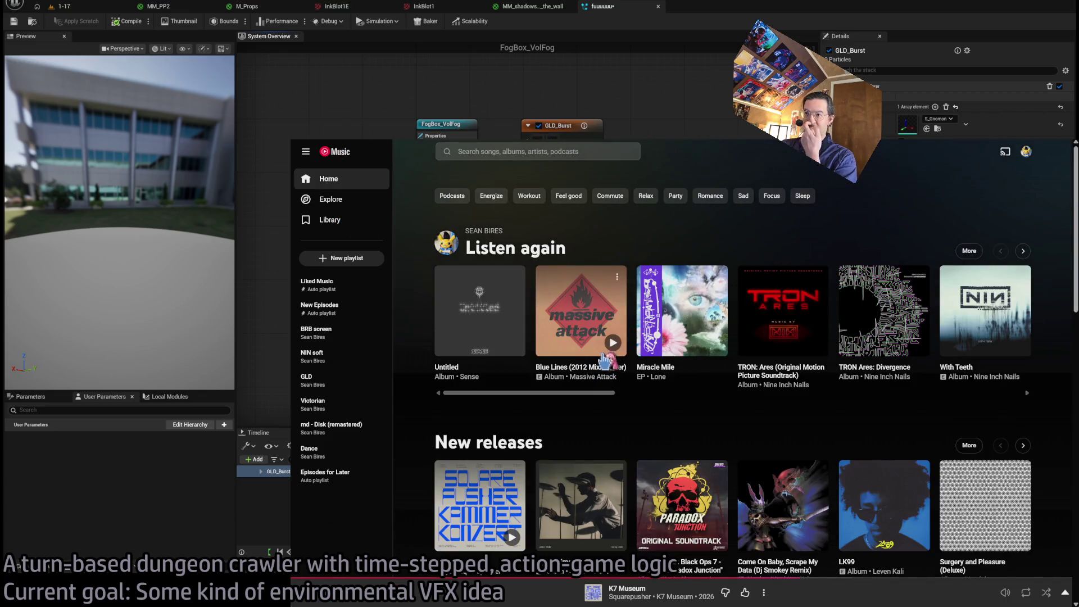
scroll(613, 365, "down", 4)
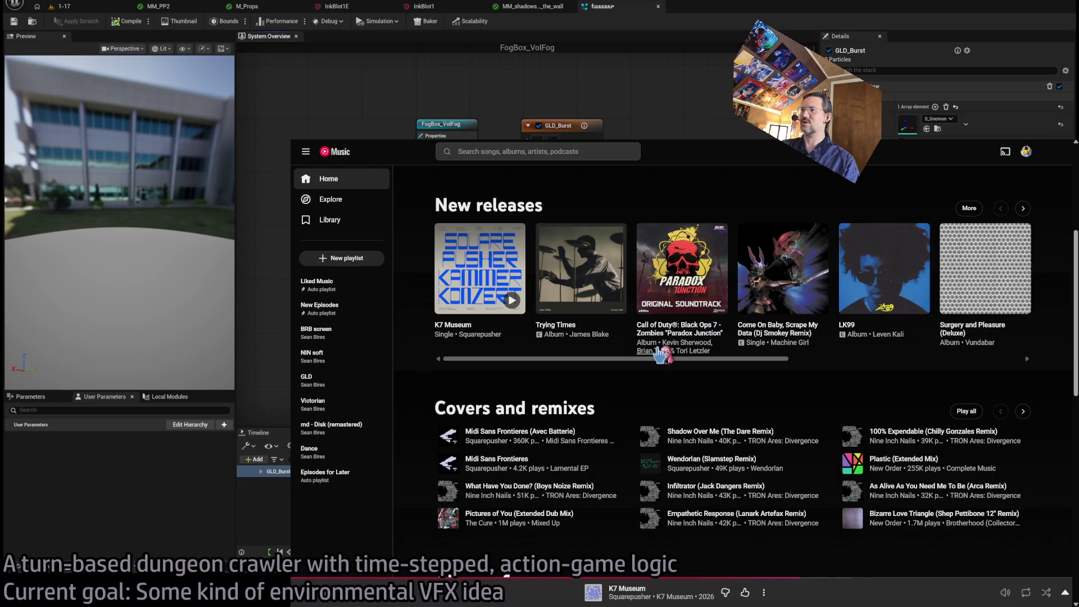
scroll(956, 331, "up", 2)
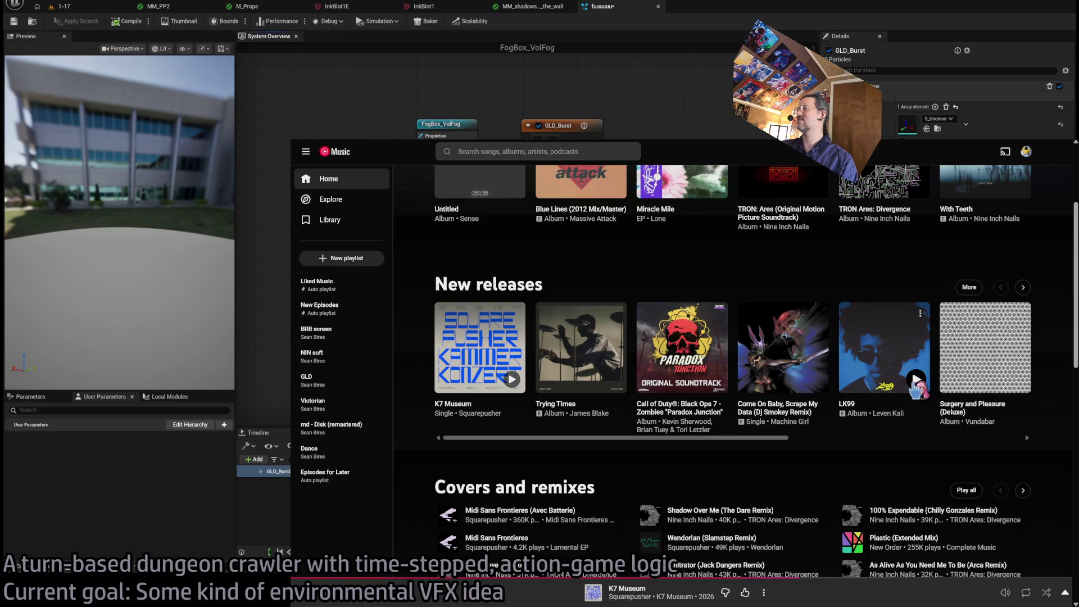
left_click(915, 381)
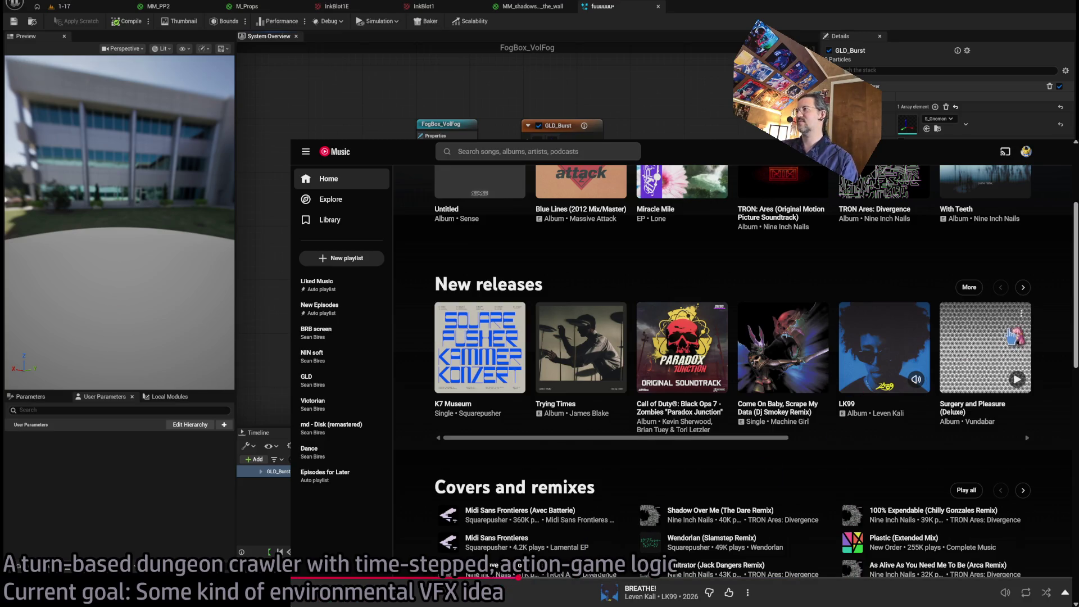
left_click(1023, 288)
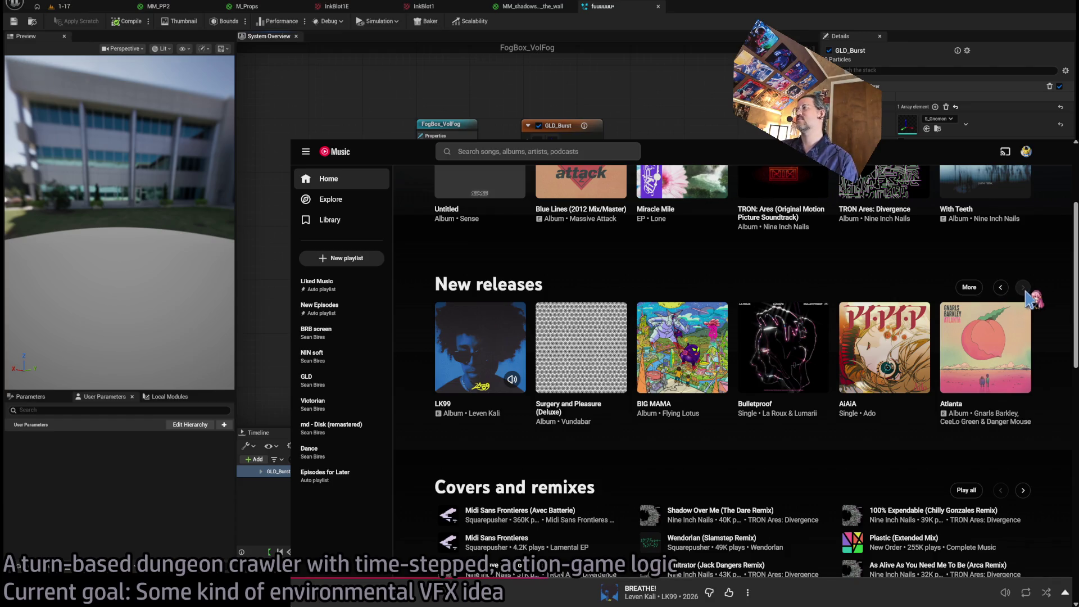
Browse the Home page's Albums for you and Listen again rows.
scroll(618, 478, "down", 5)
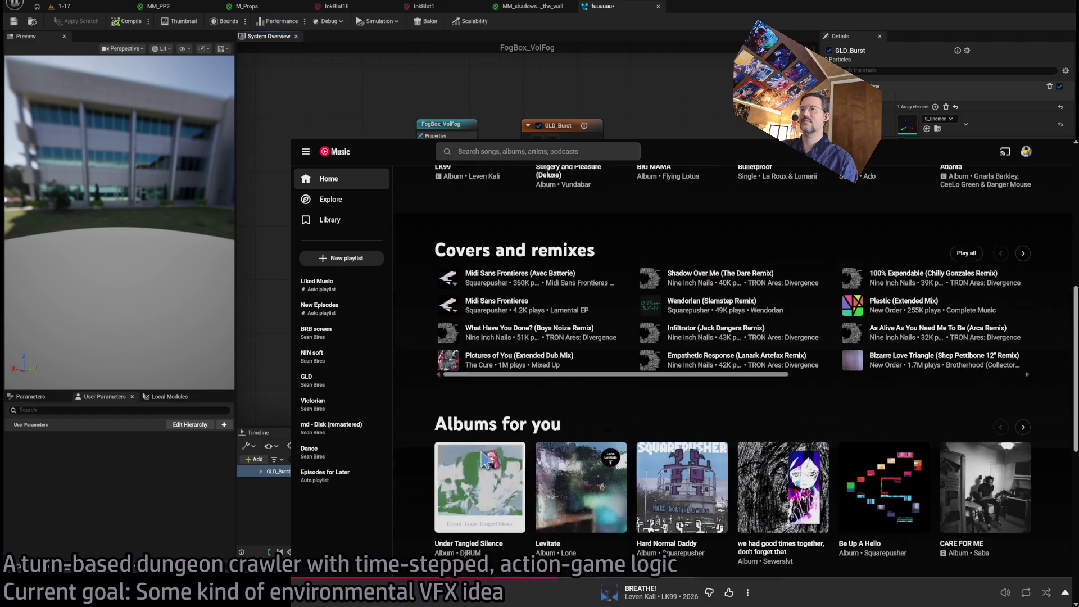
scroll(433, 464, "up", 2)
scroll(432, 464, "down", 3)
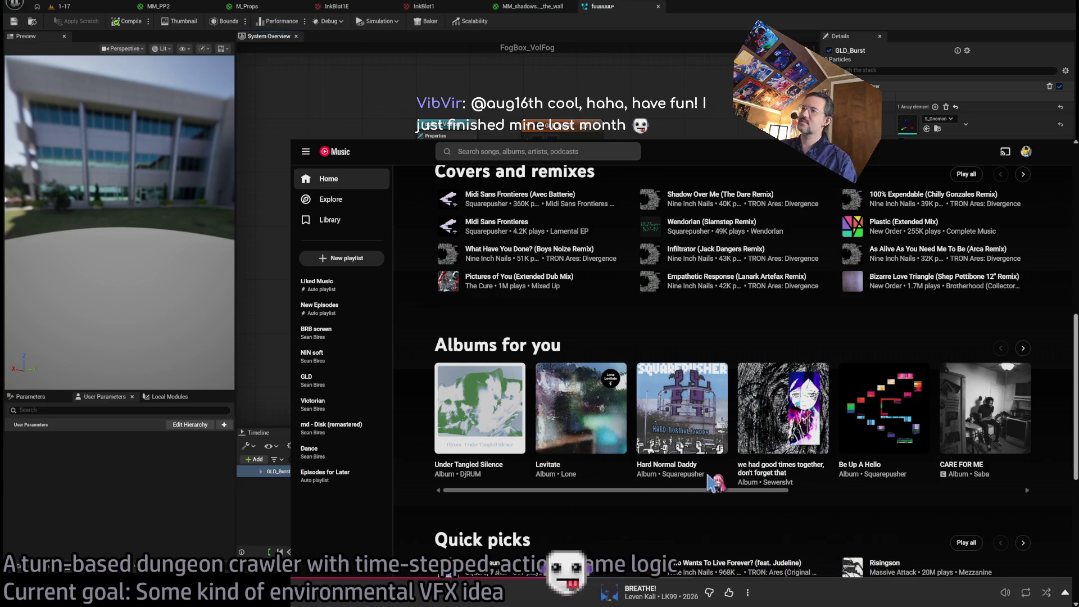
mouse_move(950, 408)
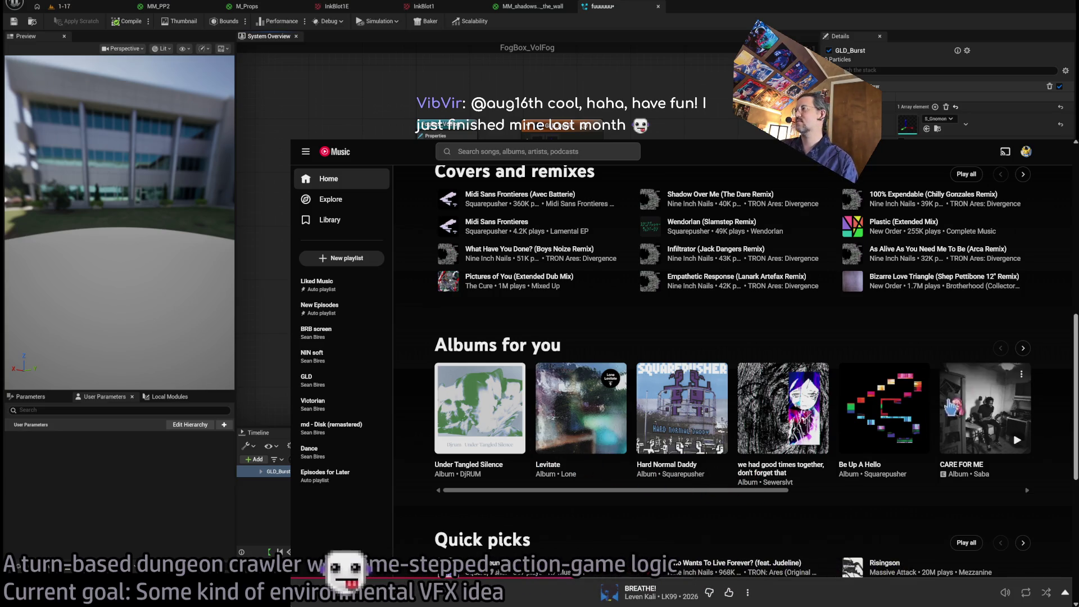
left_click(1022, 349)
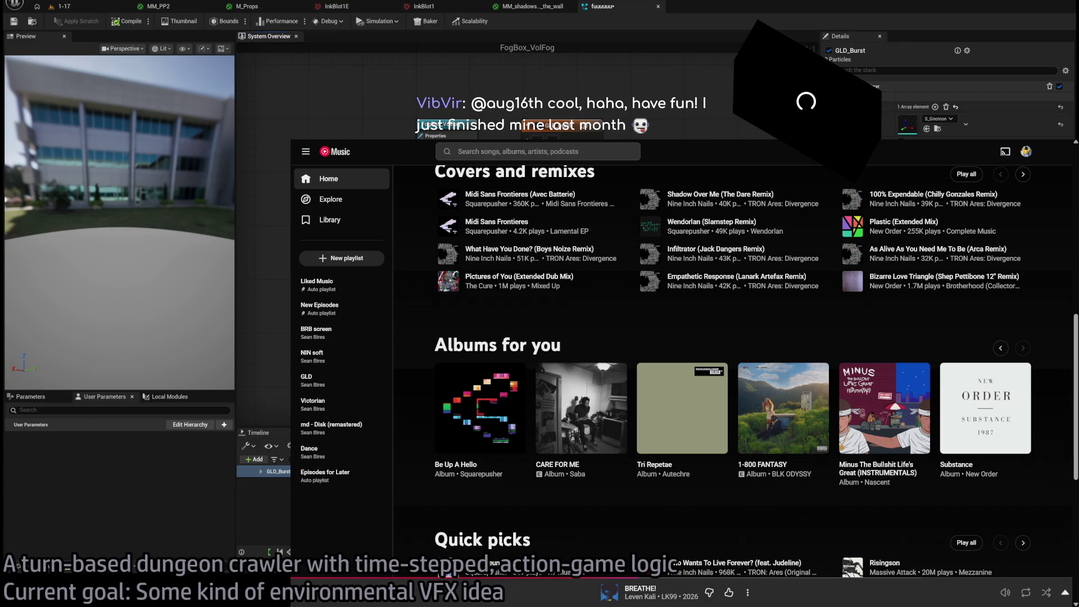
scroll(393, 503, "down", 5)
scroll(398, 509, "down", 3)
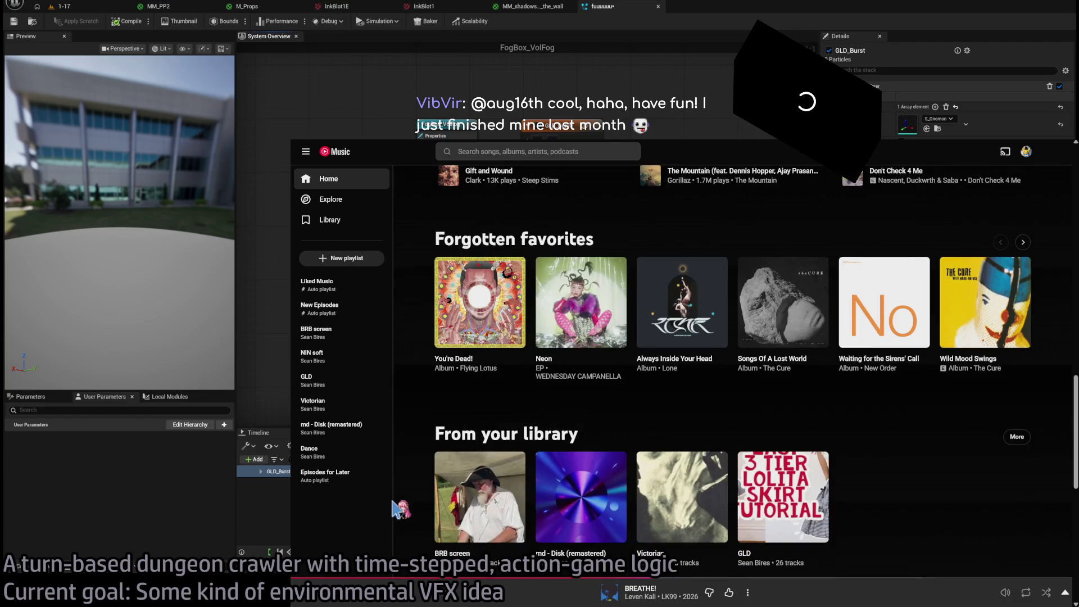
scroll(416, 474, "up", 10)
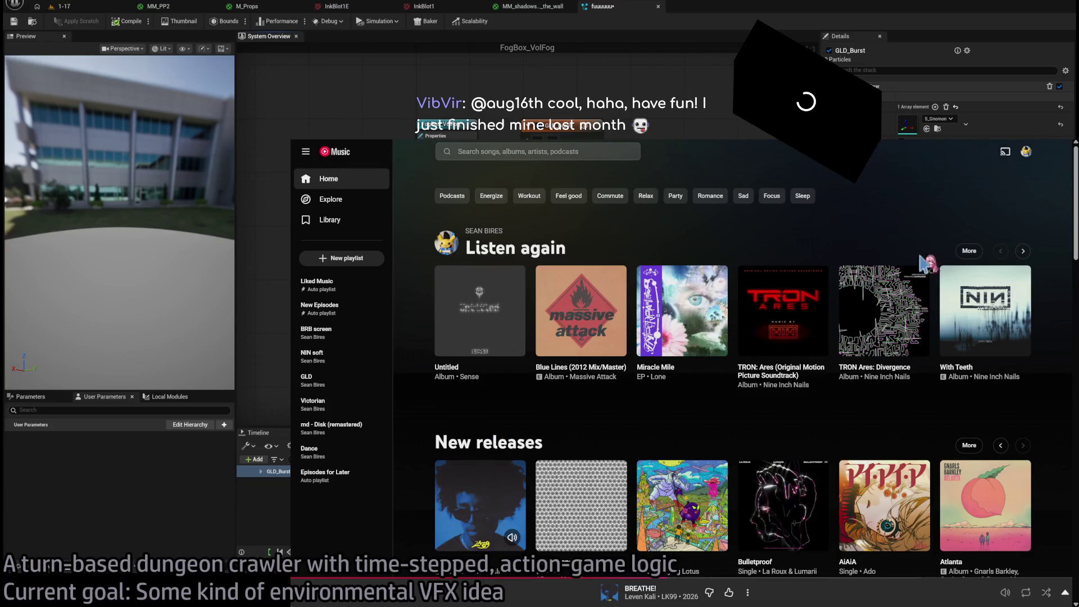
left_click(1023, 251)
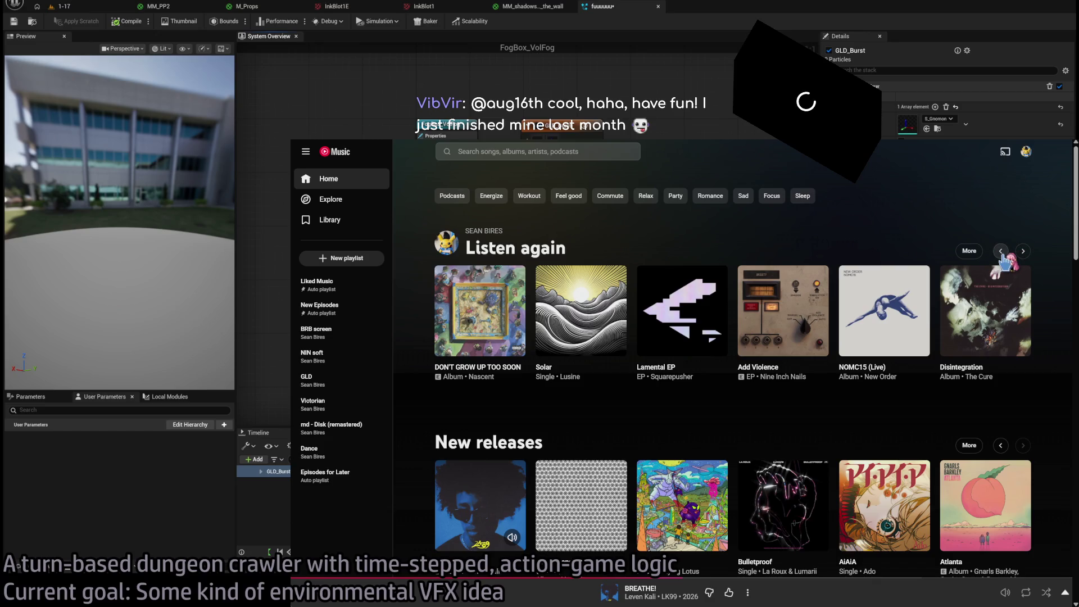
Look through the Lusine artist page, then go back to Home.
left_click(570, 377)
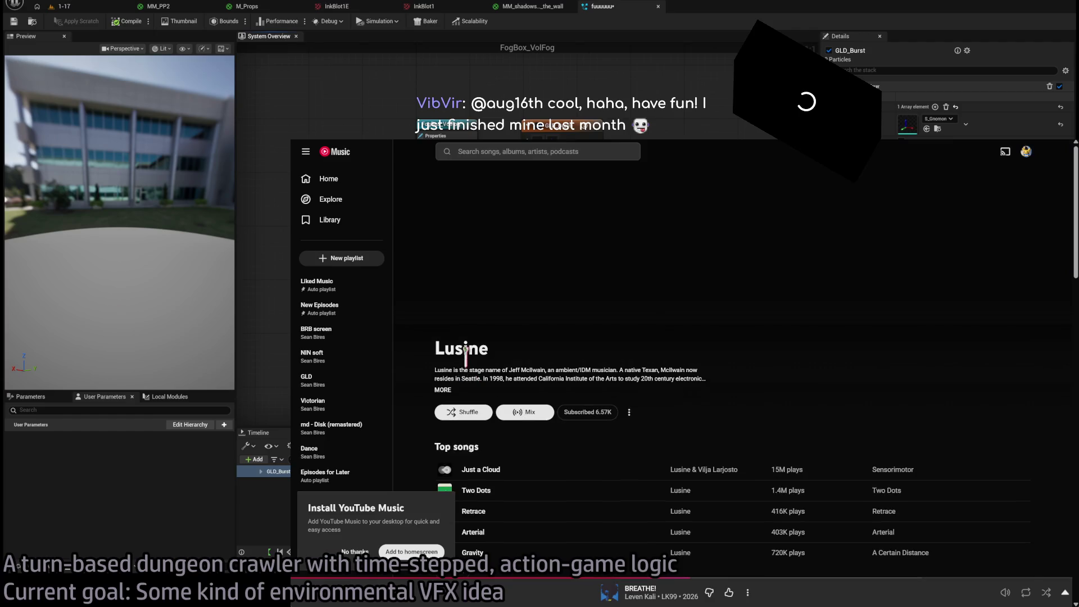
scroll(430, 332, "down", 10)
scroll(432, 330, "up", 7)
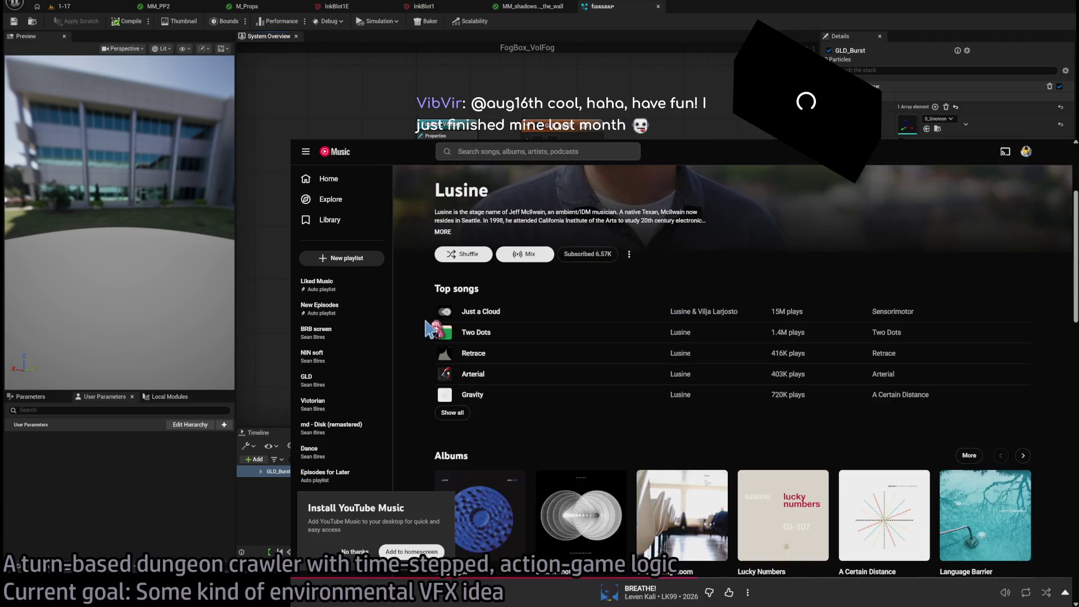
scroll(430, 329, "up", 4)
scroll(425, 254, "down", 8)
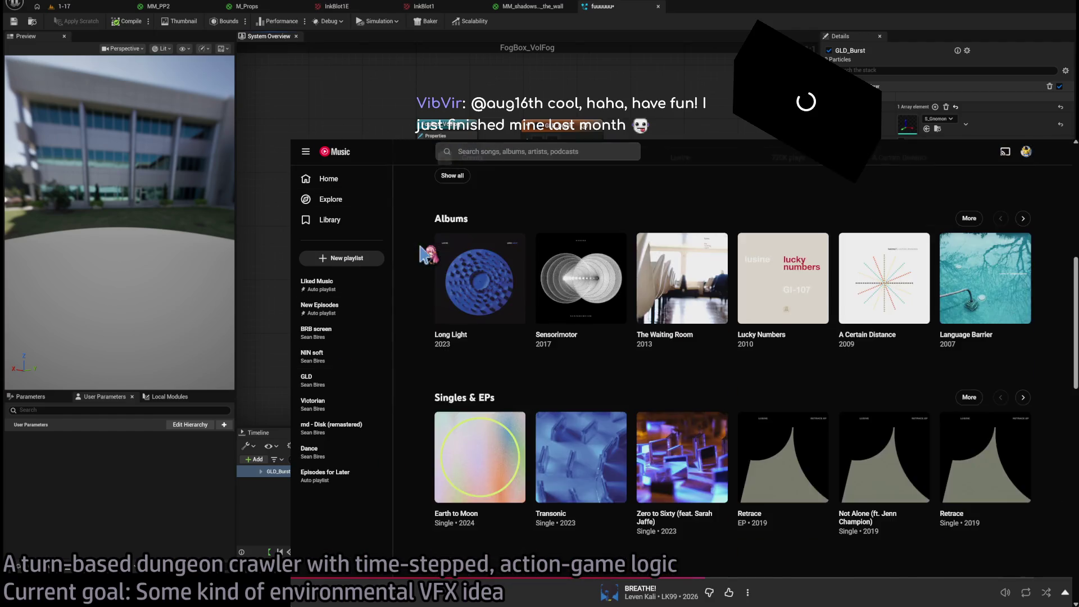
scroll(420, 247, "down", 3)
key("alt+Left")
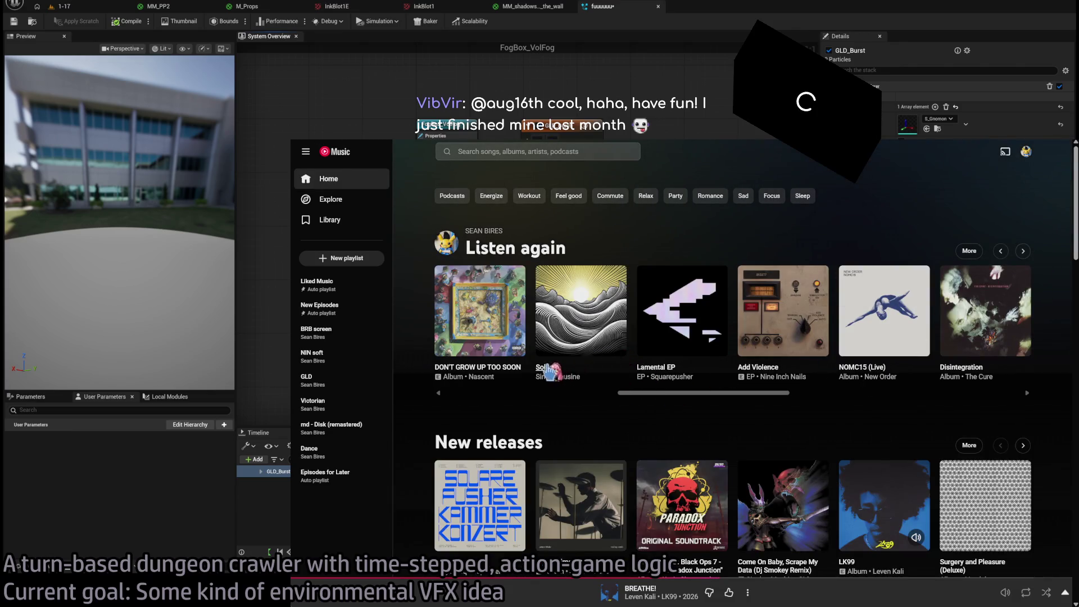
Play Lusine's Solar single in the miniplayer and expand its now-playing view.
left_click(544, 368)
left_click(635, 207)
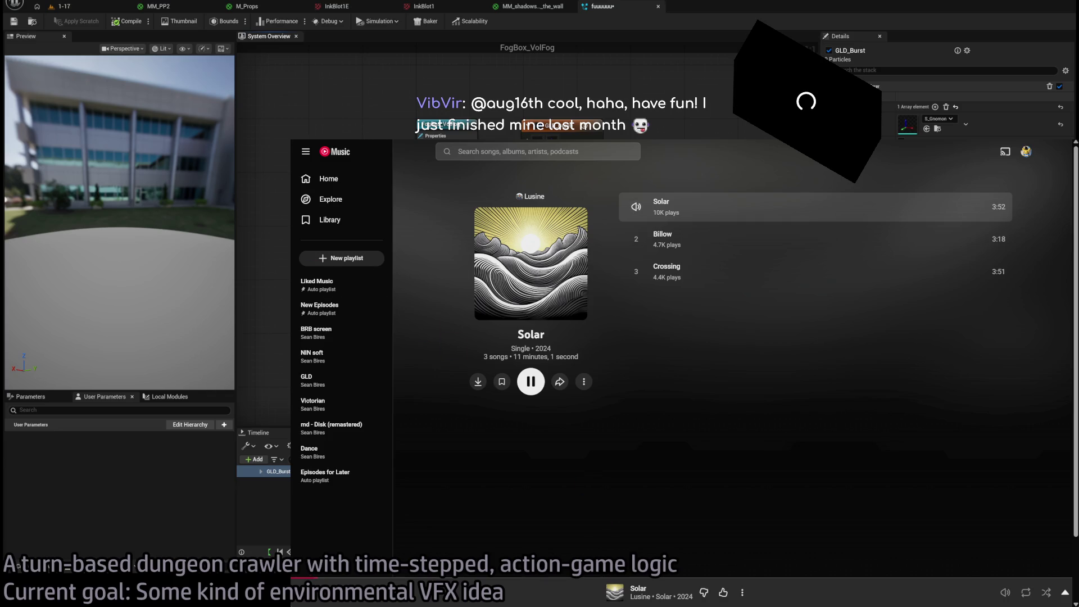
key("super+Down")
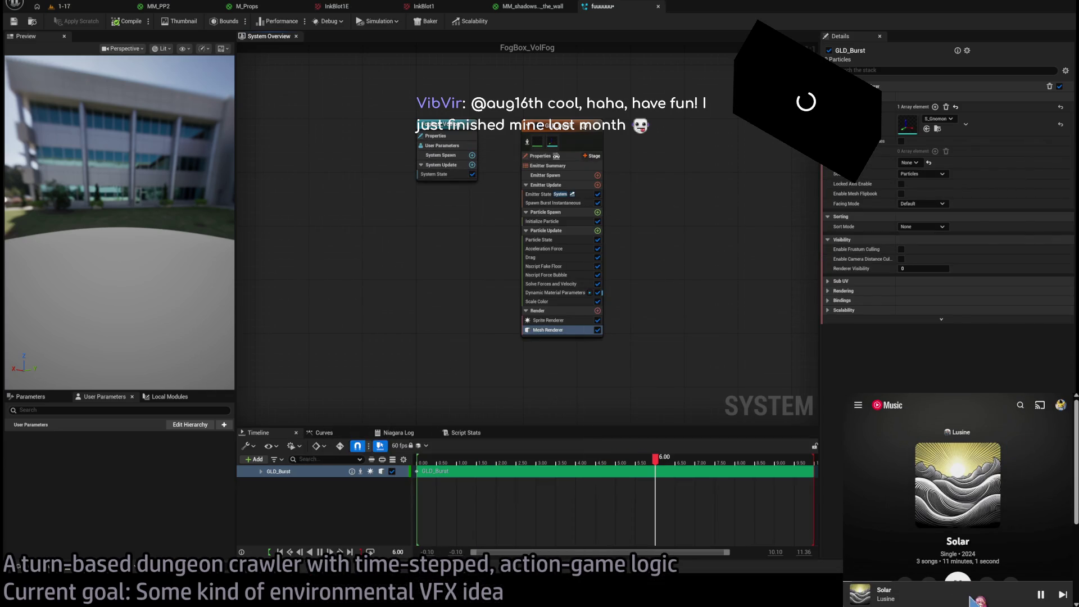
left_click(975, 600)
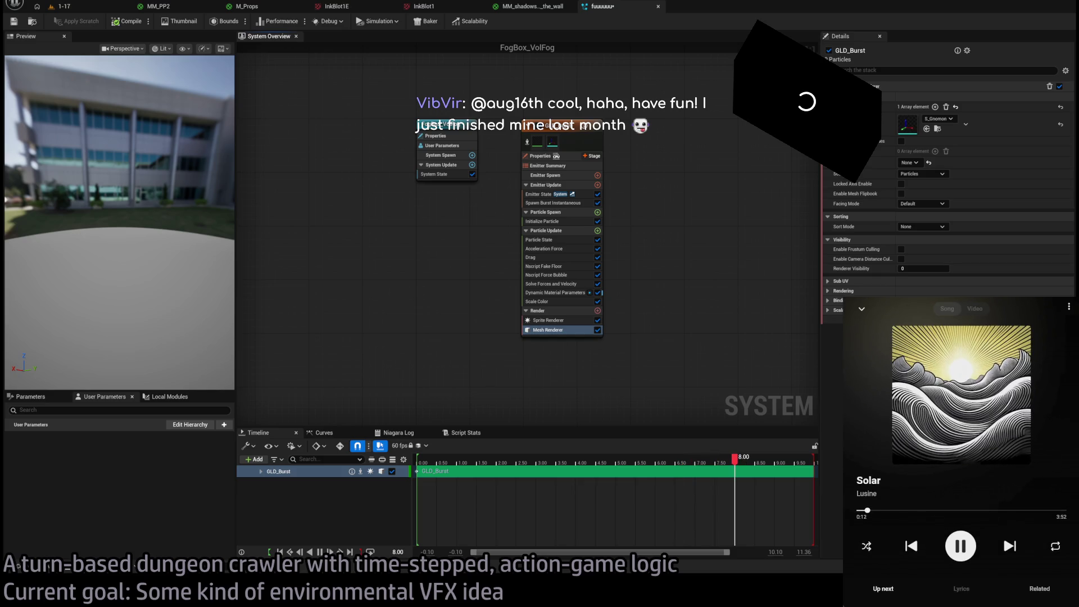
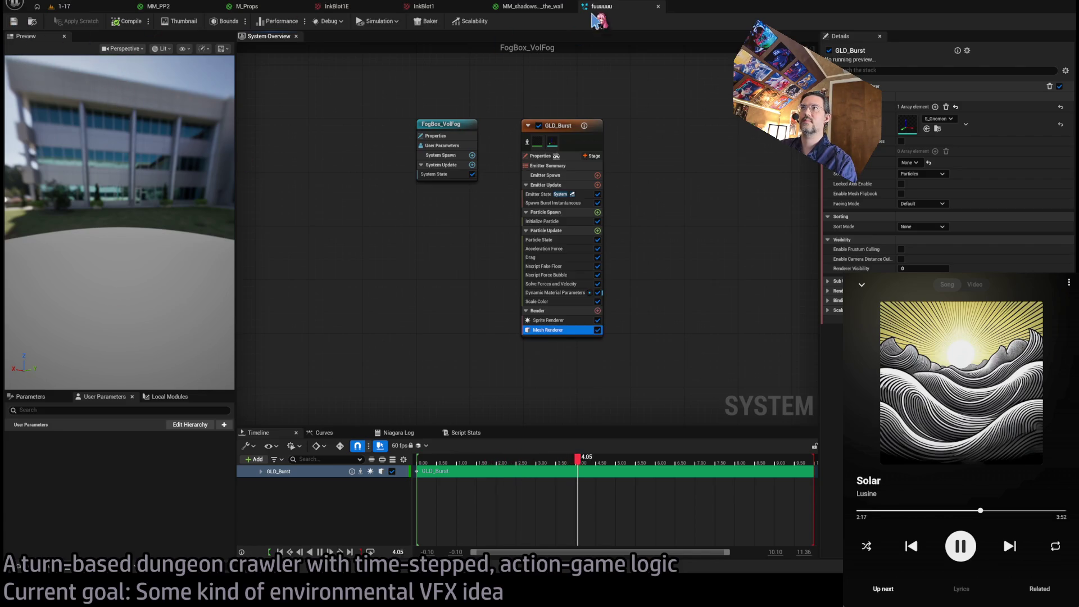
Reopen the fuuuuuu Niagara system from the Content Drawer.
left_click(658, 6)
left_click(39, 575)
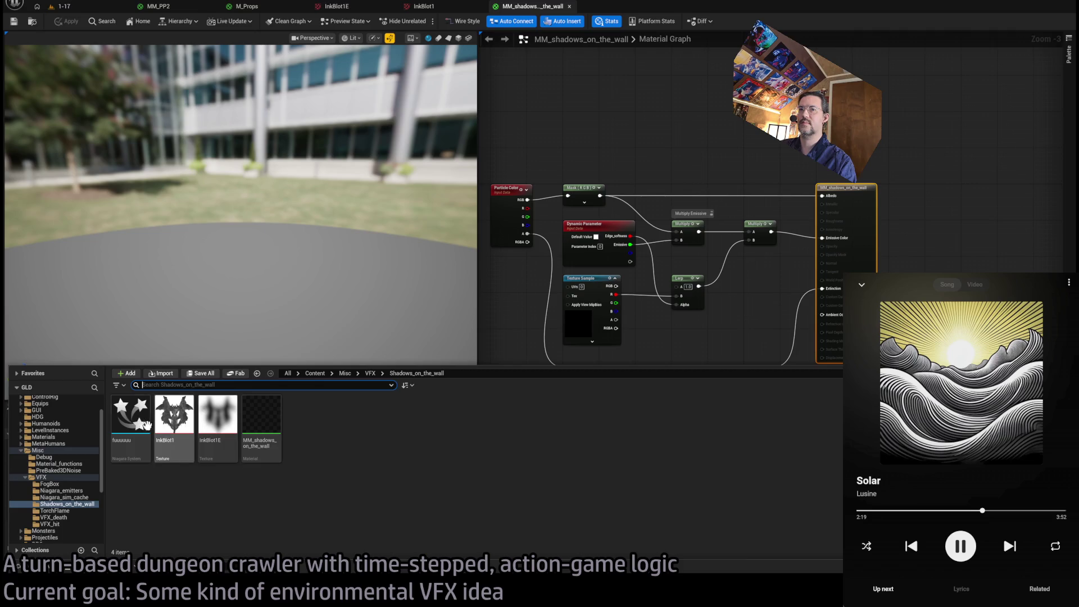
double_click(130, 415)
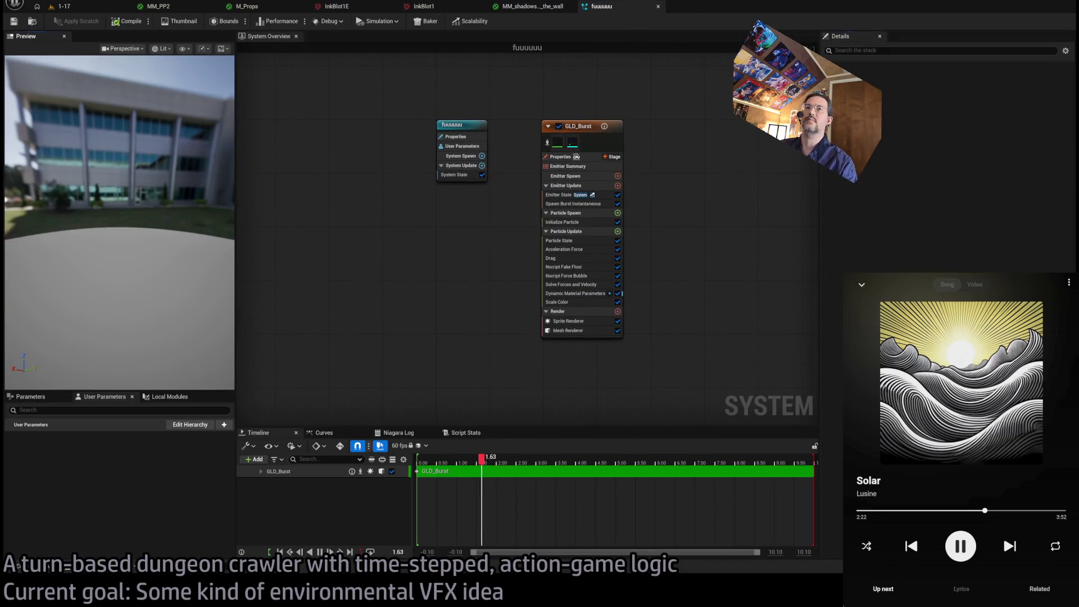
left_click_drag(168, 239, 164, 234)
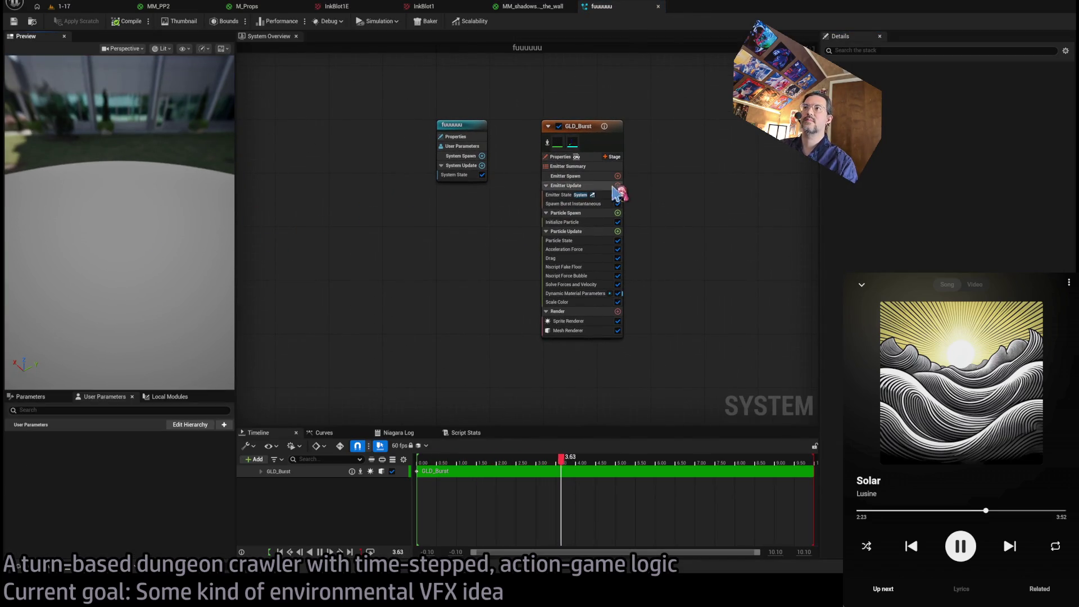
In Initialize Particle, change the 10.0 value to 5.0 and reset Uniform Sprite Size.
left_click(584, 224)
left_click(585, 240)
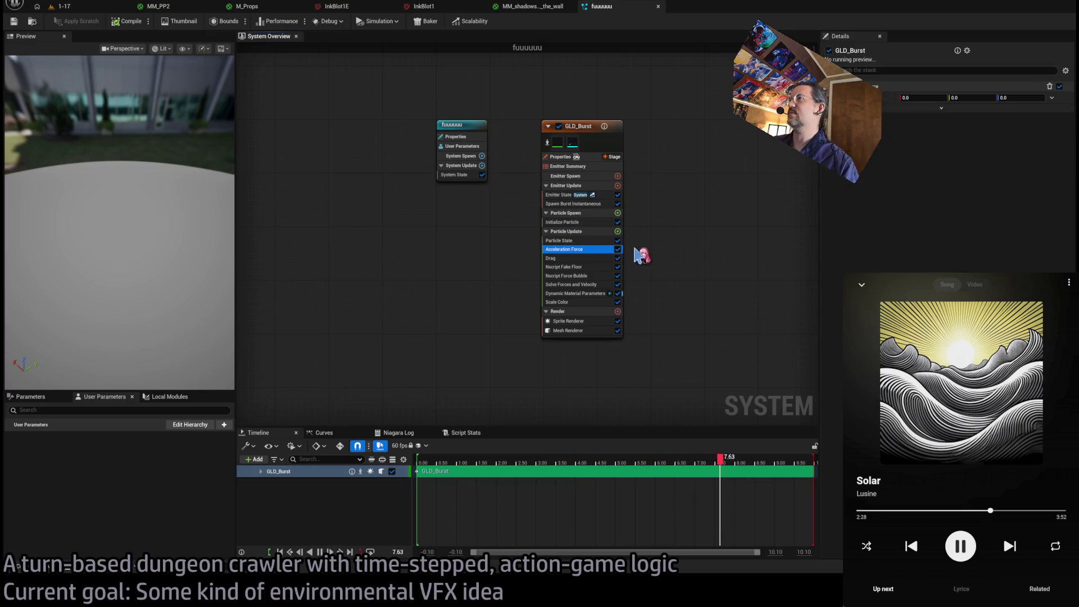
left_click(573, 222)
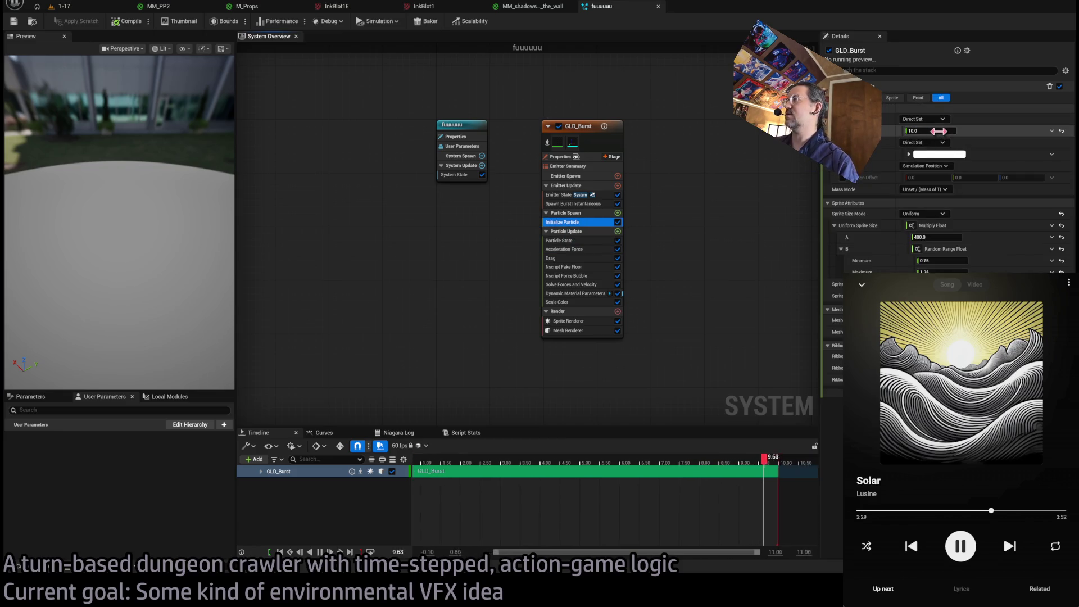
left_click(937, 131)
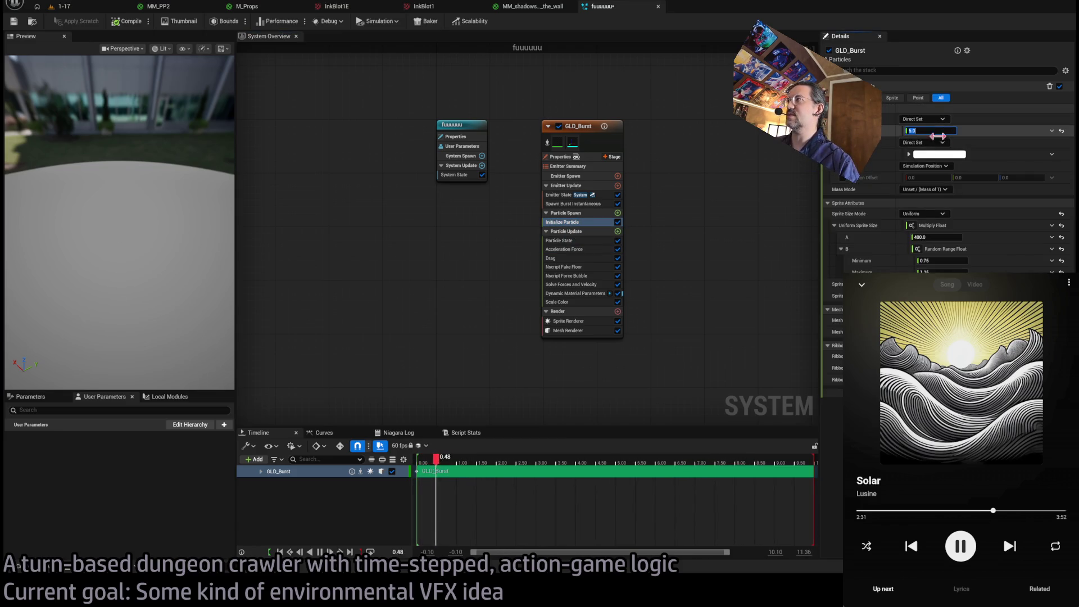
type("5")
key("Return")
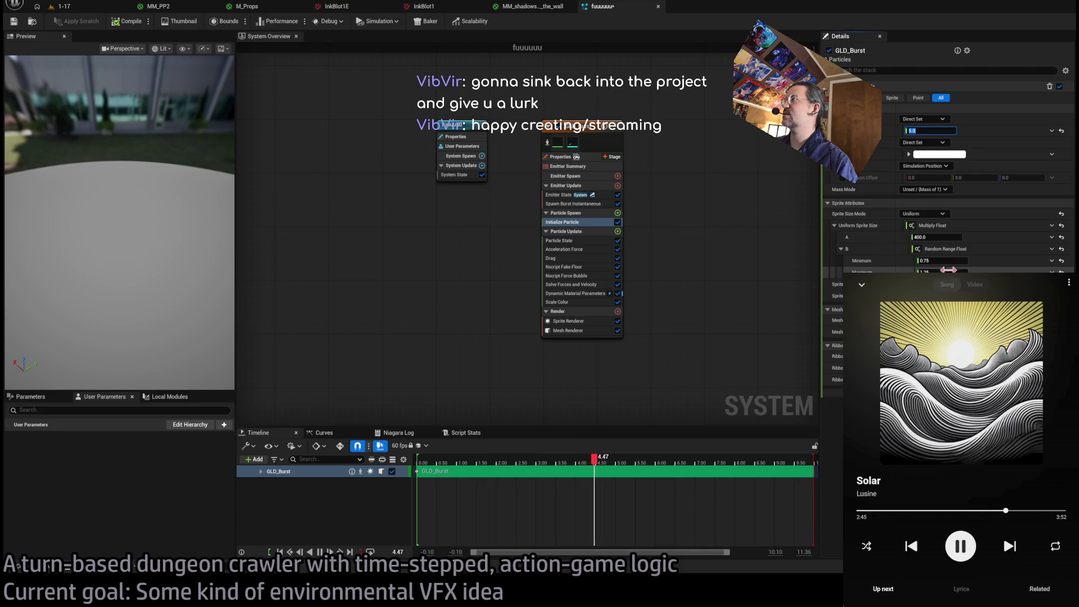
left_click(1061, 226)
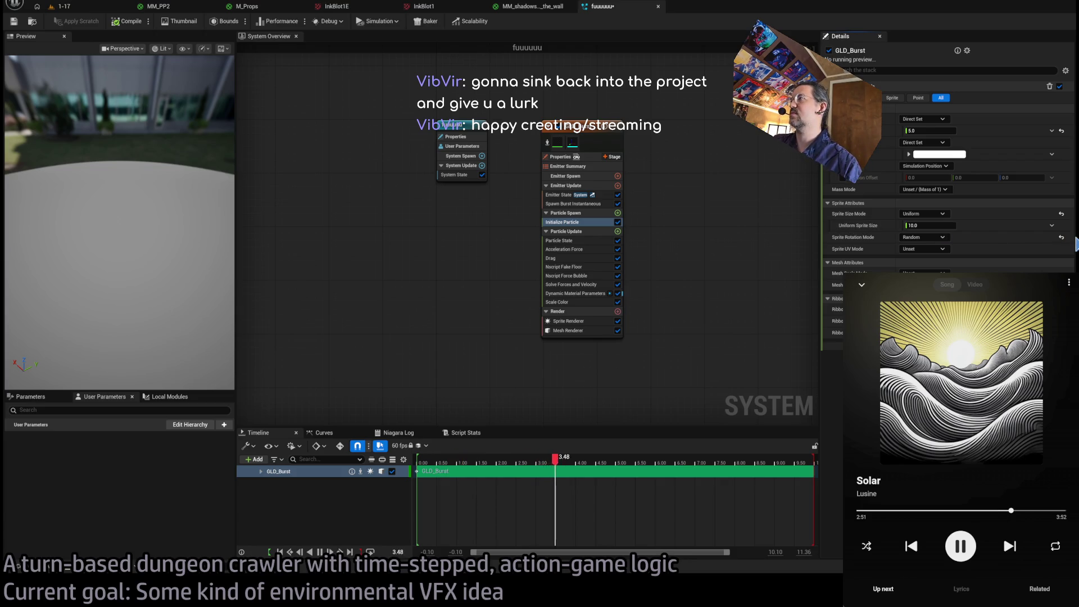
Set Sprite Size Mode to Random Uniform (400 to 600) and select the force modules.
left_click(951, 216)
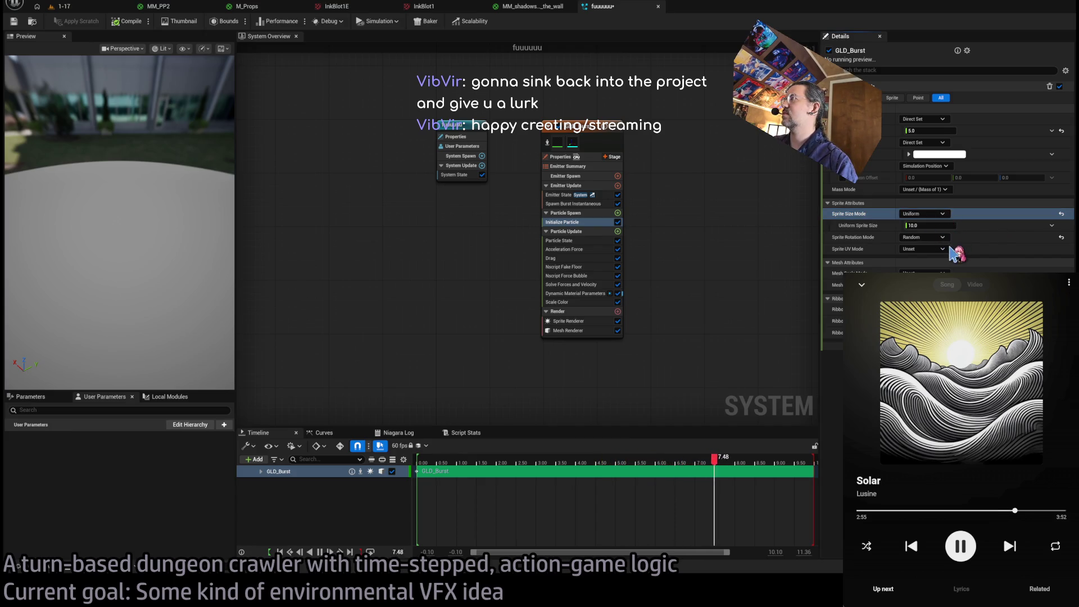
left_click(923, 213)
left_click(921, 233)
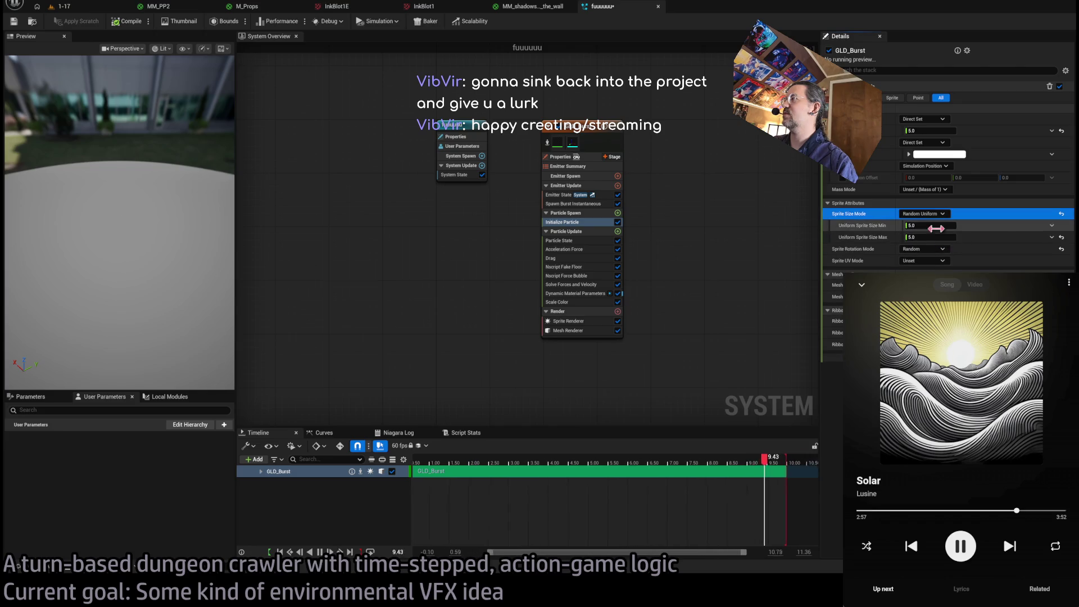
type("400")
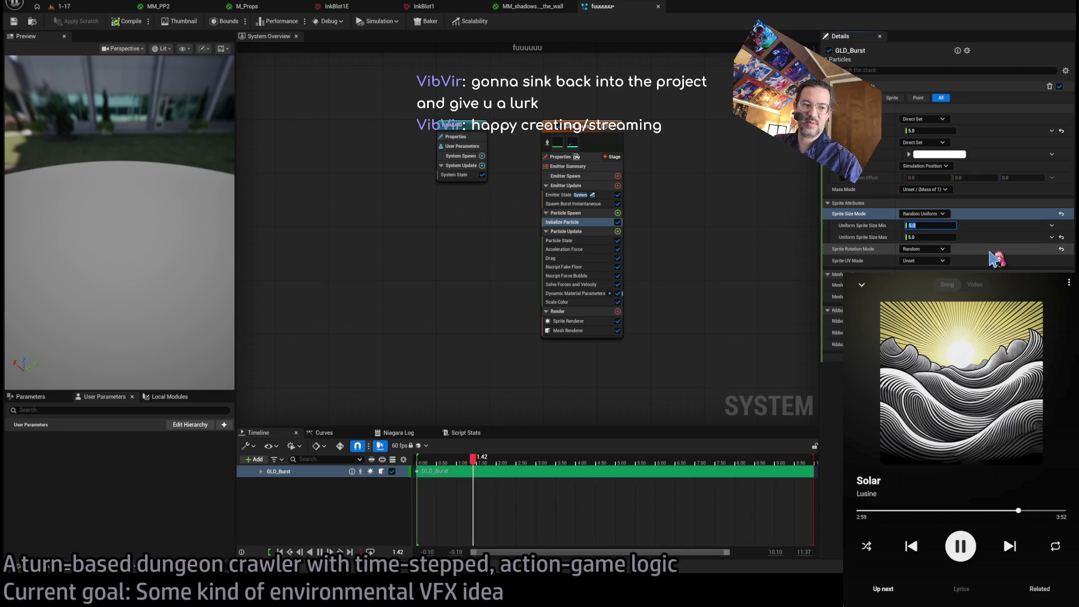
key("Tab")
type("6")
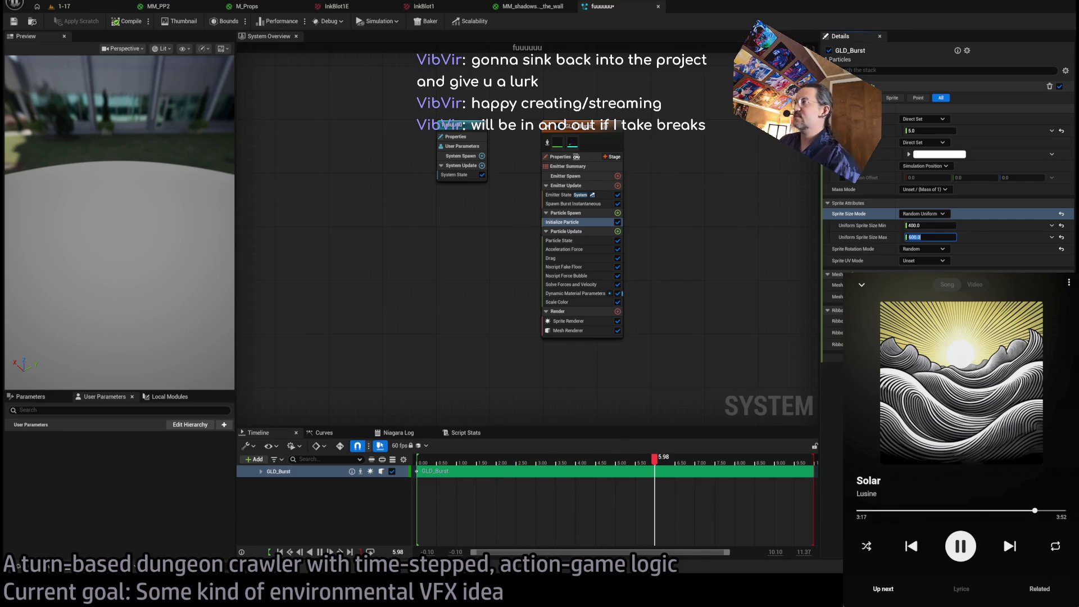
left_click(578, 250)
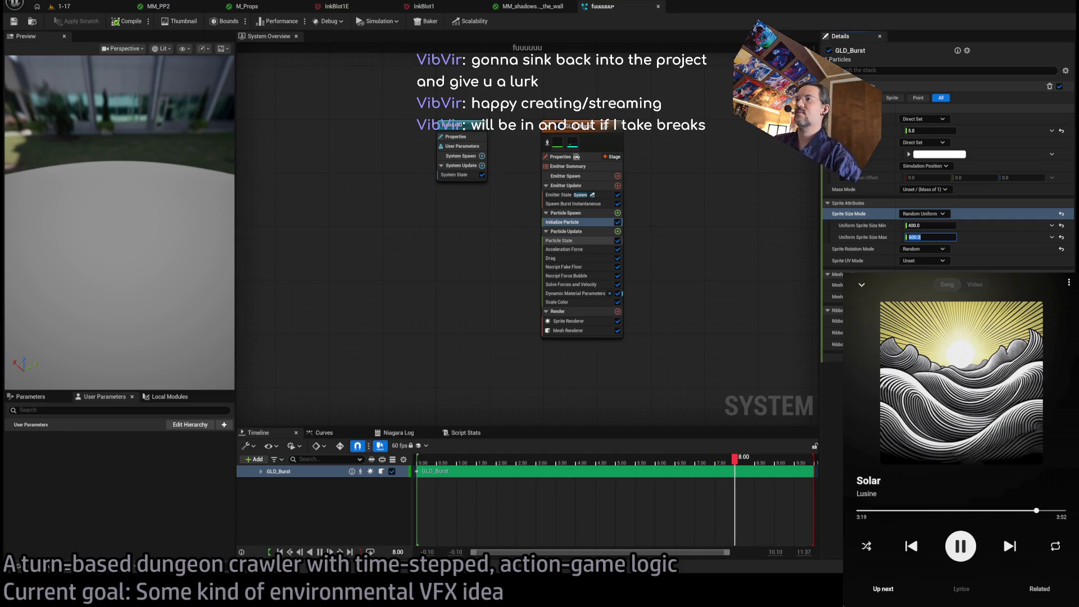
left_click(582, 275, "shift")
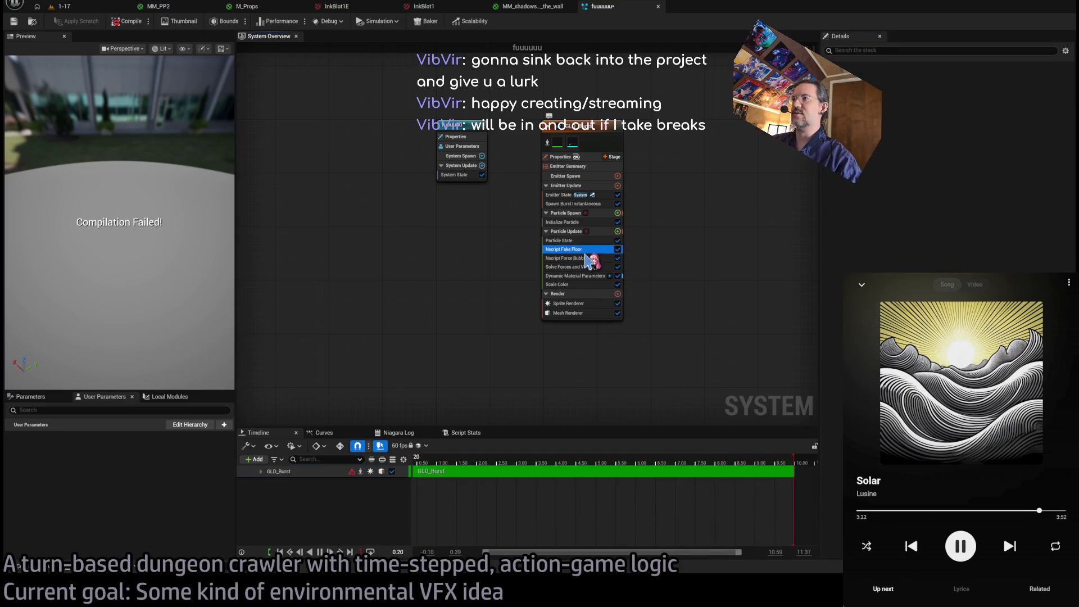
Delete the force modules and Solve Forces and Velocity, and stop writing parameter index 1.
key("Delete")
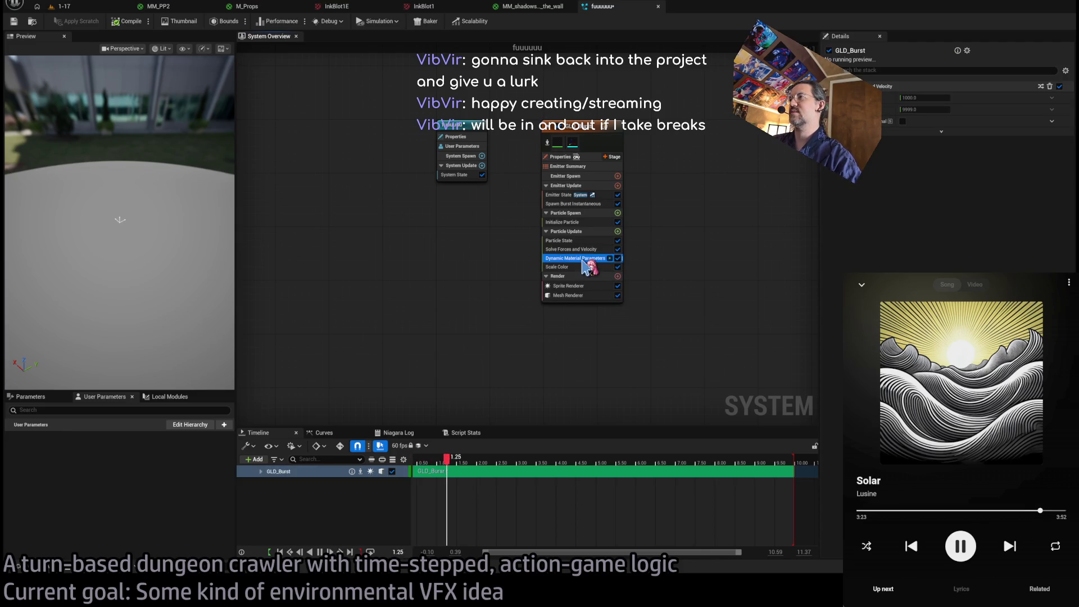
left_click(581, 258)
left_click(581, 249)
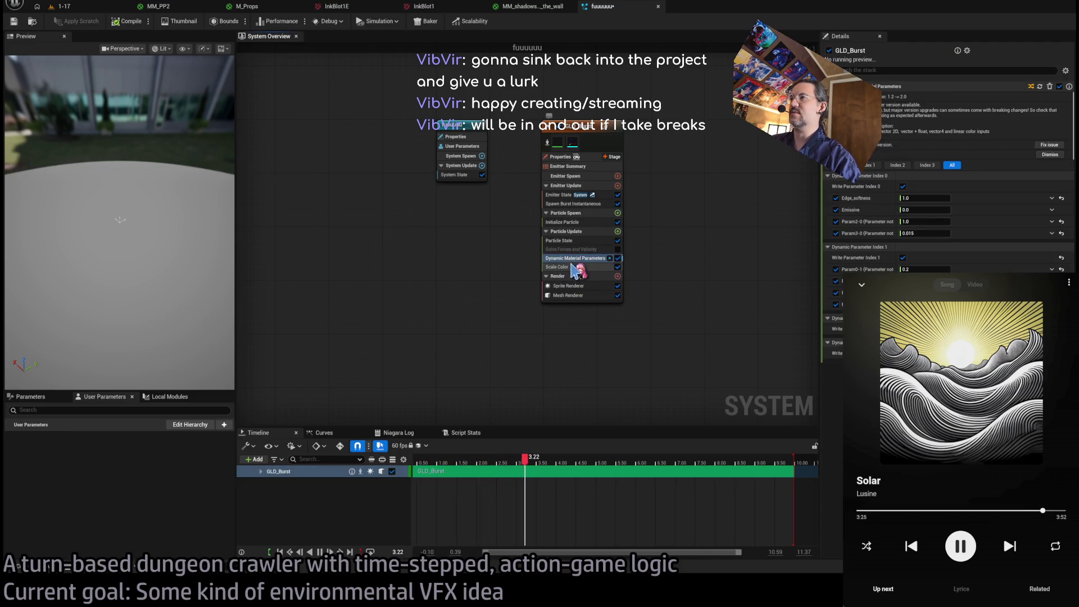
key("Delete")
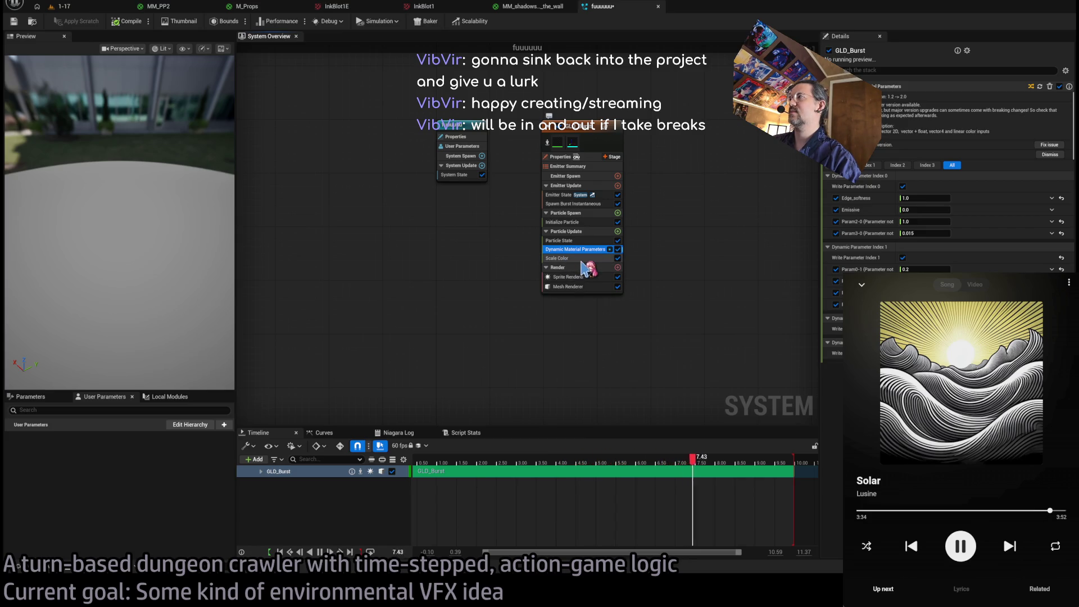
key("ctrl+z")
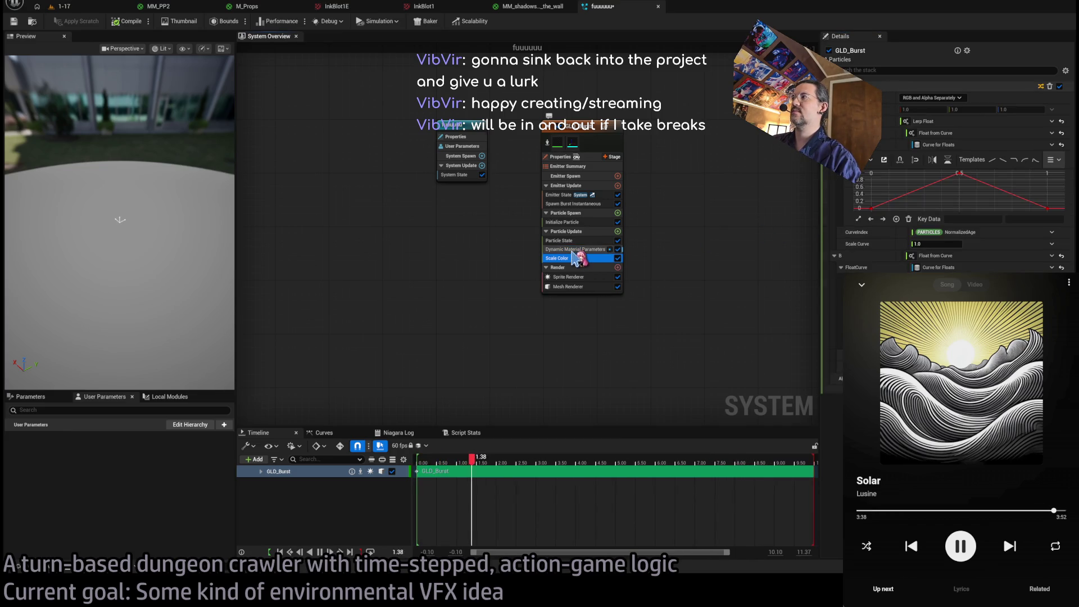
left_click(534, 6)
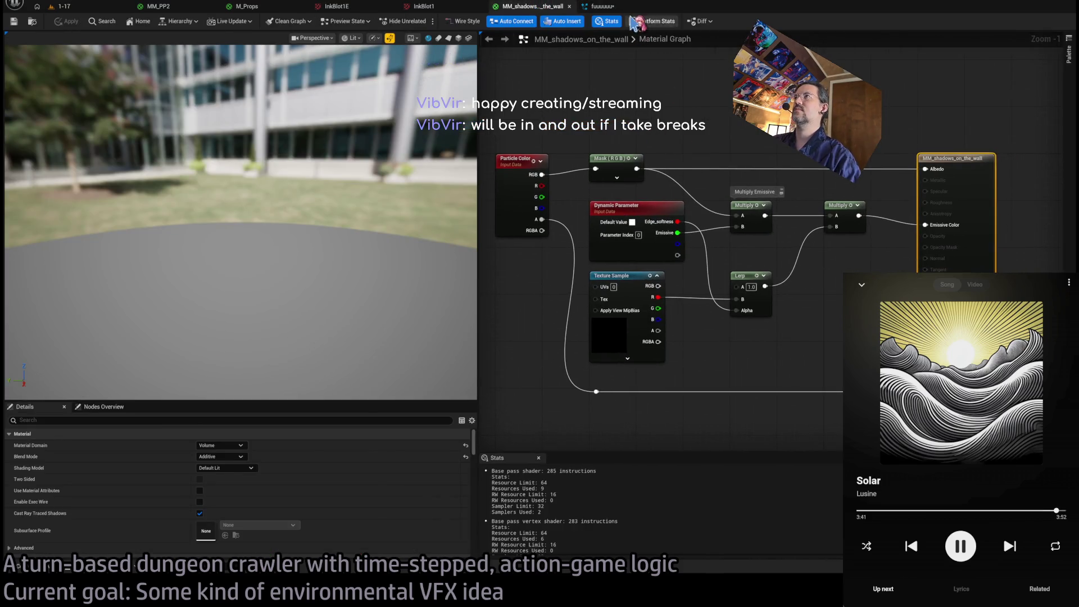
Rename the Dynamic Parameter's Index[0] name from Edge_softness to Erosion.
left_click(601, 6)
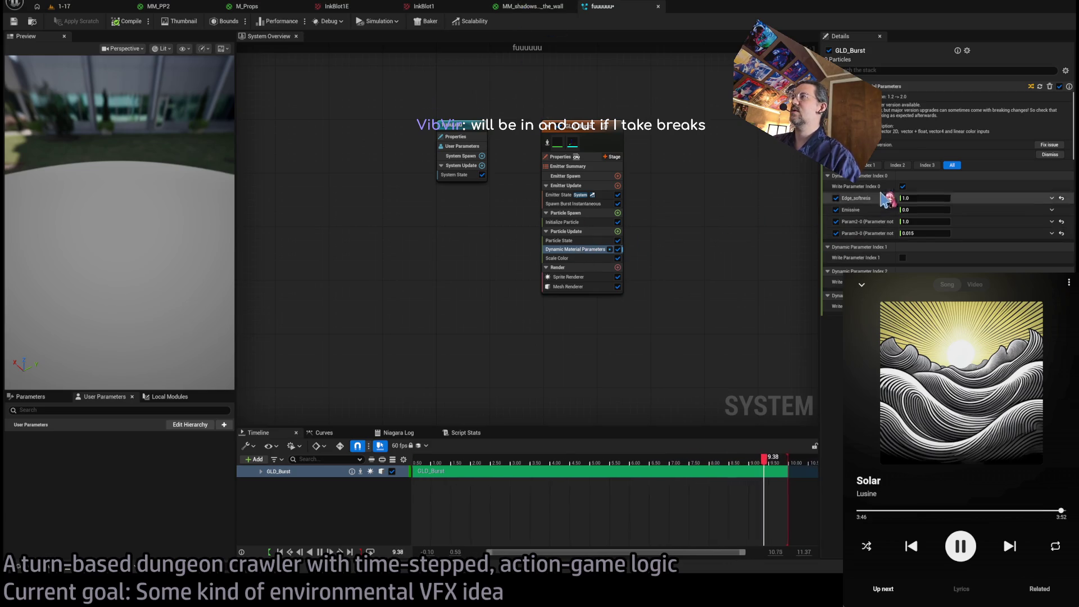
left_click(532, 6)
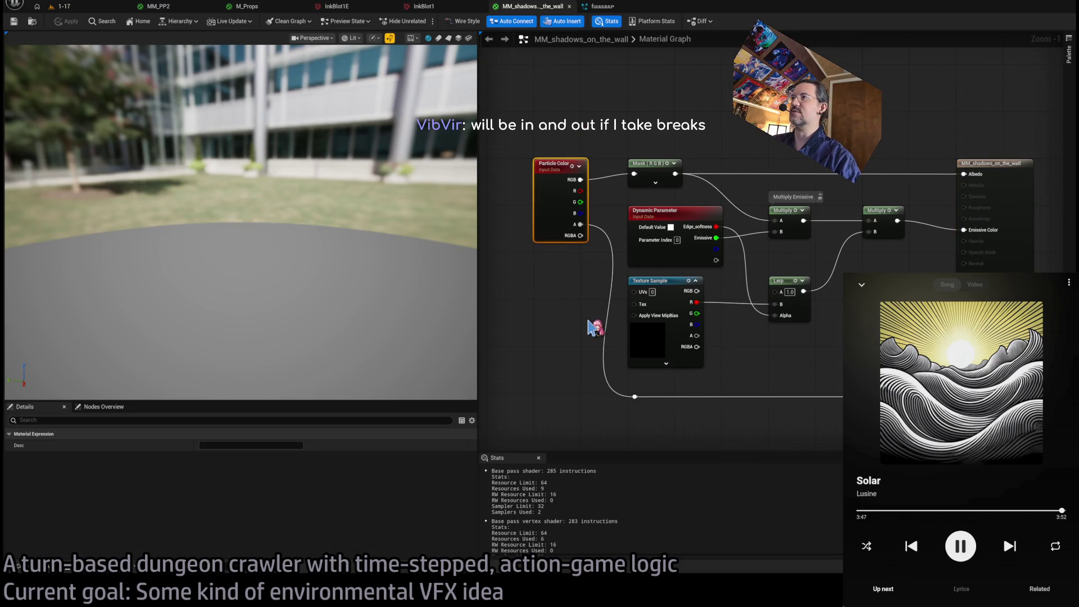
left_click(668, 209)
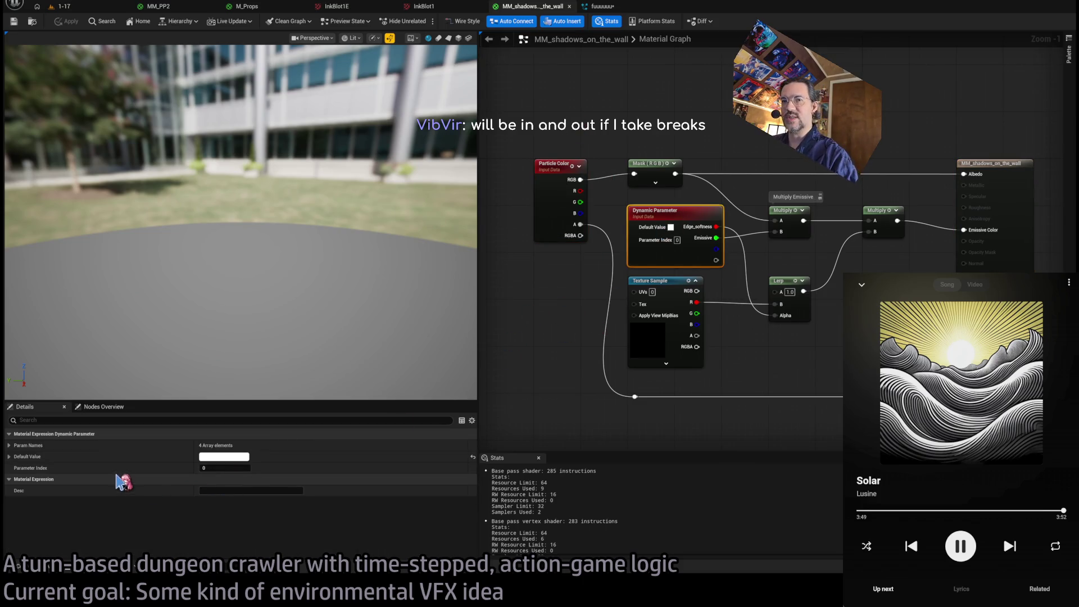
left_click(9, 456)
left_click(9, 445)
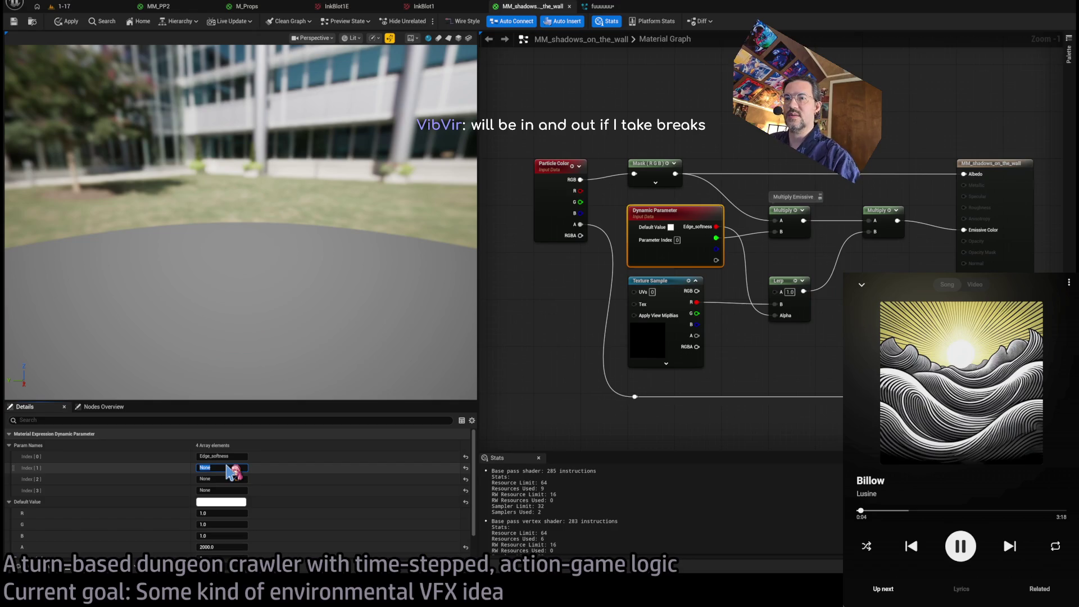
left_click(241, 455)
type("sion")
key("Return")
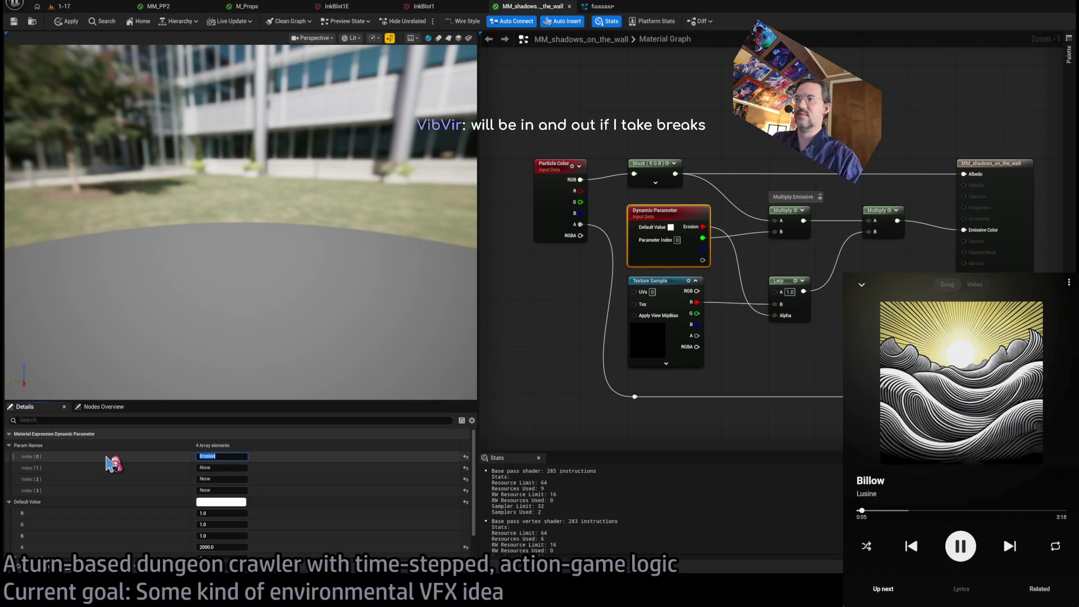
Select the Particle Color node, then box-select the mask, dynamic parameter and texture nodes.
scroll(770, 280, "down", 1)
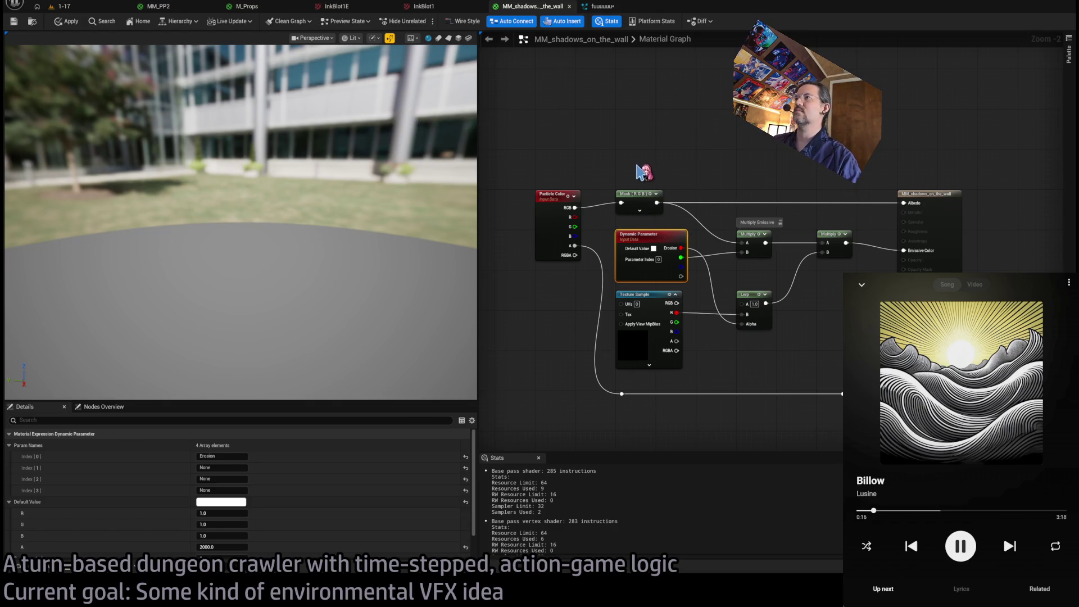
left_click(562, 207)
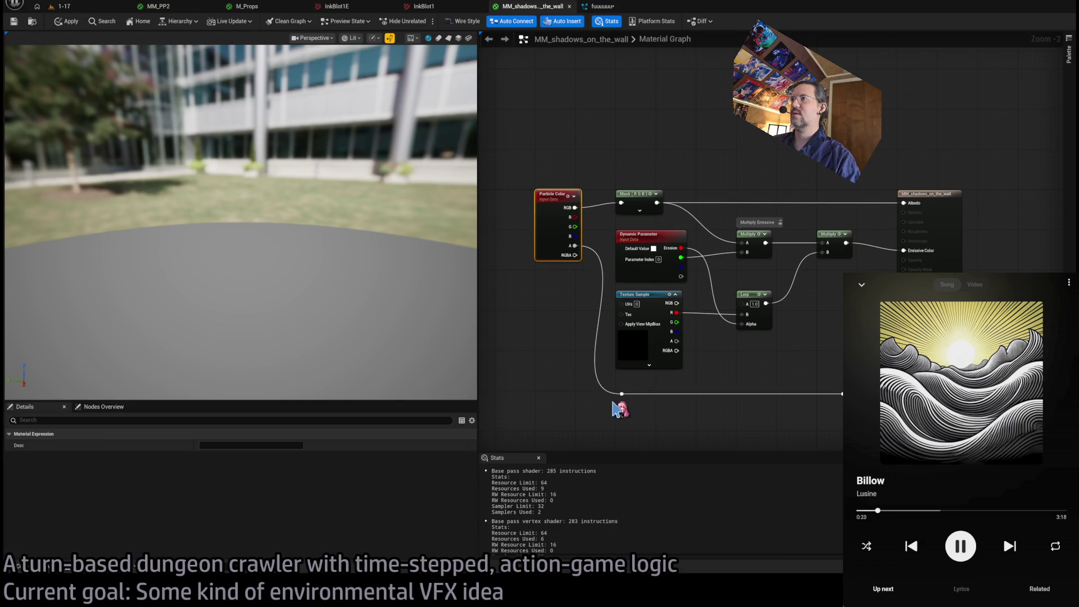
left_click_drag(705, 166, 598, 399)
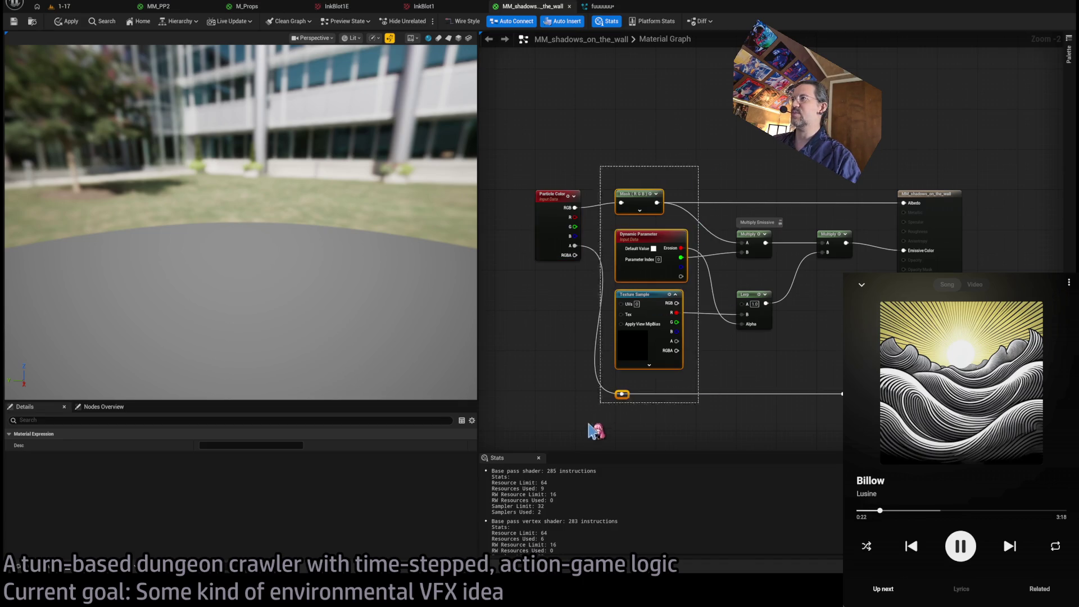
Delete the mask, dynamic parameter, texture, Multiply and Lerp nodes from the graph.
key("Delete")
left_click_drag(723, 196, 839, 411)
key("Delete")
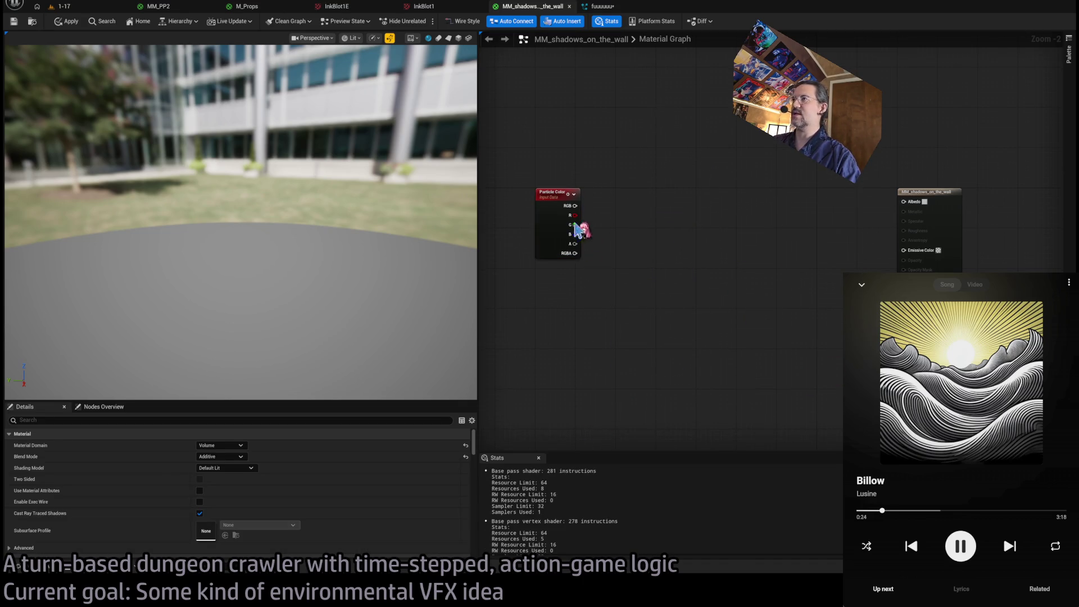
Wire Particle Color's RGBA output into the material's Albedo input.
left_click(579, 247)
left_click_drag(574, 244, 903, 201)
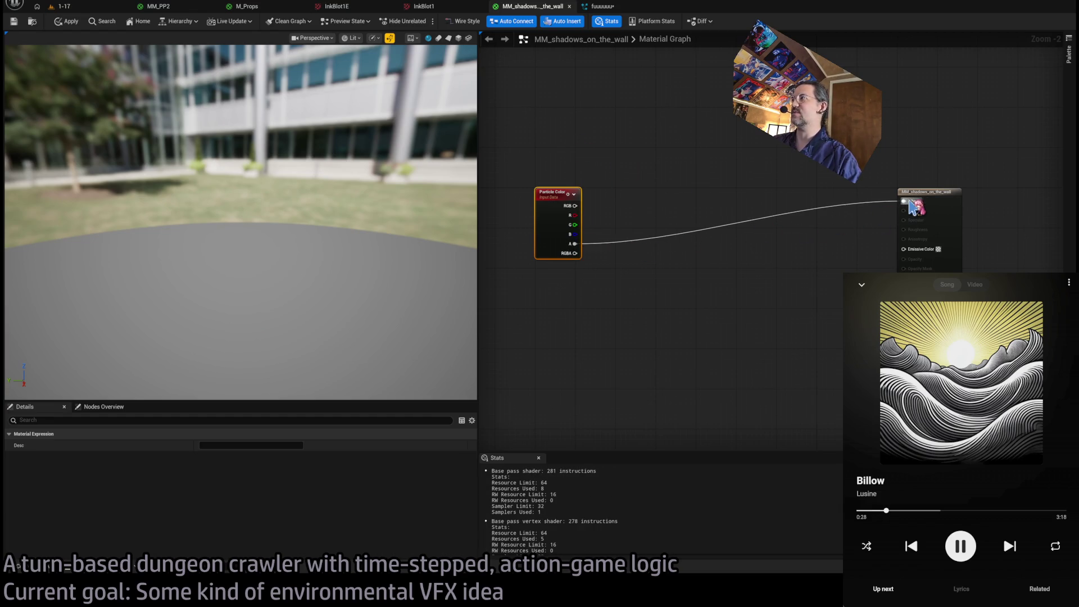
scroll(754, 249, "up", 2)
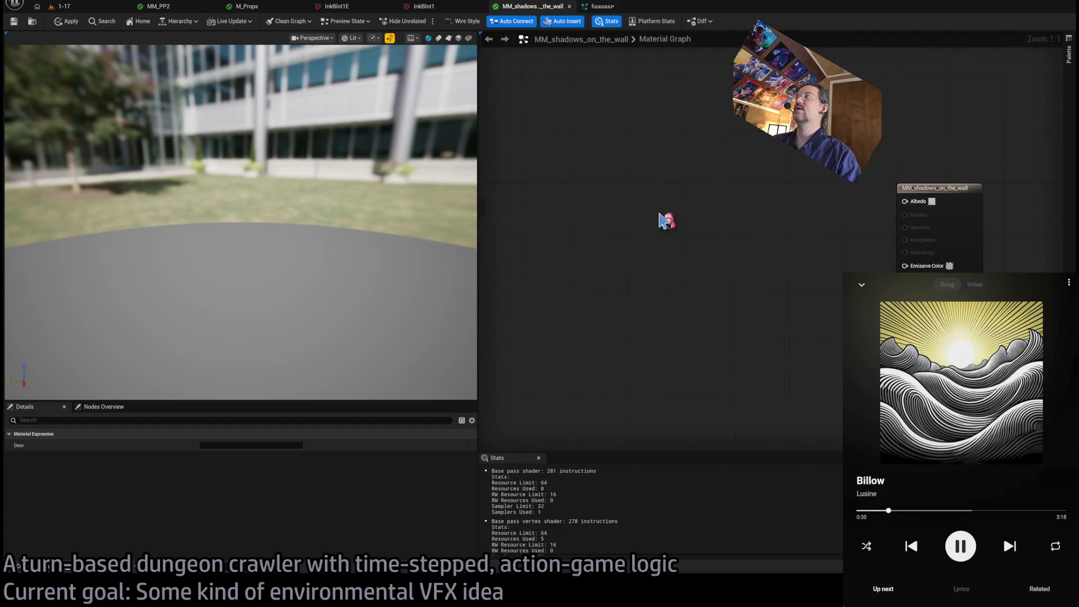
scroll(666, 220, "down", 4)
left_click(906, 213)
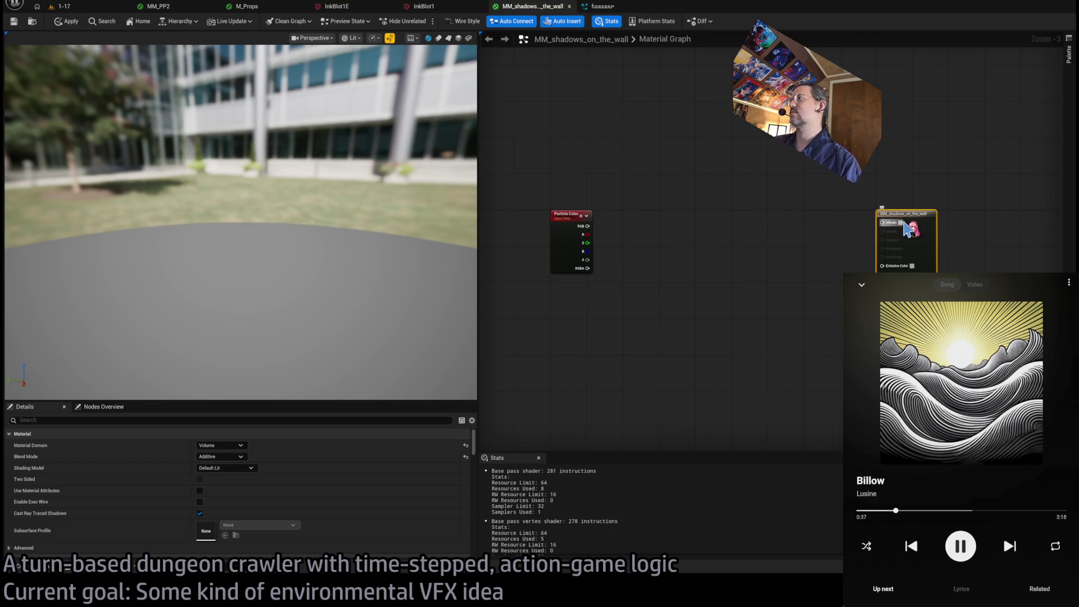
scroll(607, 245, "up", 3)
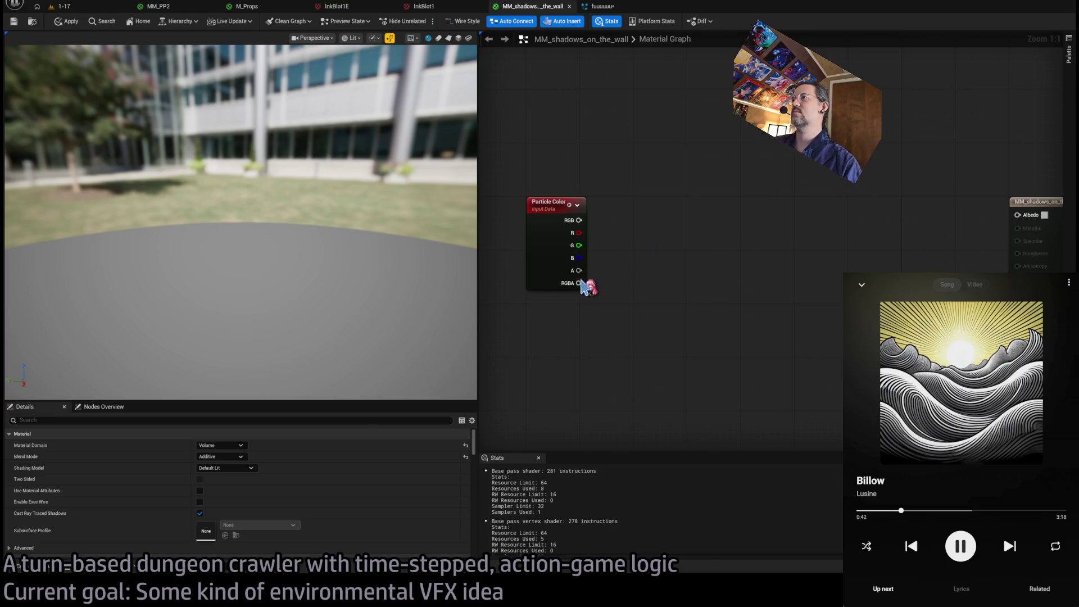
left_click_drag(579, 283, 1018, 214)
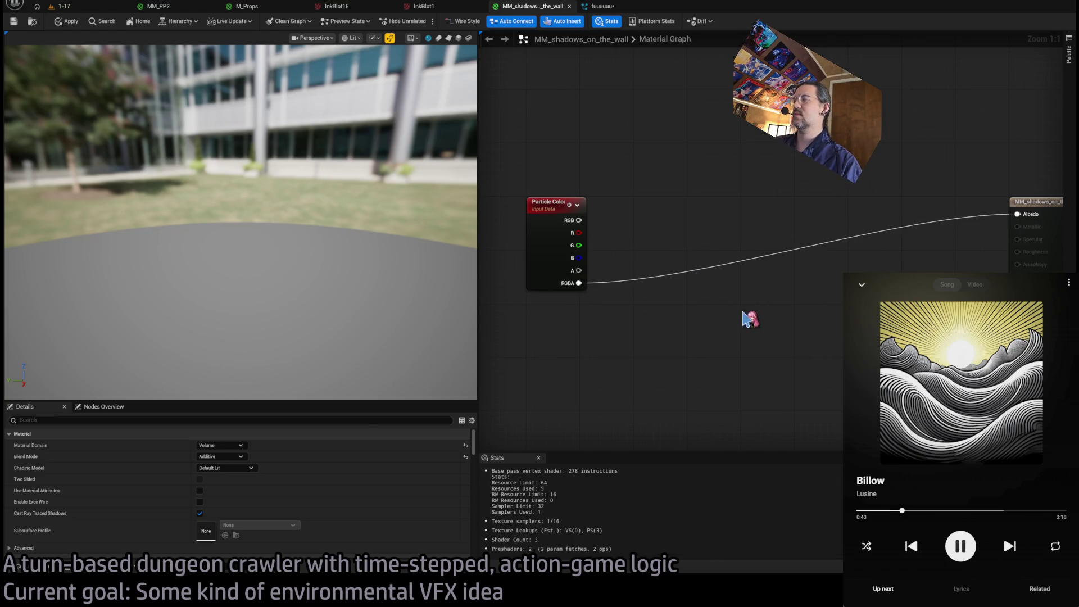
left_click_drag(641, 153, 633, 151)
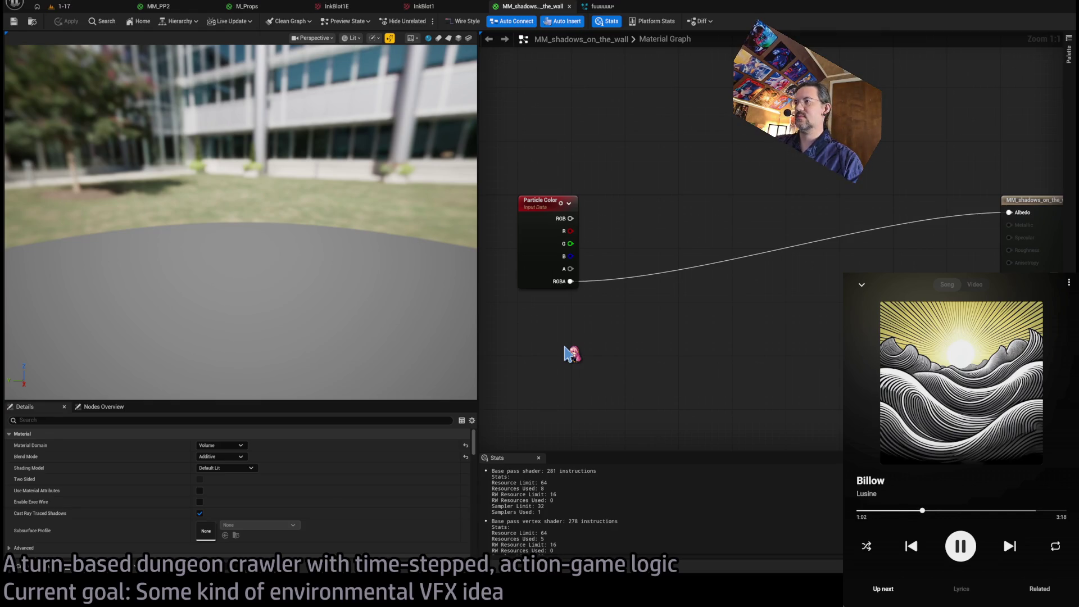
key("ctrl+space")
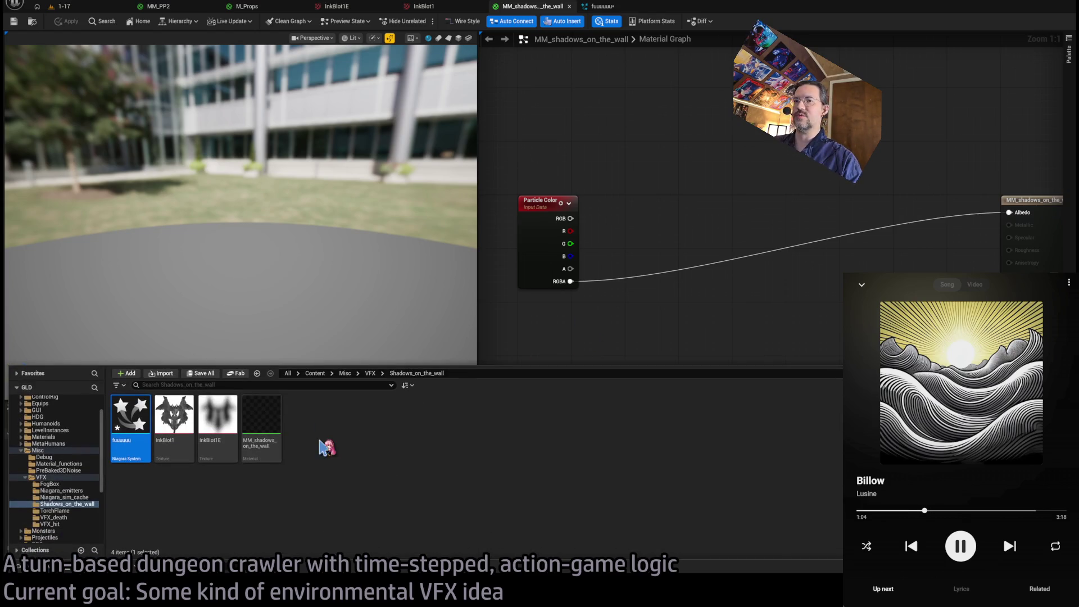
Add the InkBlot1 texture sample and feed its red channel into a OneMinus node.
mouse_move(176, 431)
left_mouse_down()
mouse_move(702, 315)
mouse_move(565, 315)
left_mouse_up()
mouse_move(629, 343)
left_mouse_down()
mouse_move(609, 334)
mouse_move(992, 206)
left_mouse_up()
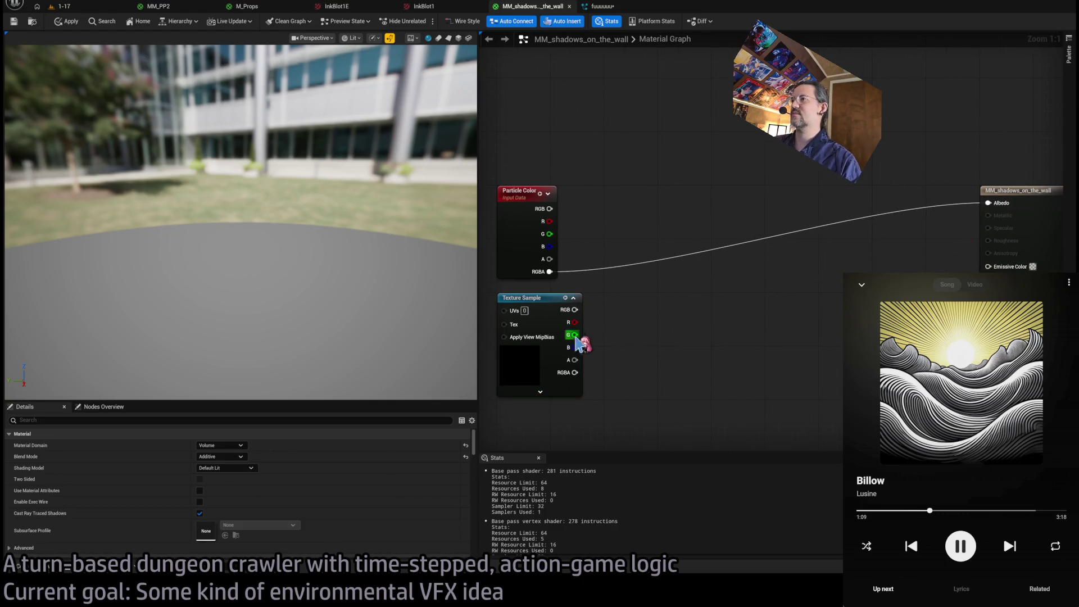
left_click_drag(579, 343, 618, 362)
left_click(588, 311)
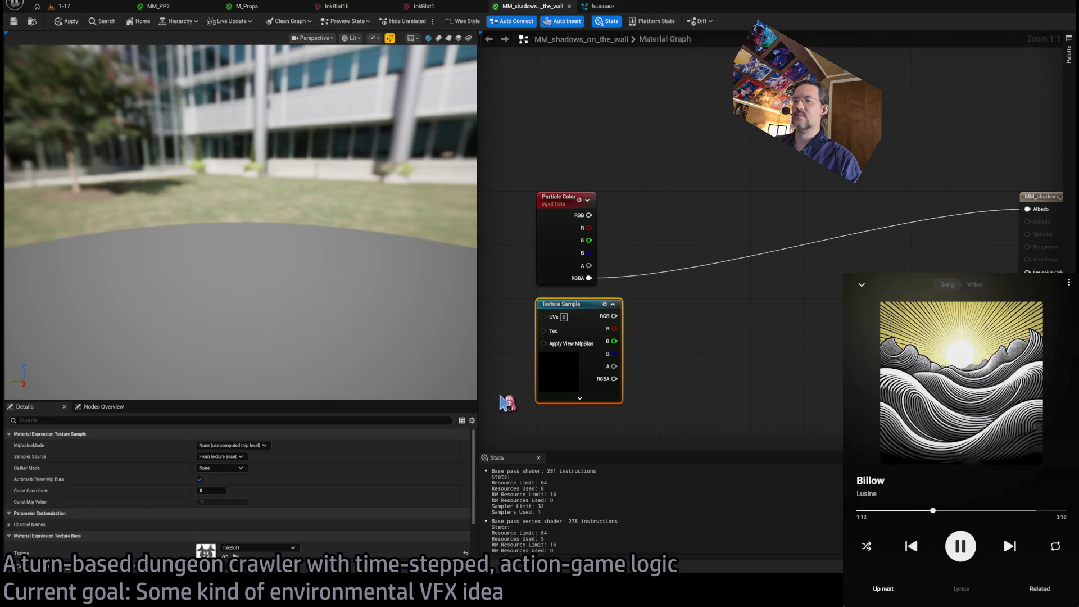
left_click_drag(614, 328, 721, 328)
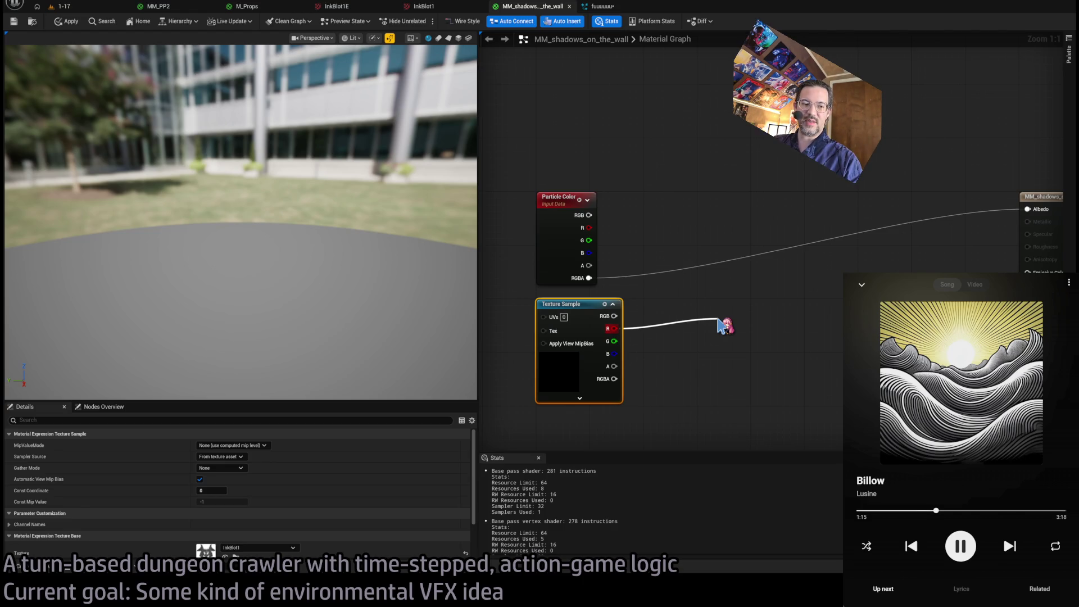
left_click_drag(721, 326, 667, 322)
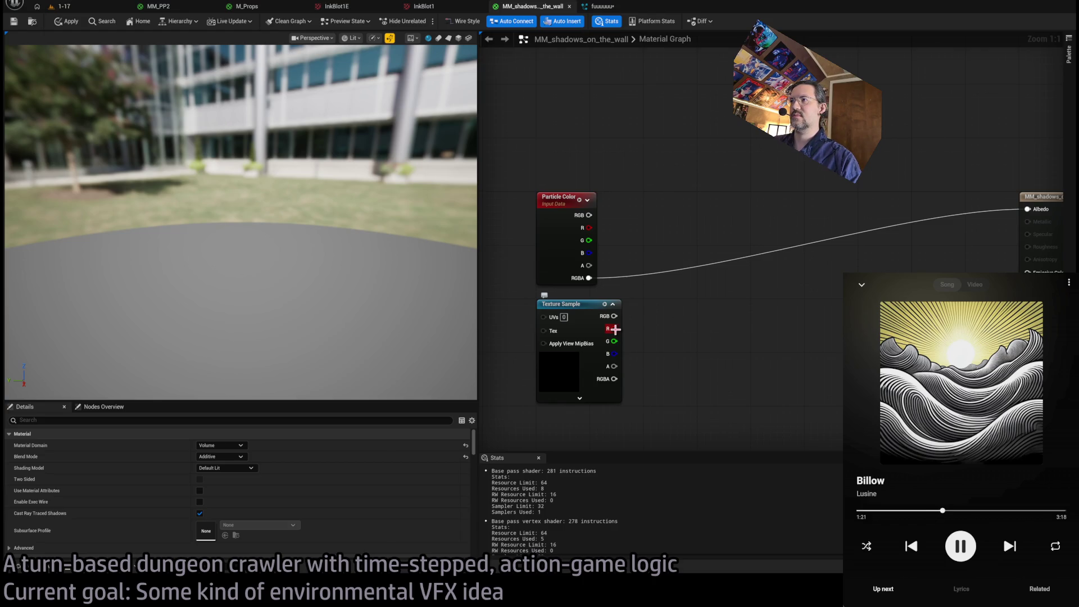
mouse_move(614, 329)
left_mouse_down()
mouse_move(669, 335)
mouse_move(652, 302)
mouse_move(713, 303)
left_mouse_up()
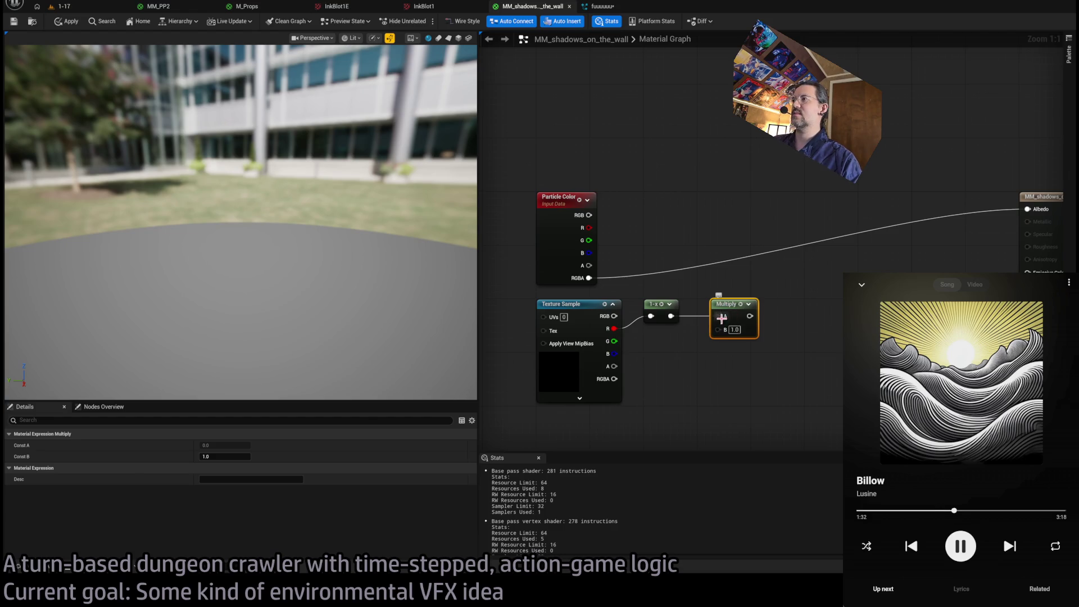
Replace the Multiply with a Make Vector4 (RGB 1.0) taking OneMinus into A.
left_click(722, 319, "alt")
key("Delete")
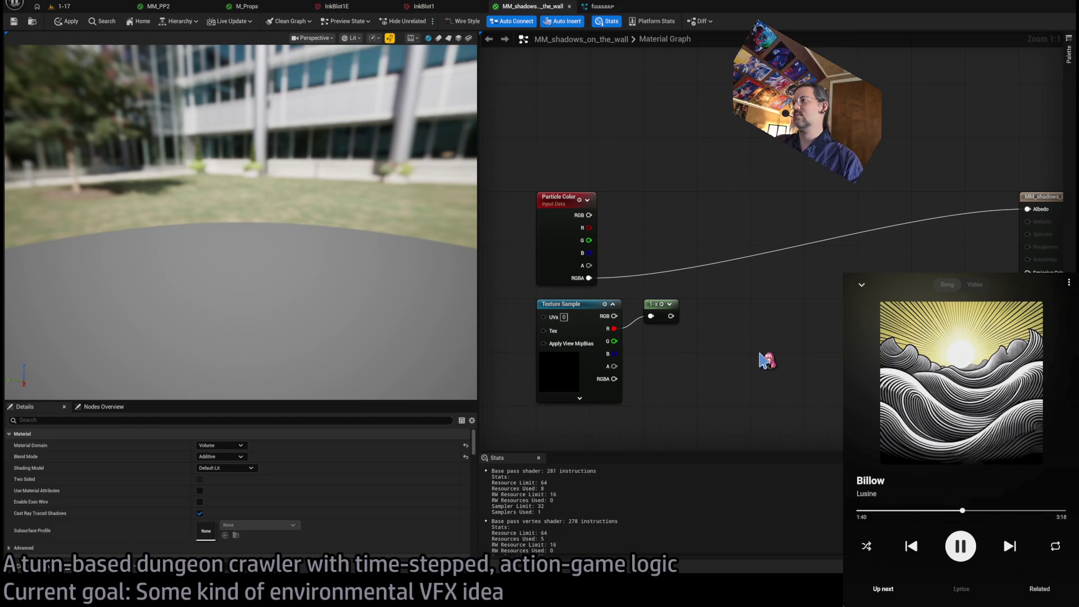
key("ctrl+v")
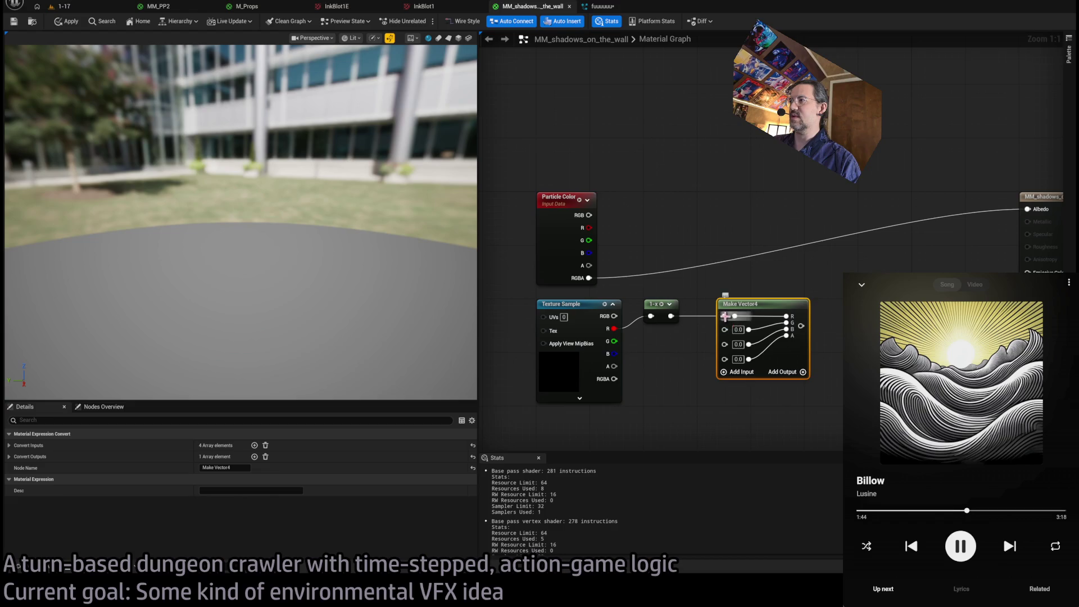
left_click(725, 316, "alt")
type("1")
key("Tab")
type("1")
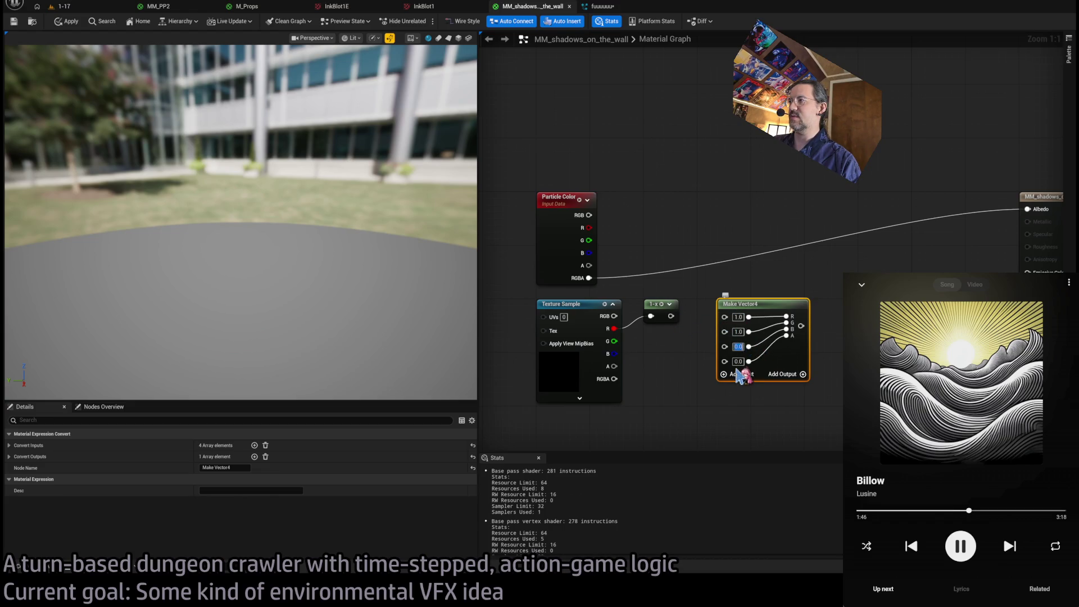
mouse_move(725, 361)
left_mouse_down()
mouse_move(703, 321)
mouse_move(673, 318)
mouse_move(723, 385)
left_mouse_up()
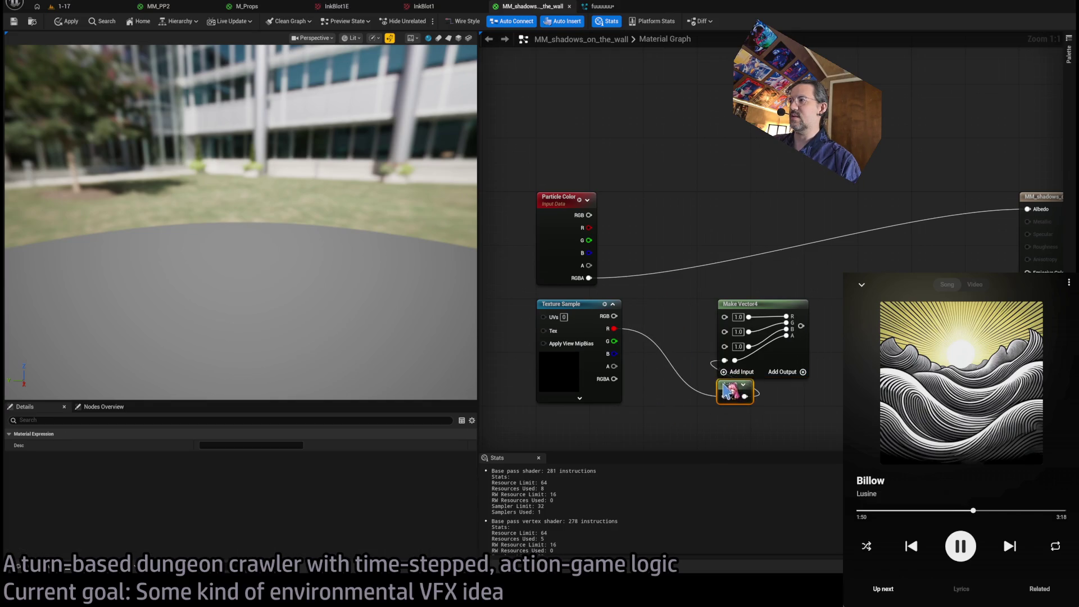
Multiply Particle Color by the Make Vector4 into Albedo, tidy the nodes, and apply.
mouse_move(589, 278)
left_mouse_down()
mouse_move(796, 236)
mouse_move(820, 243)
left_mouse_up()
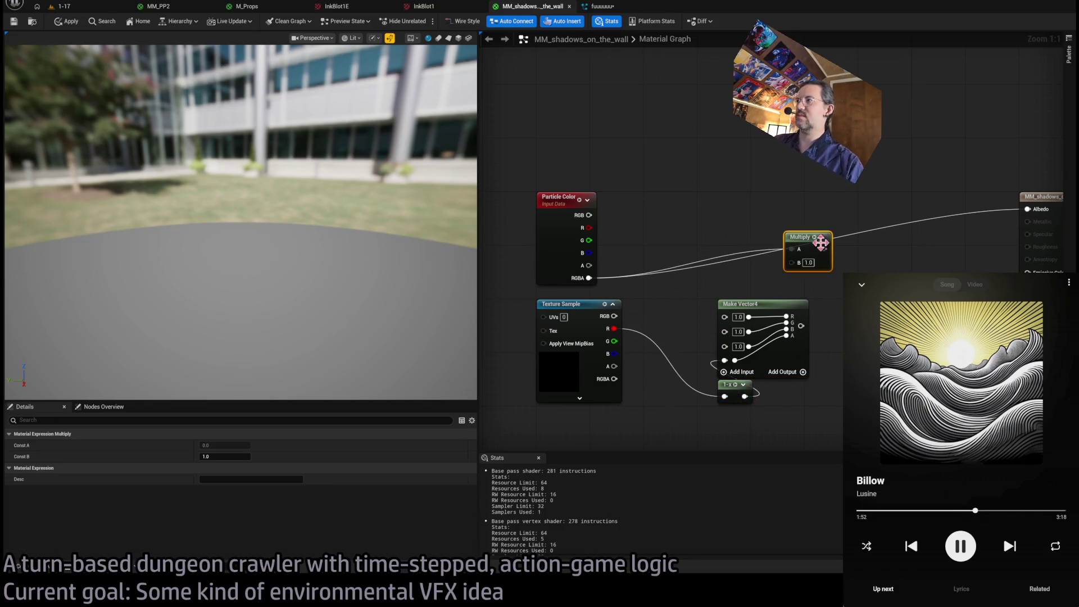
mouse_move(801, 326)
left_mouse_down()
mouse_move(793, 262)
mouse_move(816, 237)
mouse_move(739, 264)
left_mouse_up()
left_click_drag(761, 219, 741, 427)
mouse_move(741, 290)
left_mouse_down()
mouse_move(726, 264)
mouse_move(731, 202)
left_mouse_up()
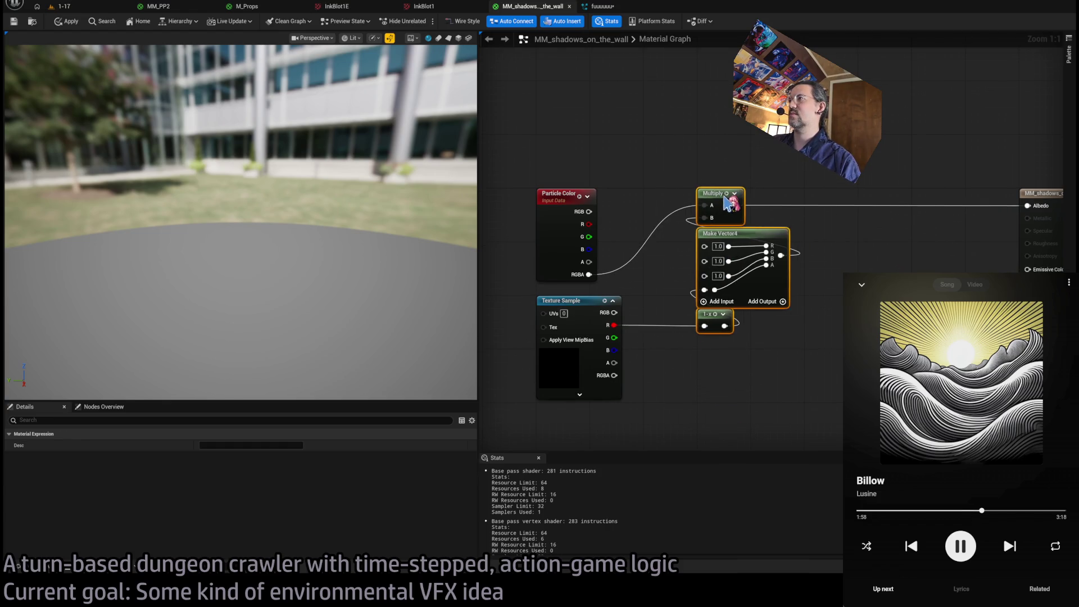
left_click(673, 295)
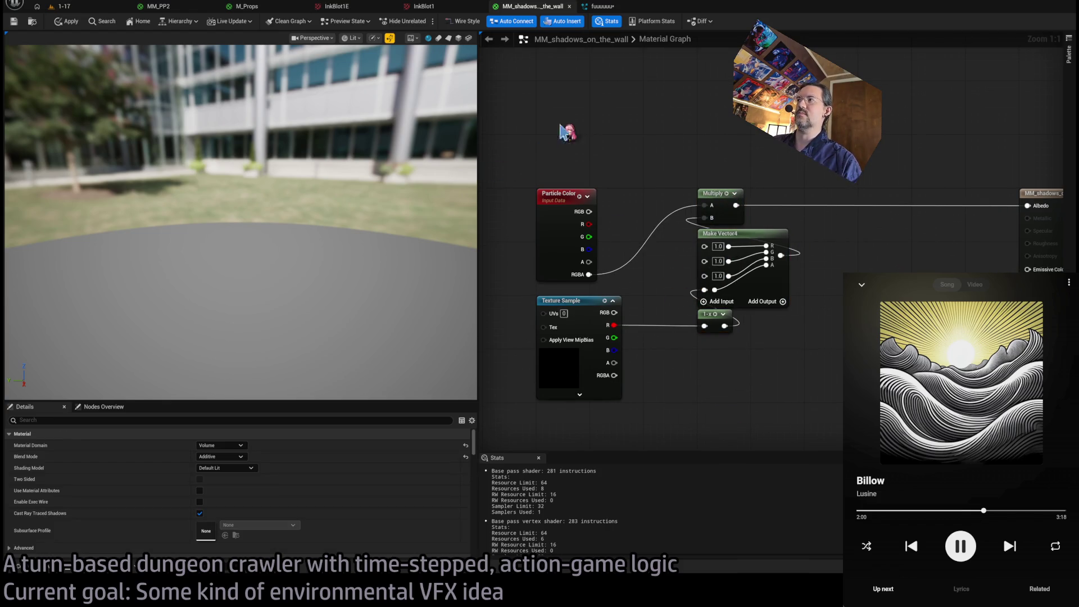
left_click(66, 21)
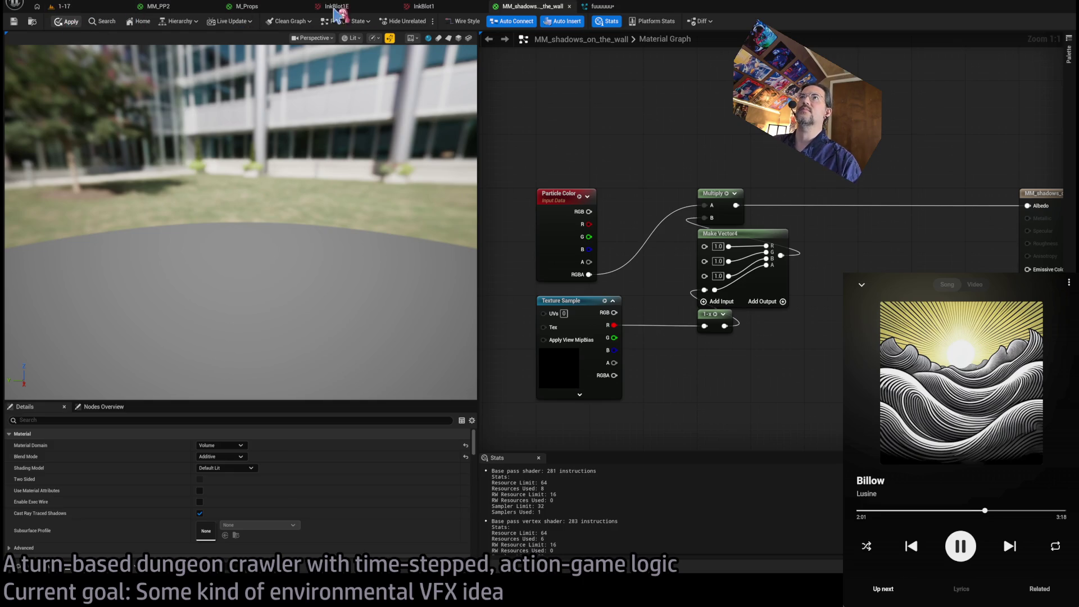
left_click(595, 6)
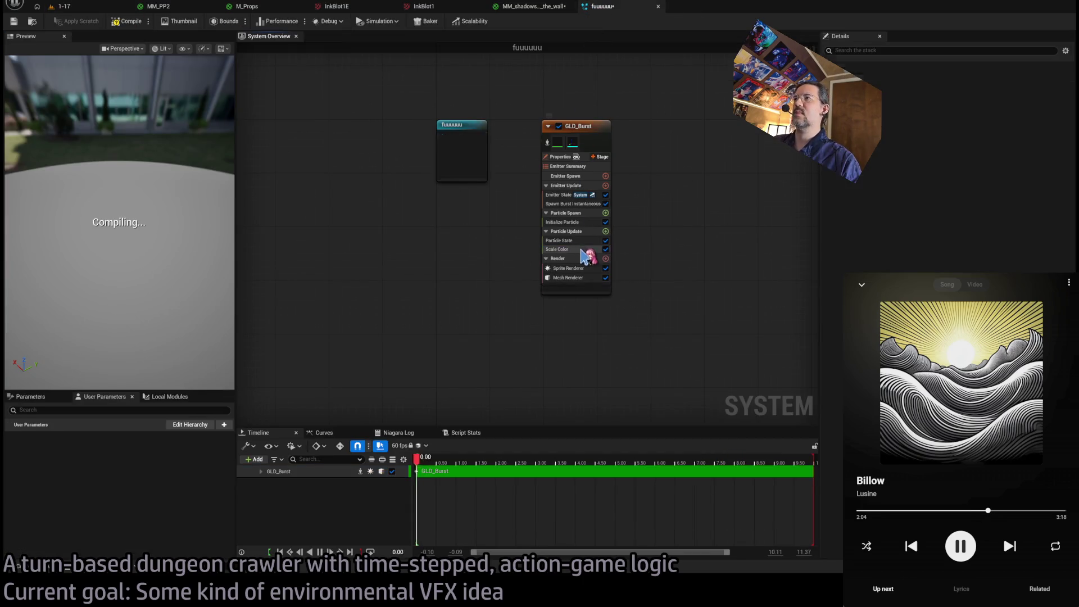
Review the Initialize Particle and System State settings, then switch to the 1-17 level.
left_click(568, 221)
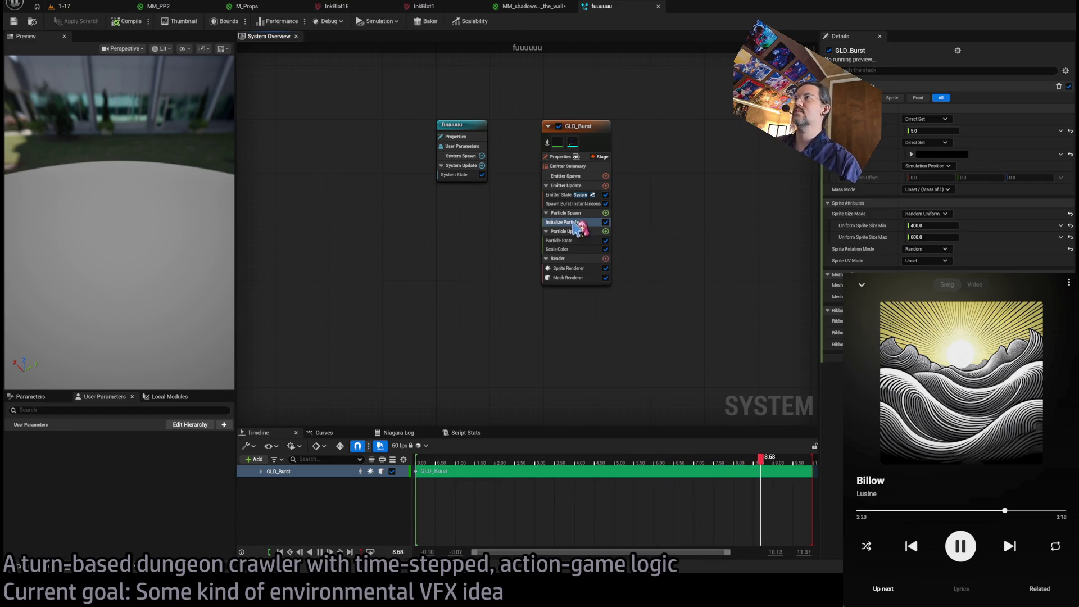
left_click(457, 175)
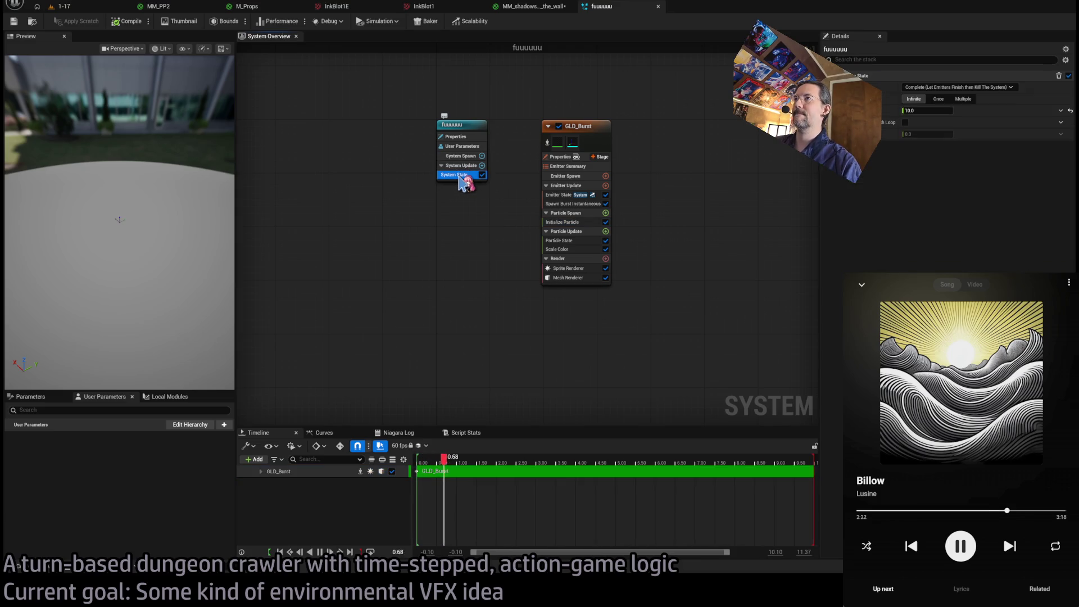
left_click(61, 6)
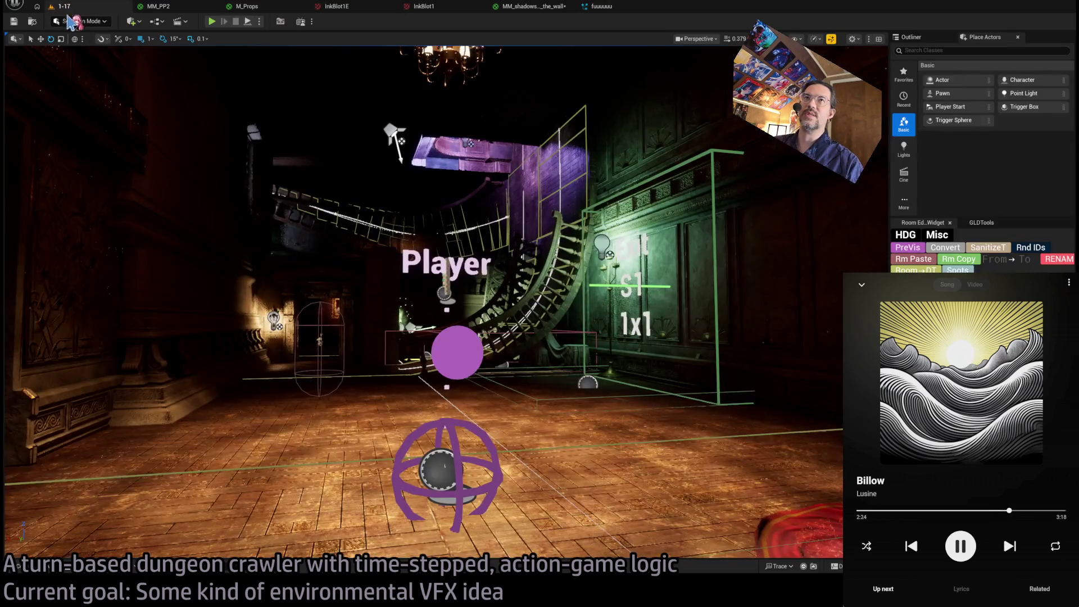
Place the Niagara system by the staircase wall and frame the view on it.
key("ctrl+space")
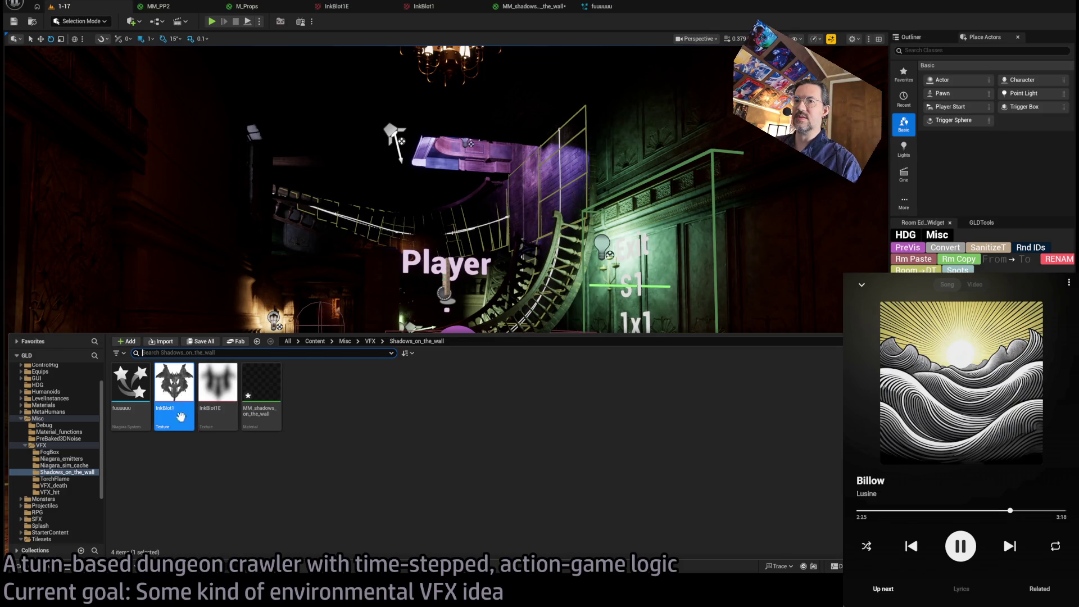
left_click(236, 466)
left_click(262, 394)
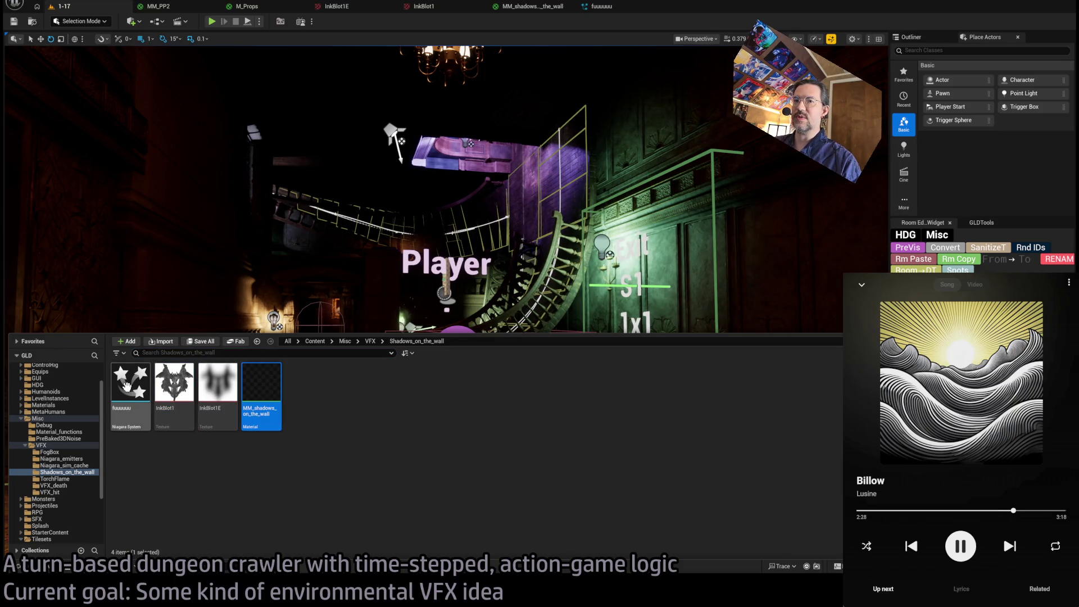
mouse_move(127, 385)
left_mouse_down()
mouse_move(646, 433)
mouse_move(652, 398)
mouse_move(554, 197)
left_mouse_up()
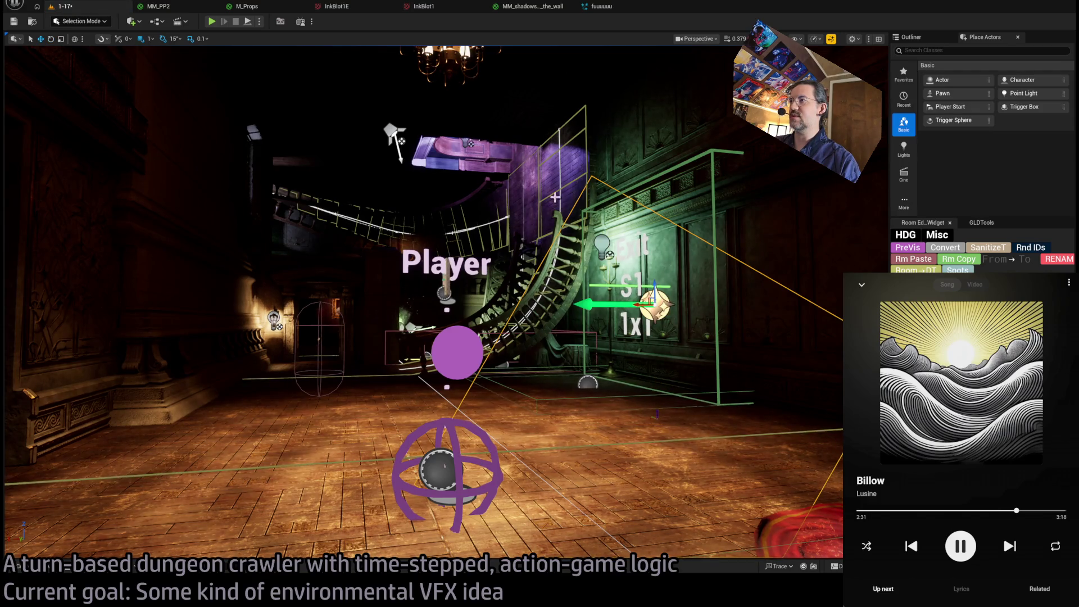
key("f")
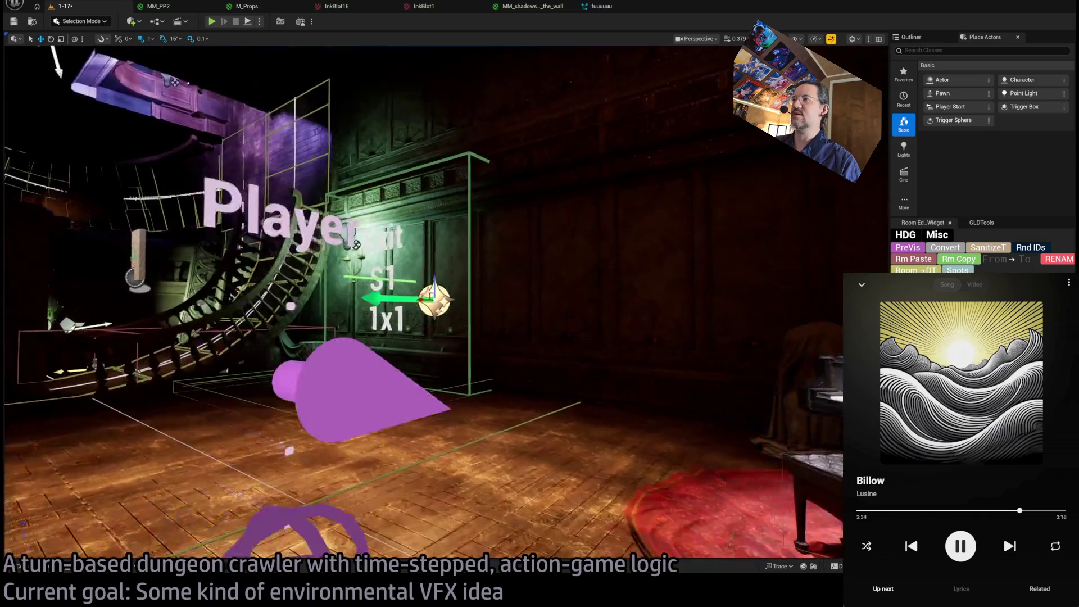
Play-test the level in editor, then stop and go to the shadows material.
key("alt+p")
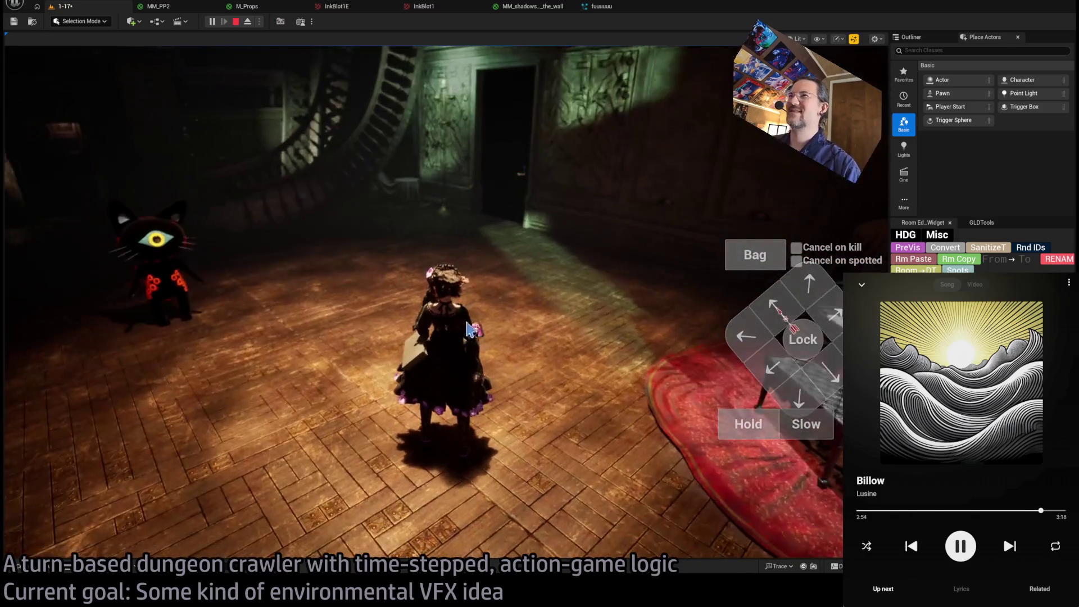
key("Escape")
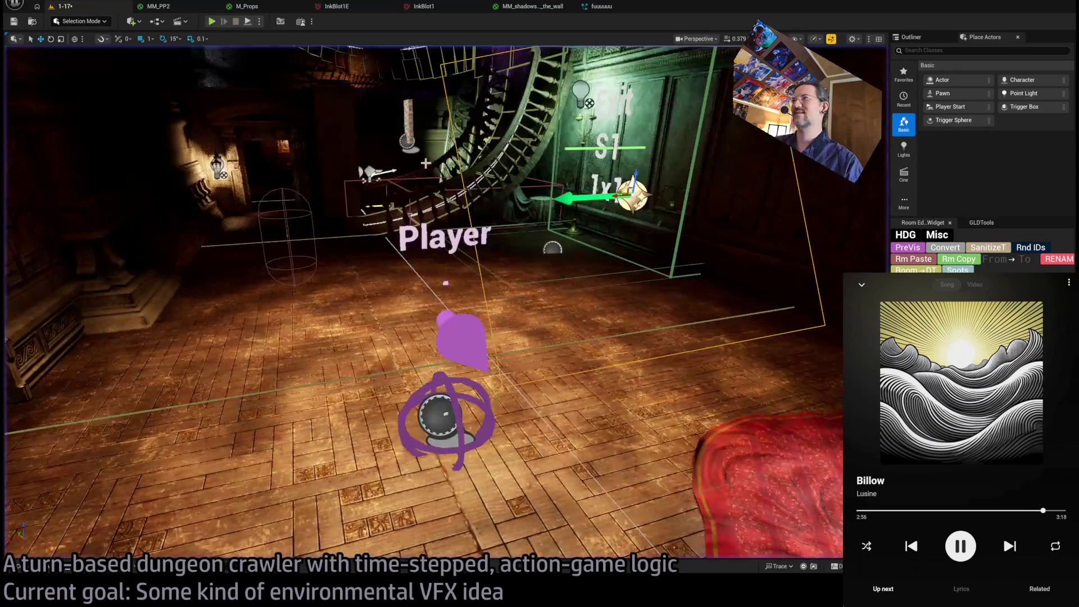
left_click(552, 10)
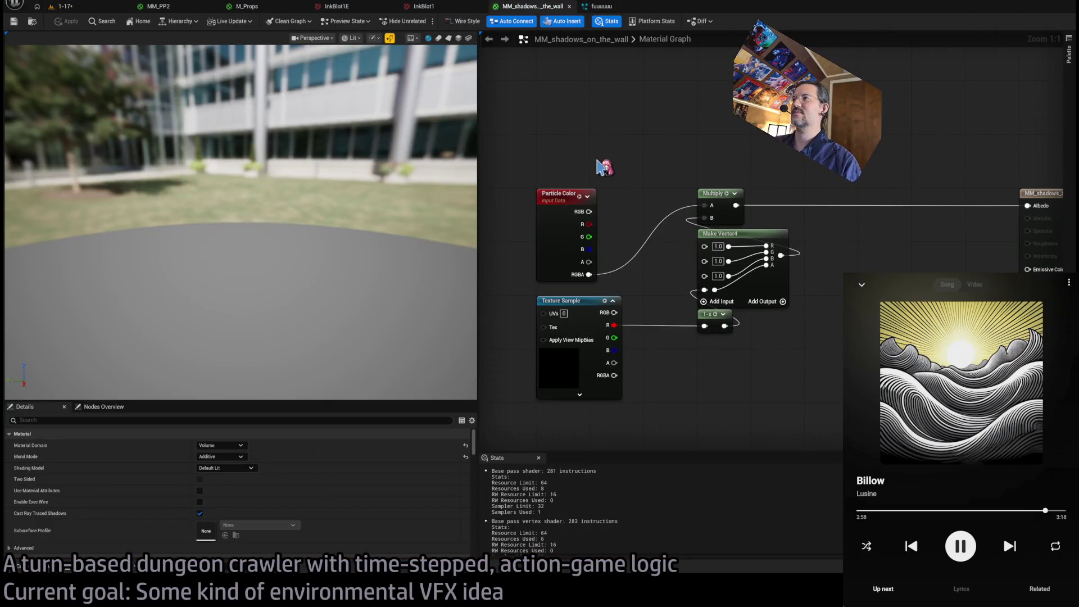
Review GLD_Burst's Particle Spawn, spawn burst, Initialize Particle and mesh renderer settings.
left_click(600, 6)
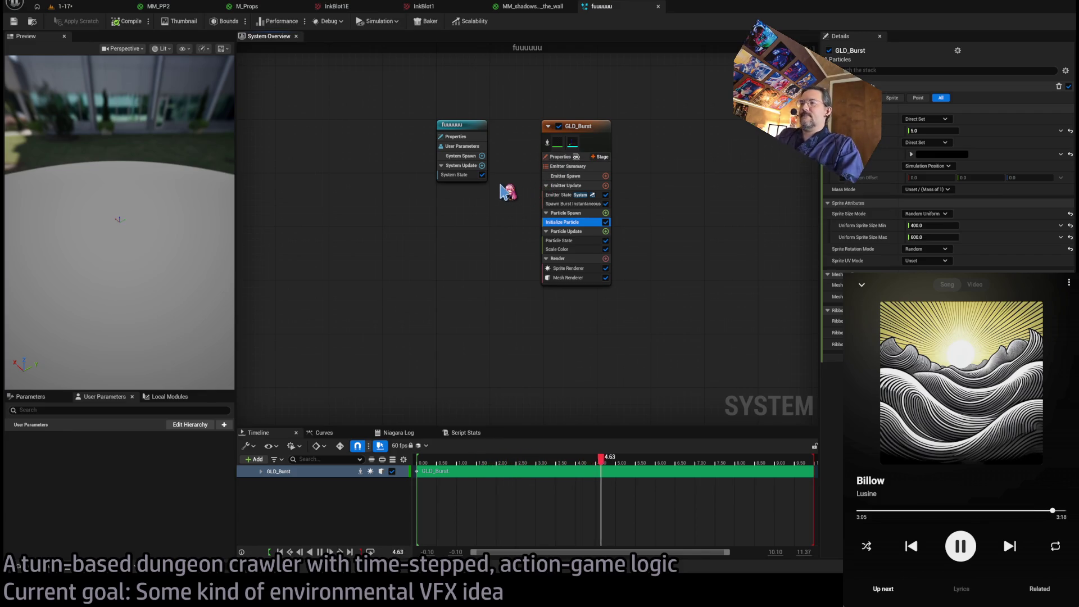
left_click(564, 213)
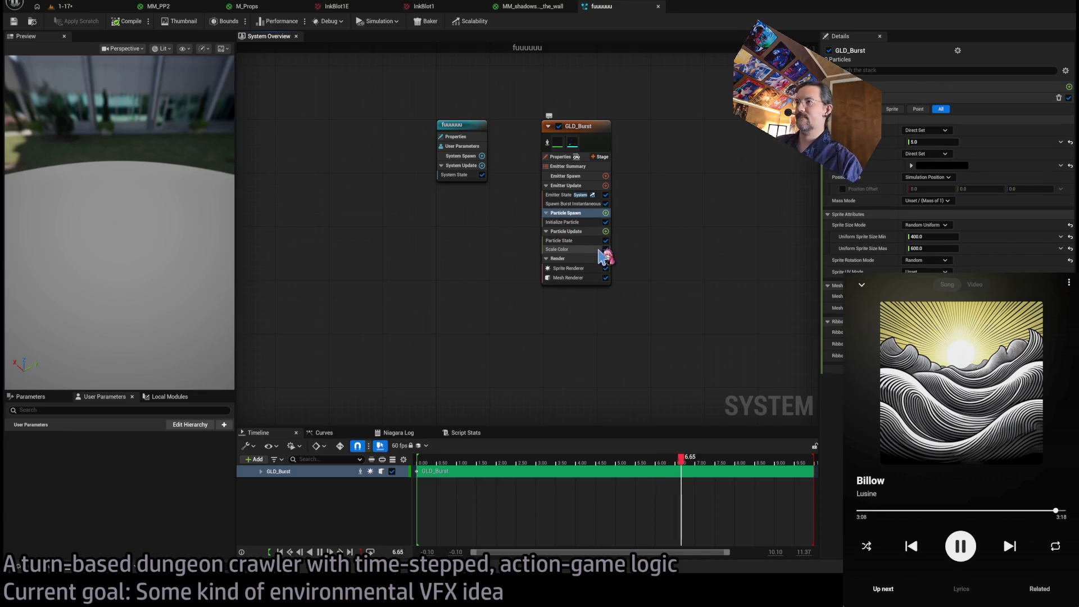
left_click(551, 294)
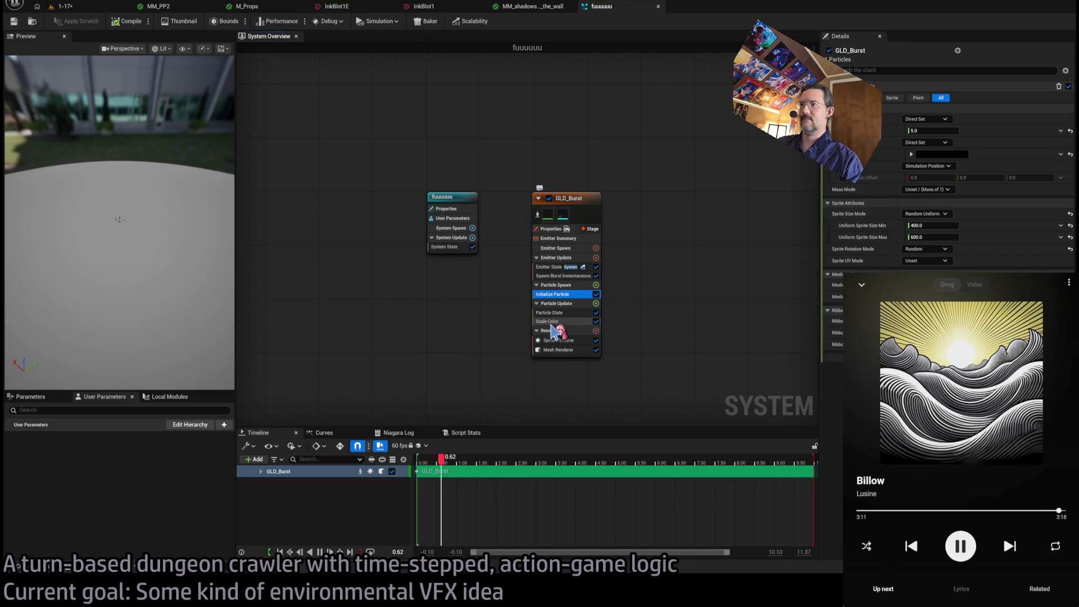
left_click(562, 276)
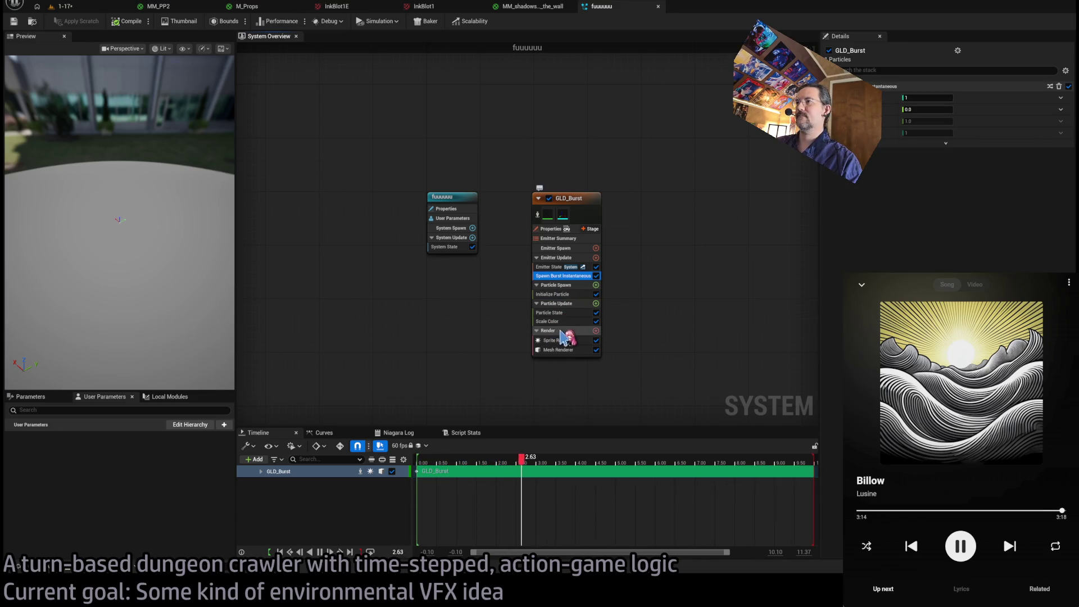
left_click(566, 350)
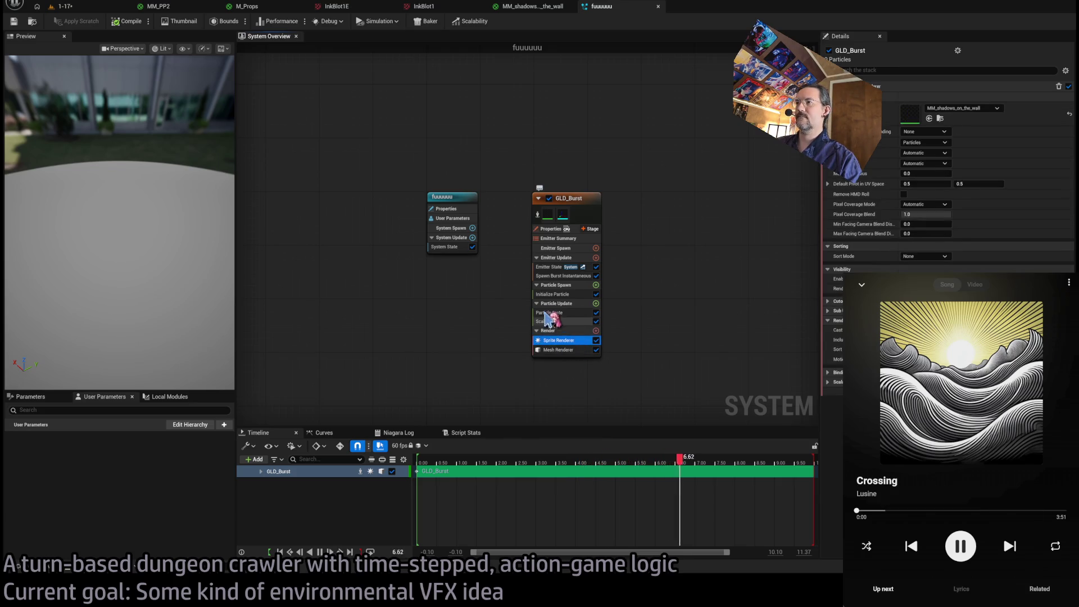
left_click(562, 276)
left_click_drag(499, 297, 472, 330)
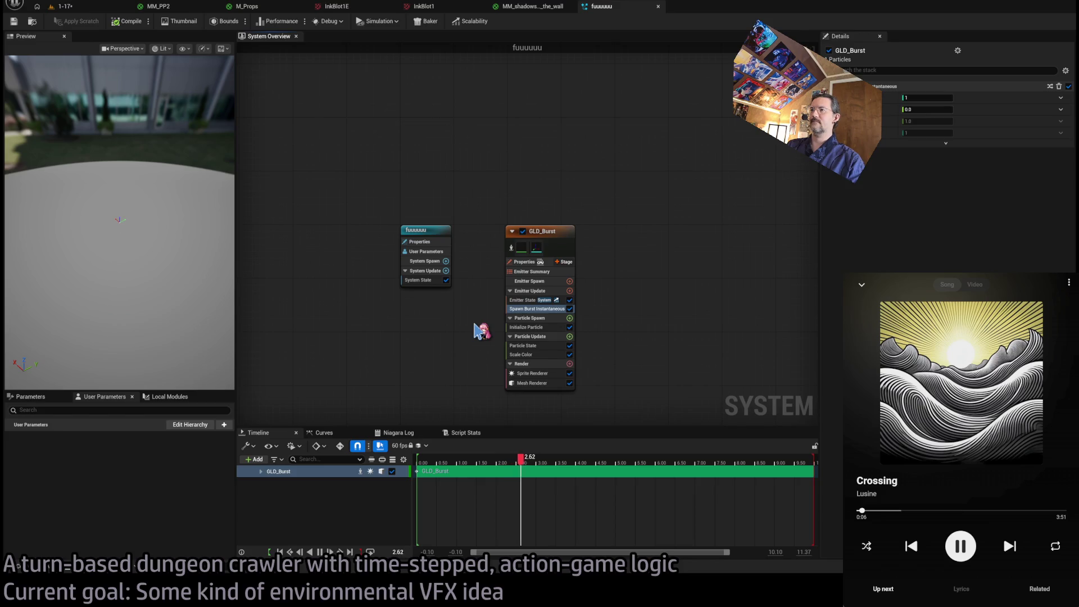
left_click(541, 309)
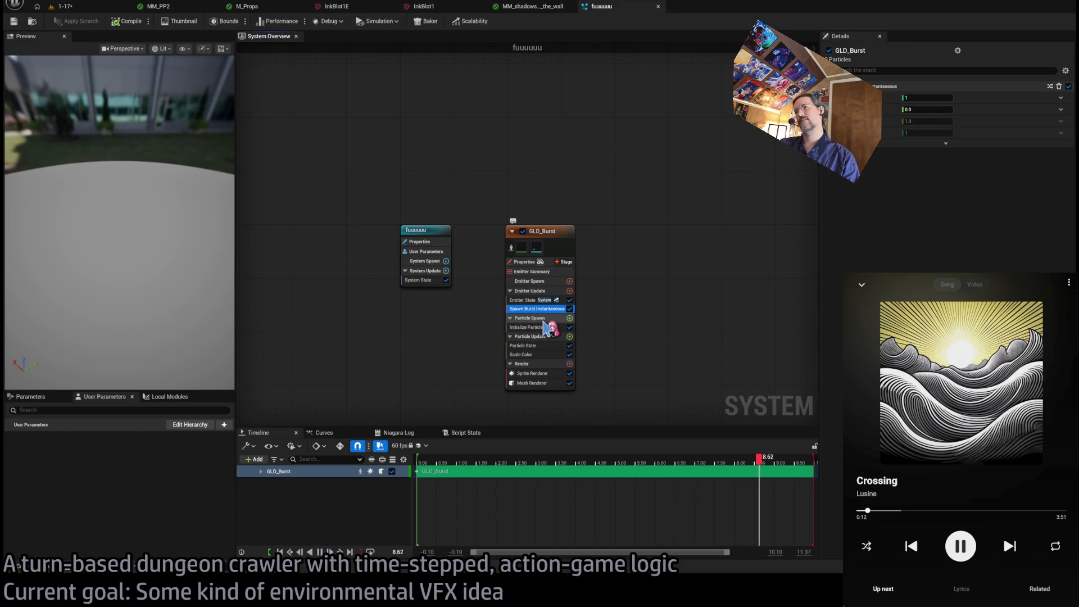
left_click(529, 327)
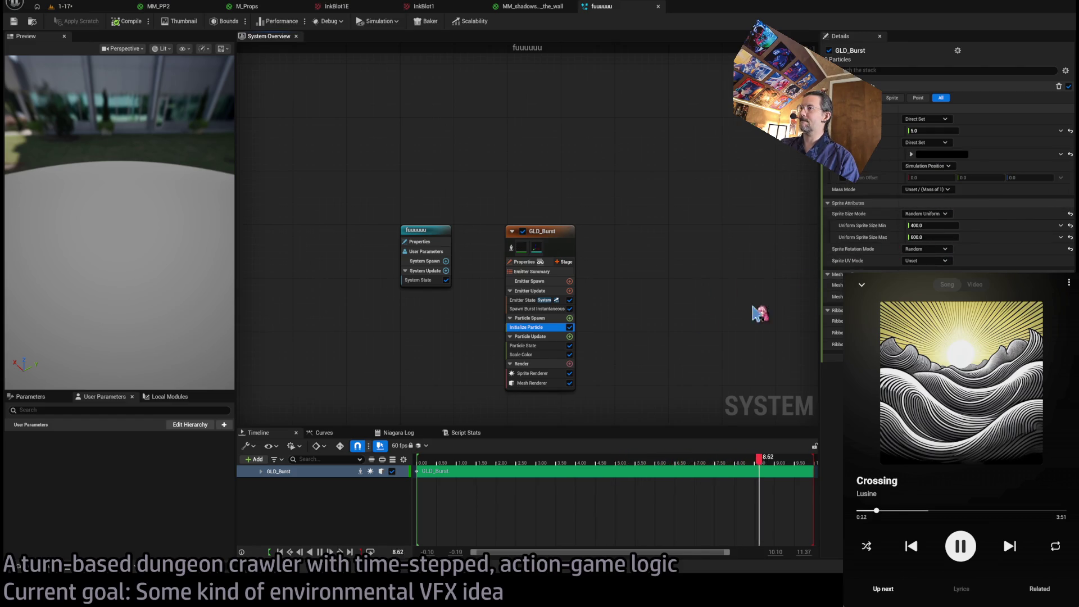
left_click(533, 6)
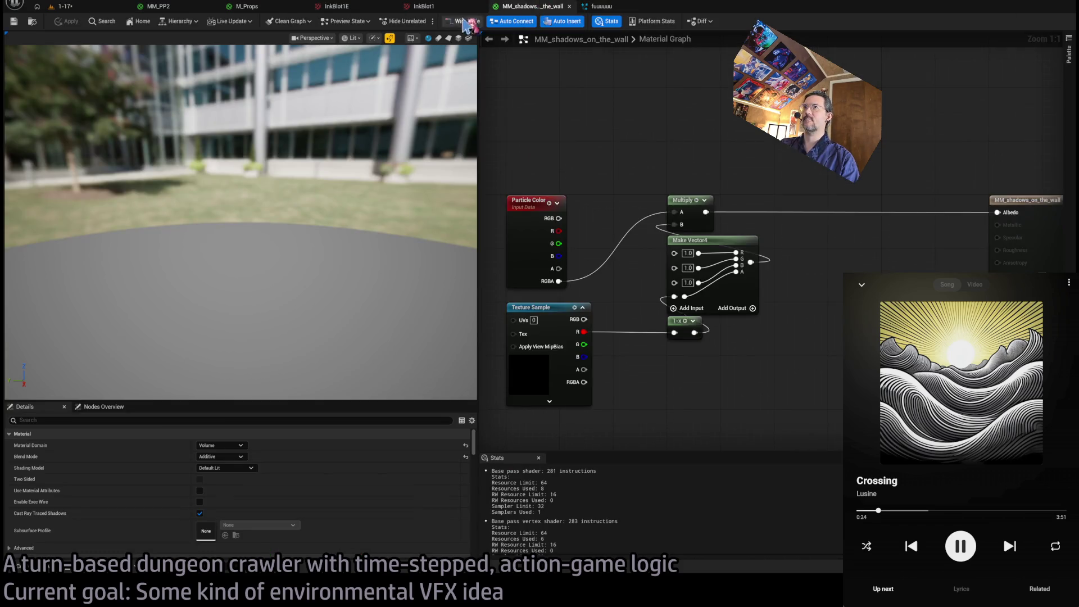
Browse the Shadows_on_the_wall folder, pan the material graph, and switch to level 1-17.
left_click(34, 574)
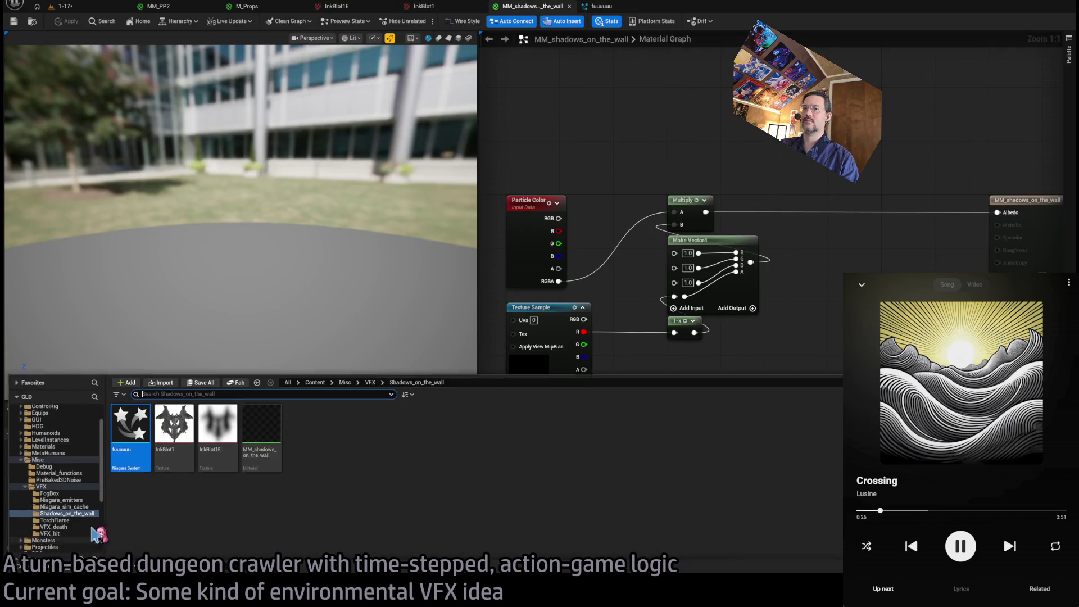
left_click_drag(931, 277, 794, 230)
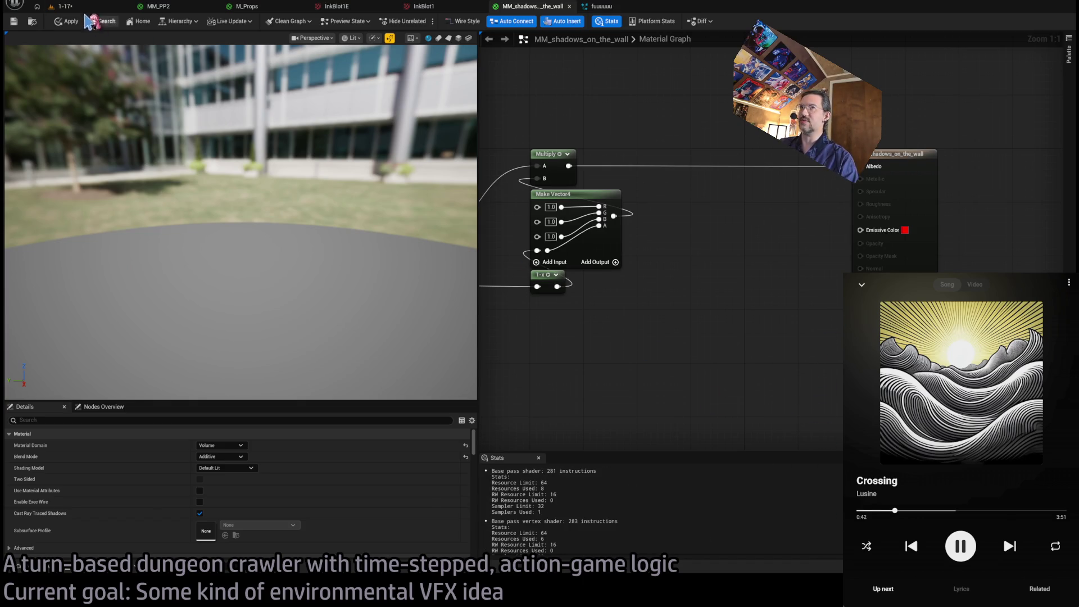
left_click(65, 6)
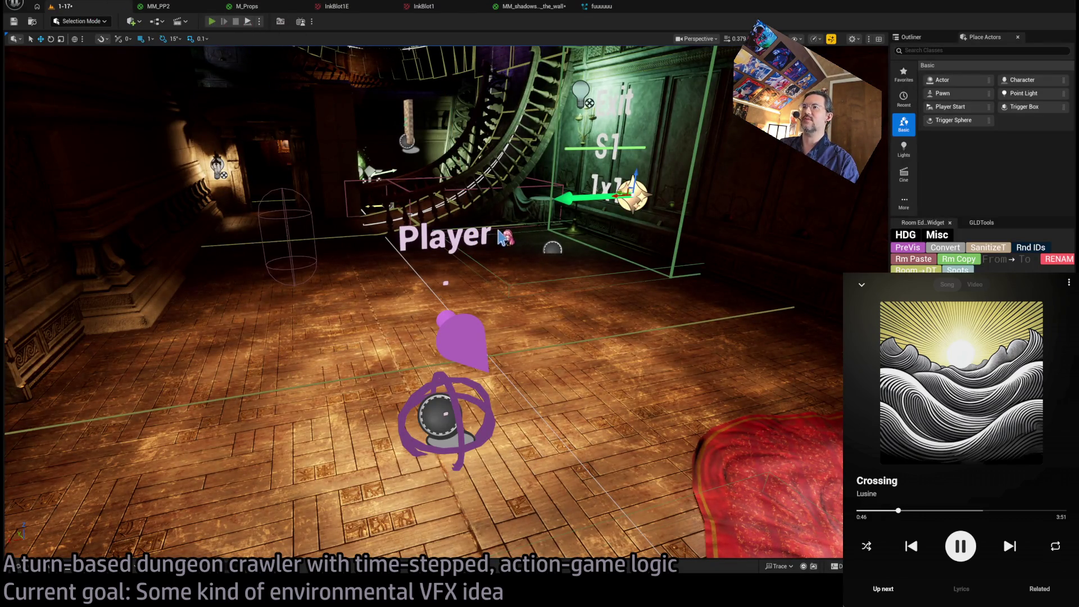
Play-test the effect, see it render as a big pink blob, and return to MM_shadows_on_the_wall.
key("alt+p")
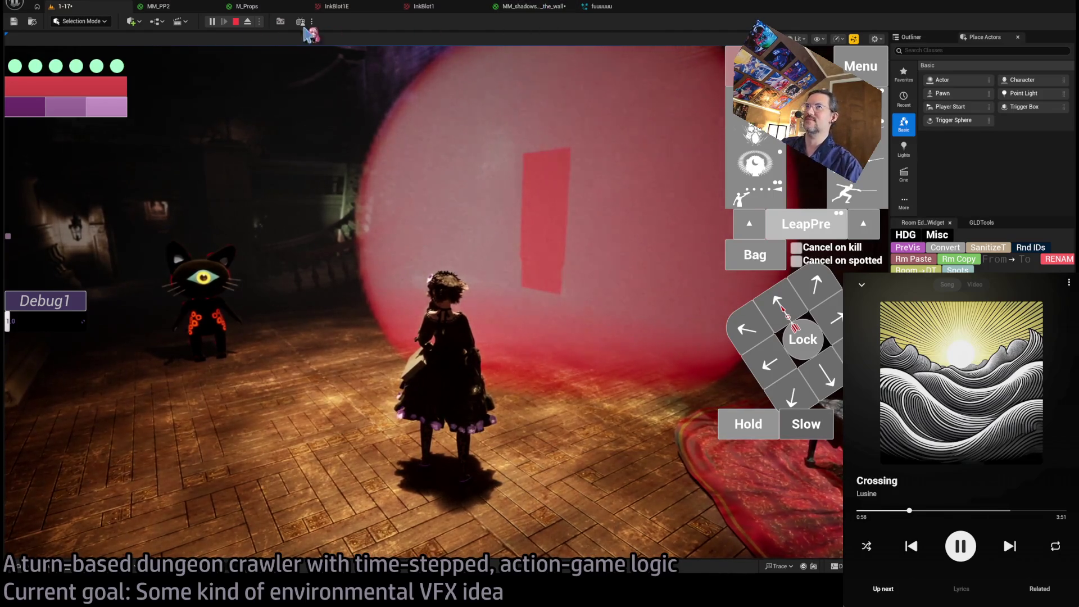
left_click(236, 21)
left_click(534, 6)
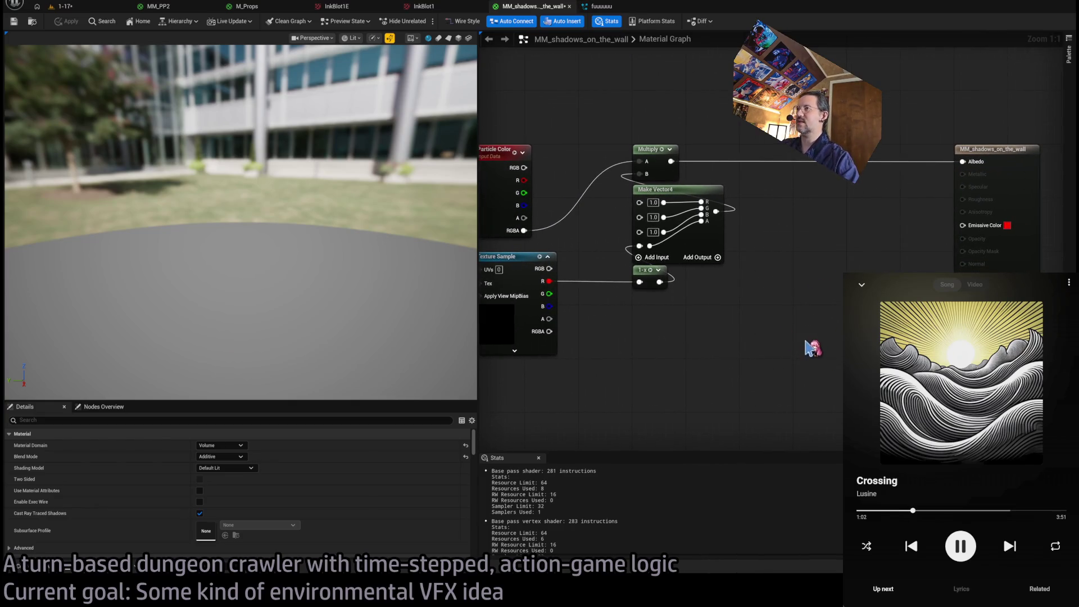
Multiply Particle Color alpha by the inverted (1-x) texture red channel, then go to the 1-17 level.
left_click_drag(646, 170, 641, 174)
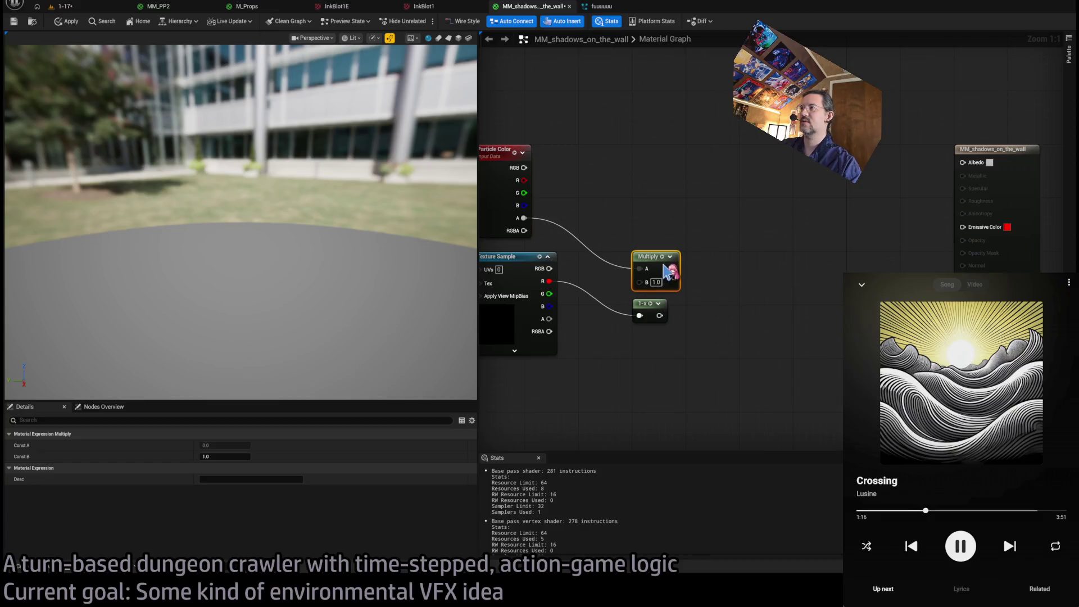
left_click(685, 247)
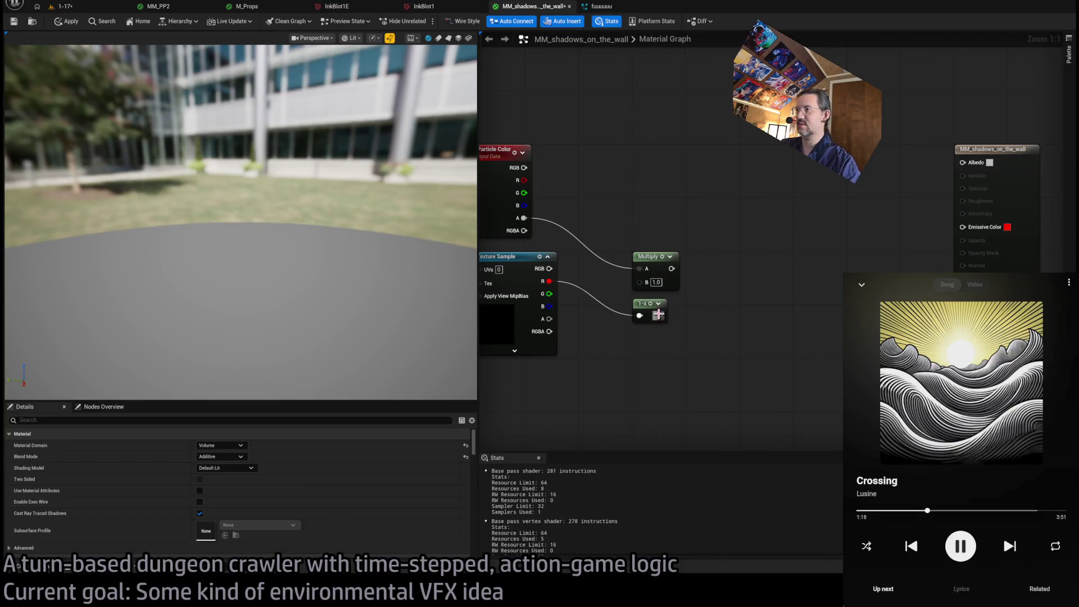
mouse_move(659, 315)
left_mouse_down()
mouse_move(640, 281)
mouse_move(963, 303)
left_mouse_up()
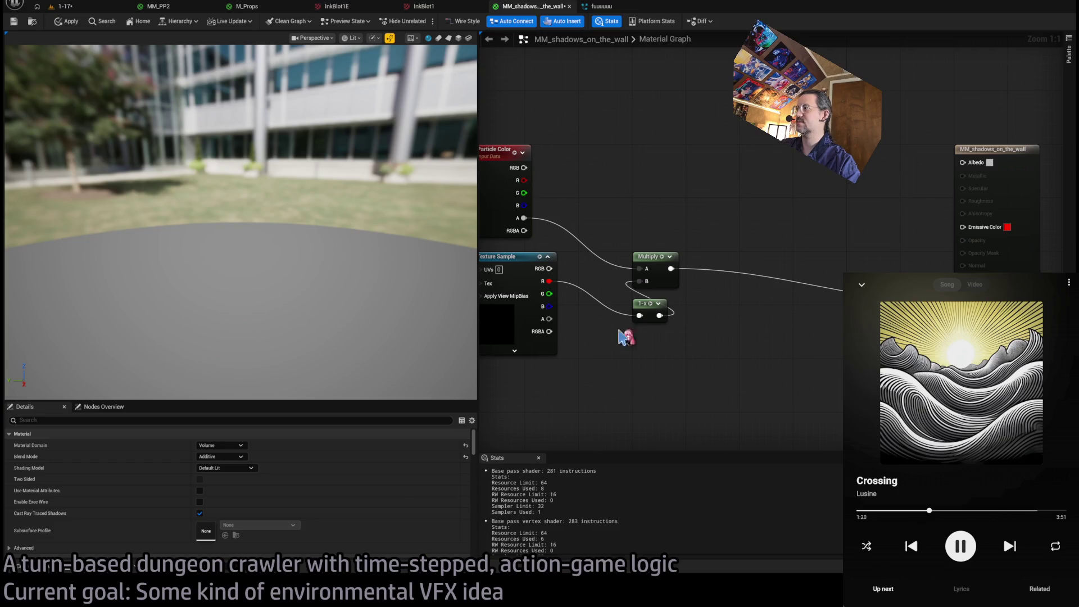
left_click(85, 10)
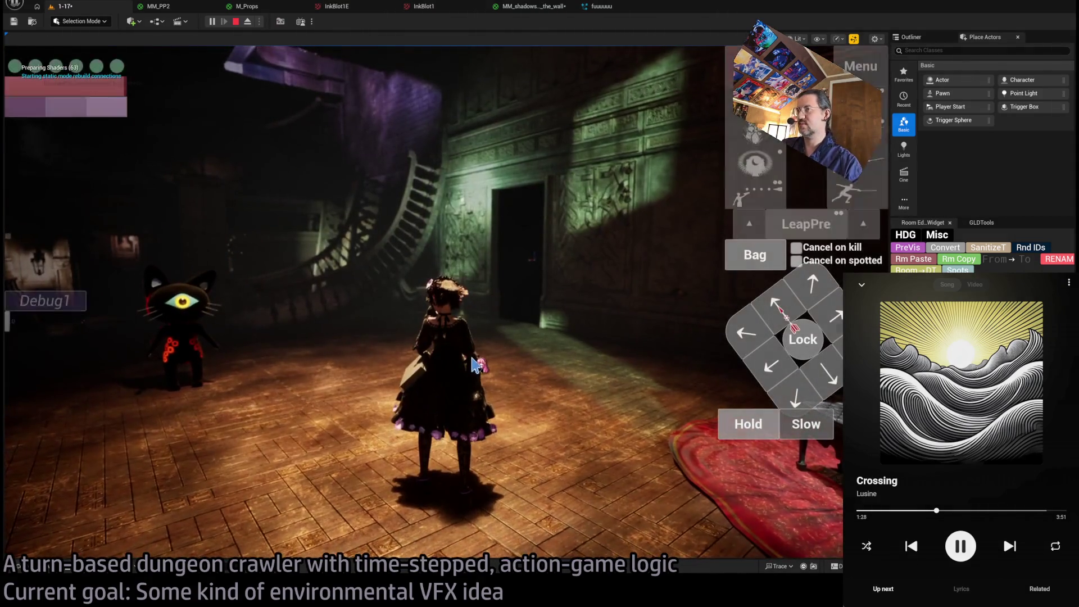
Run a turn to see the ink-blot-edged pink cloud, queue Hold, stop play, and reopen the material.
left_click(748, 423)
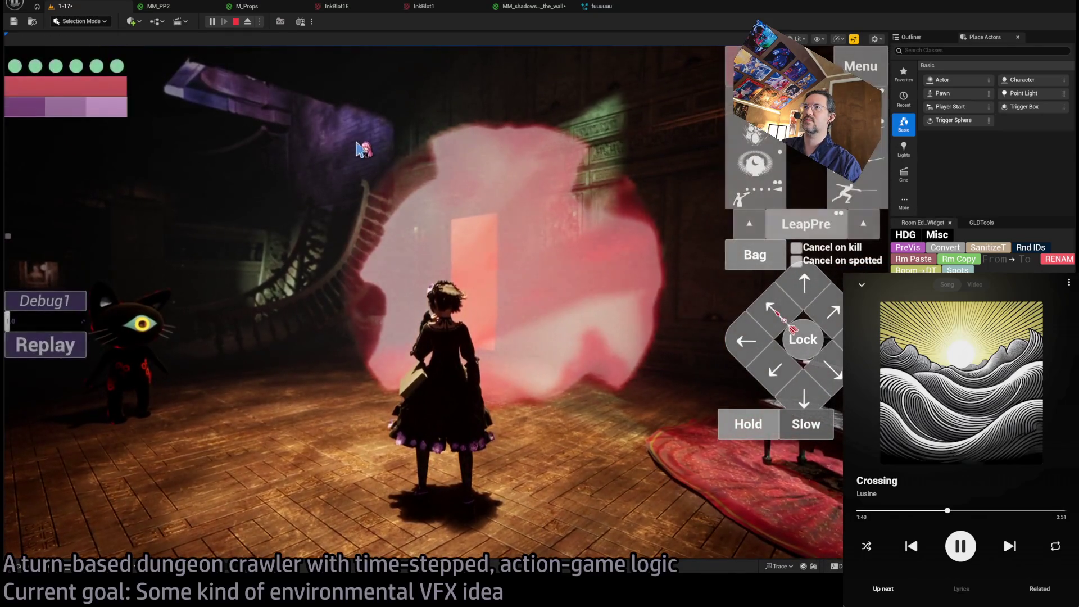
left_click(733, 431)
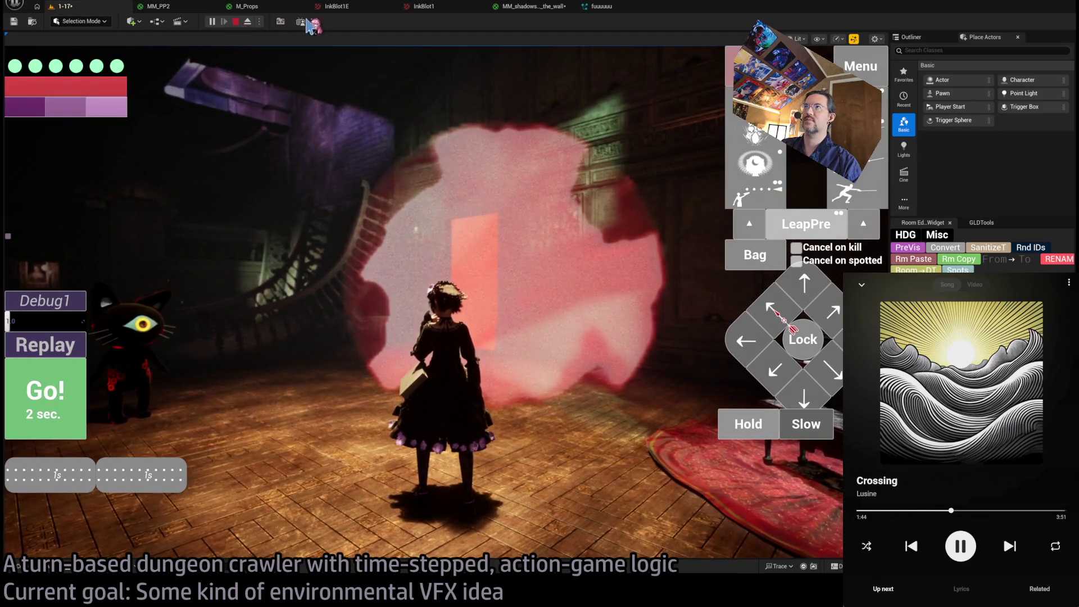
key("Escape")
left_click(506, 8)
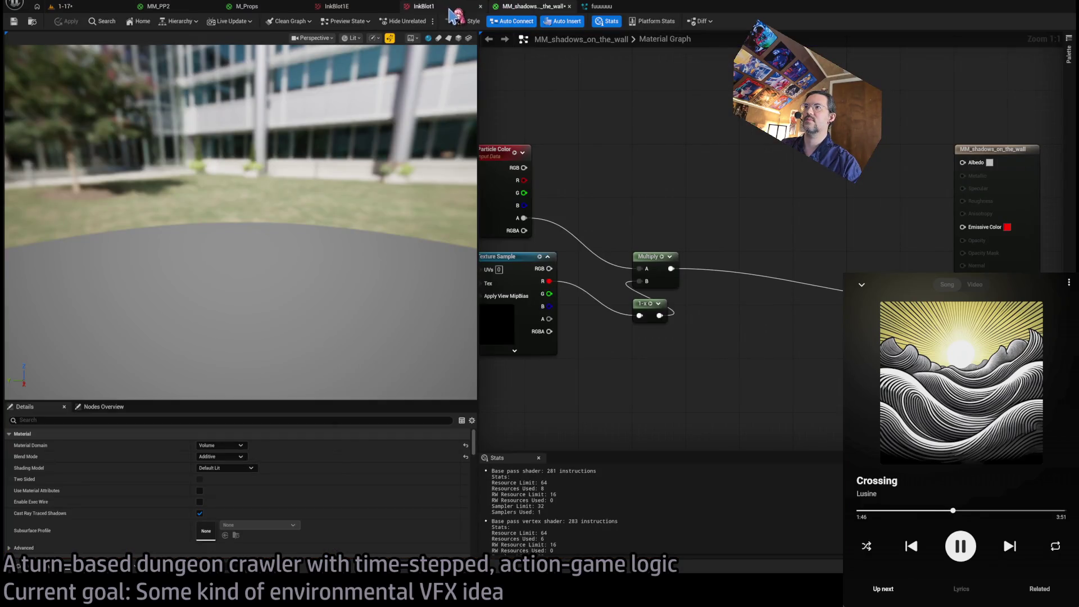
Set the Niagara sprite's Sprite Rotation Mode to Unset.
left_click(600, 7)
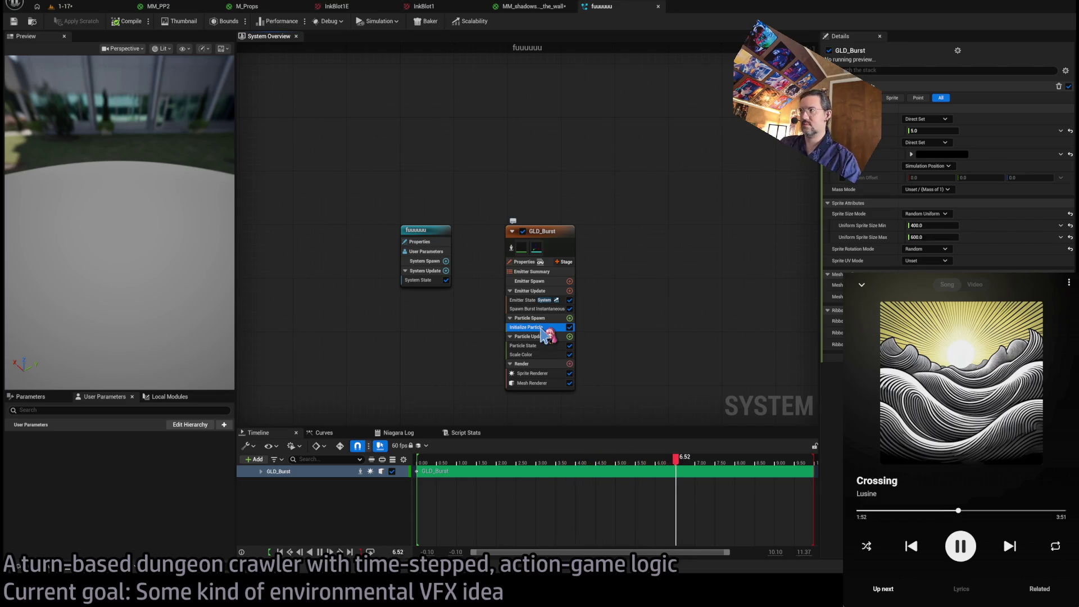
left_click(925, 249)
left_click(916, 261)
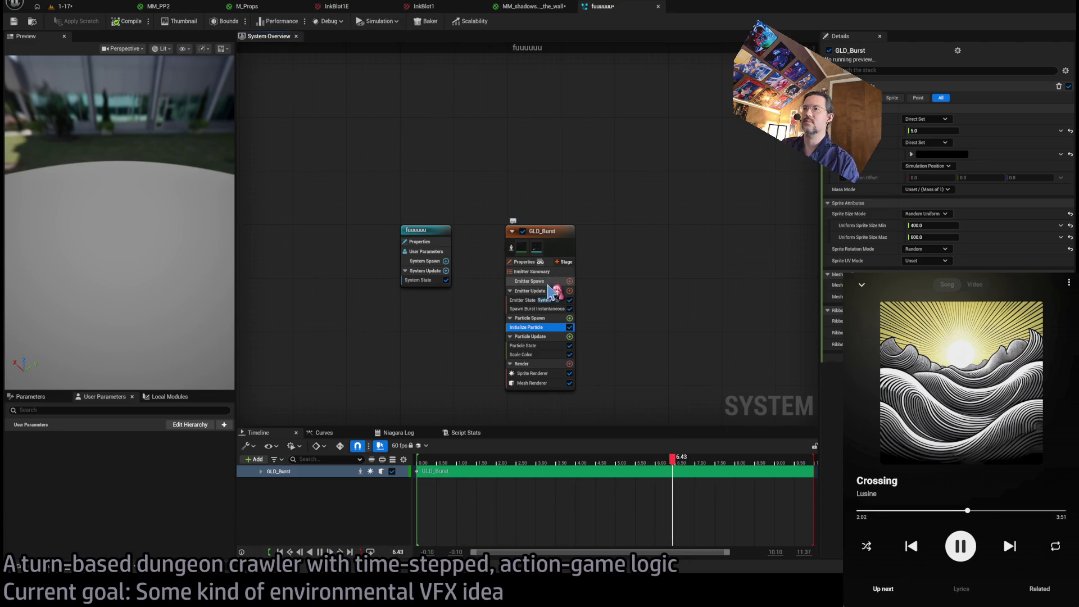
Feed Particle Color RGB into the material's Albedo input and return to the 1-17 level.
left_click(532, 6)
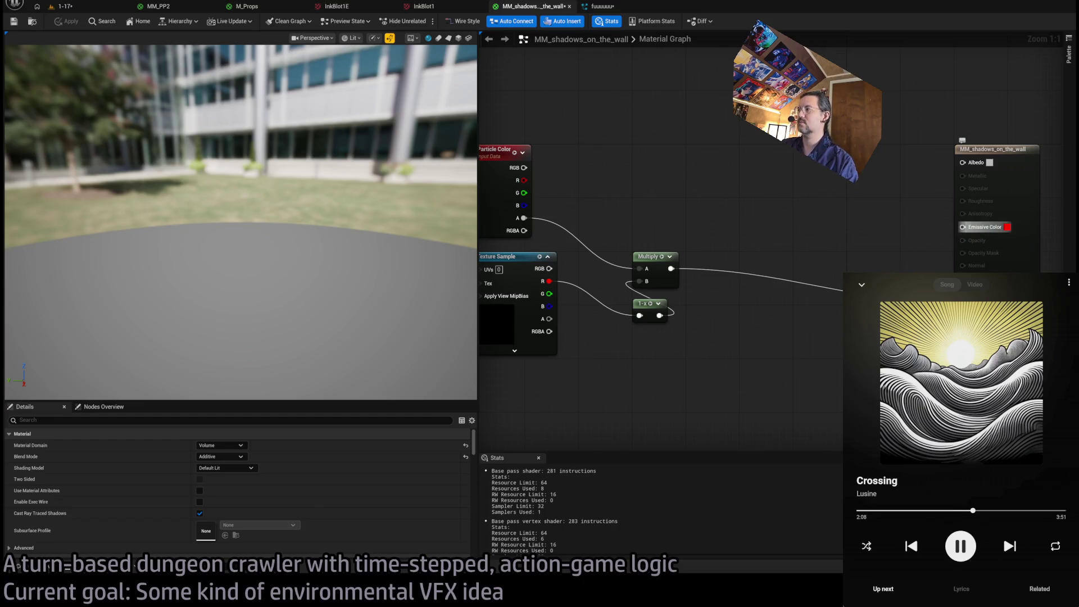
left_click_drag(523, 168, 962, 162)
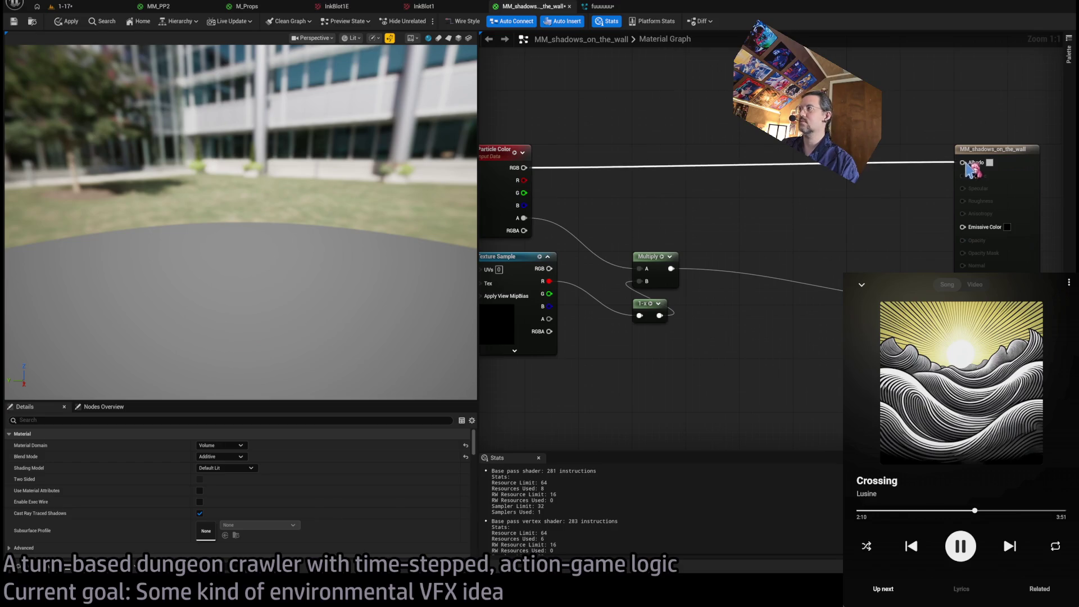
left_click_drag(687, 209, 806, 192)
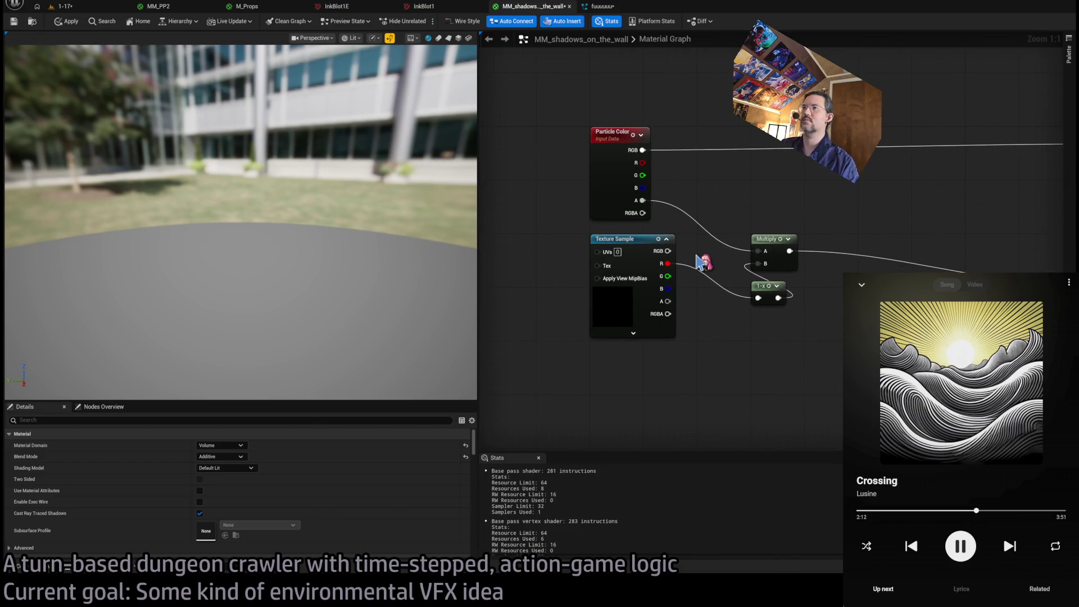
left_click(78, 8)
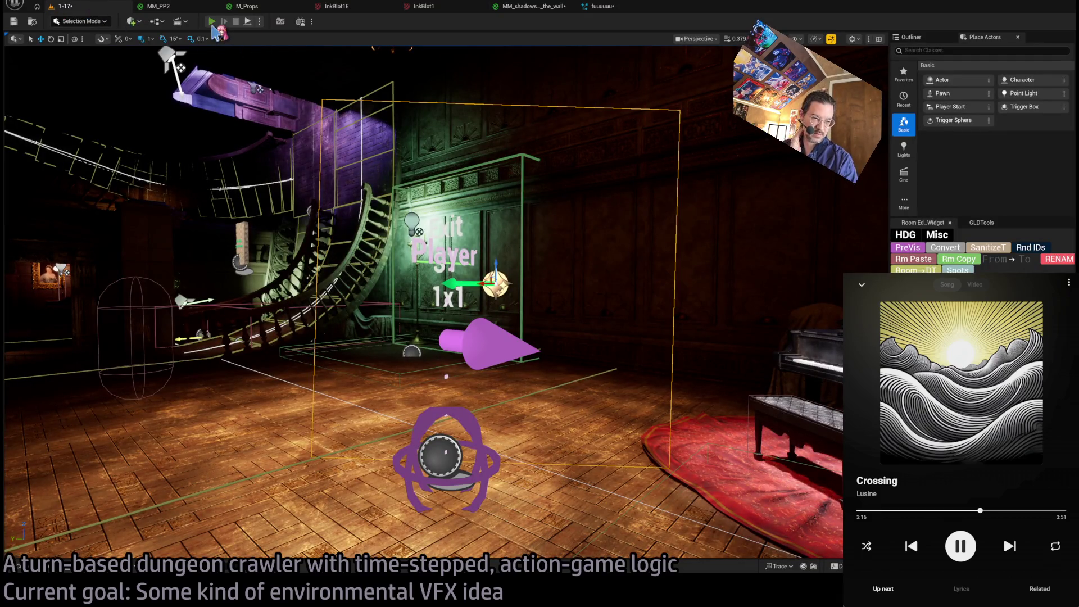
Play-test the shadows over several turns, including a visibility-raising ability, then open the fuuuuuu system.
left_click(212, 23)
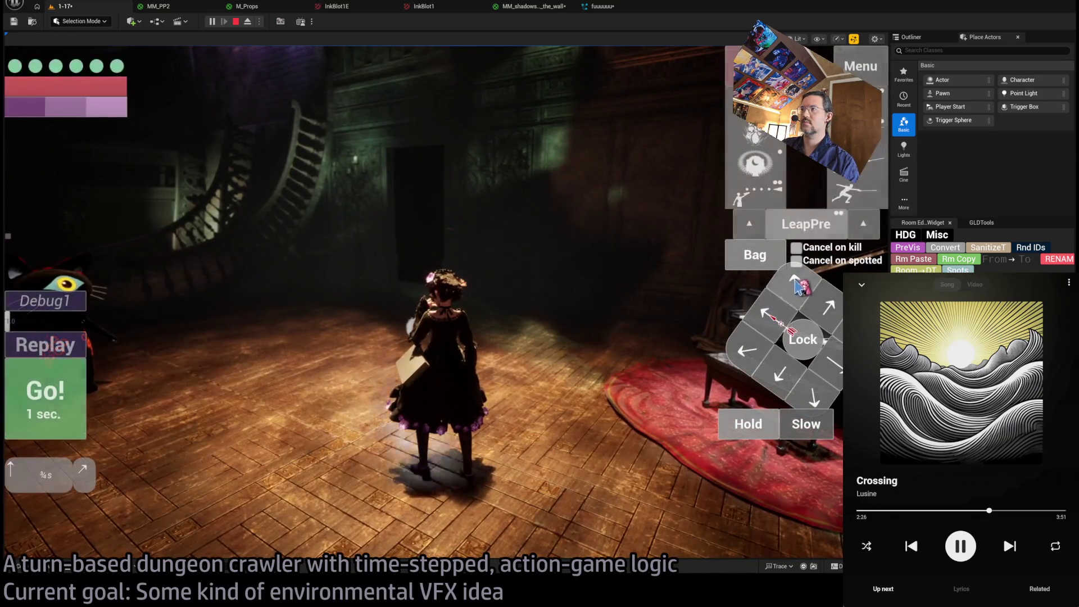
left_click(768, 316)
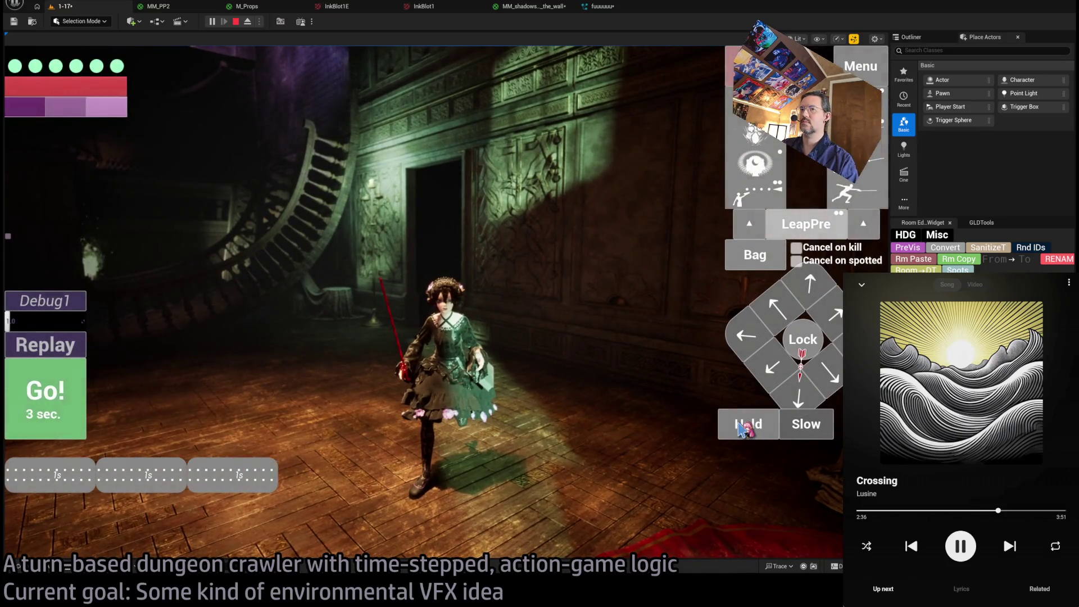
left_click(34, 403)
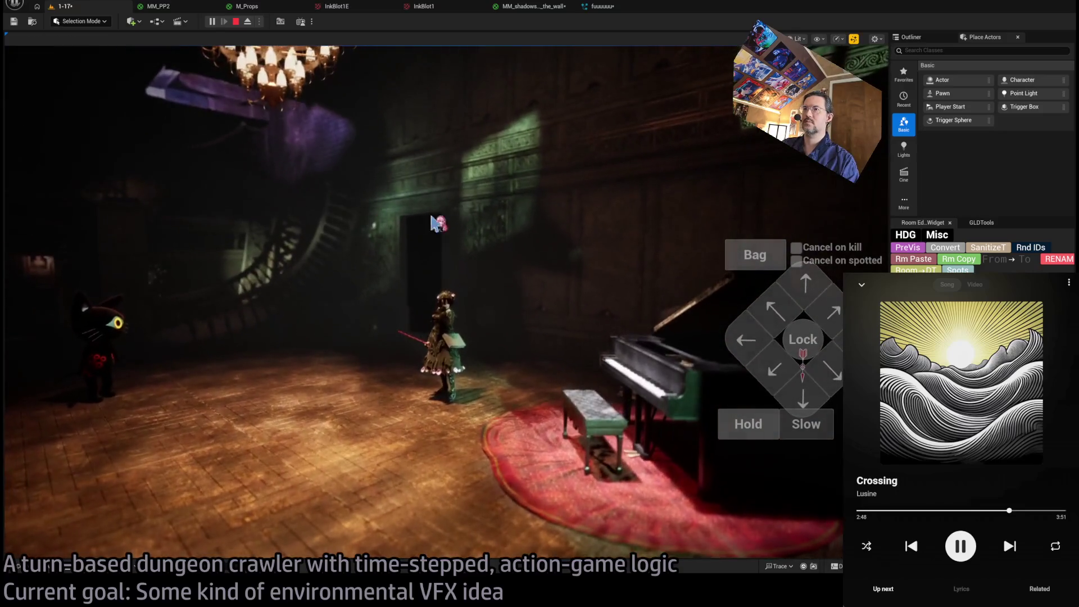
left_click(775, 171)
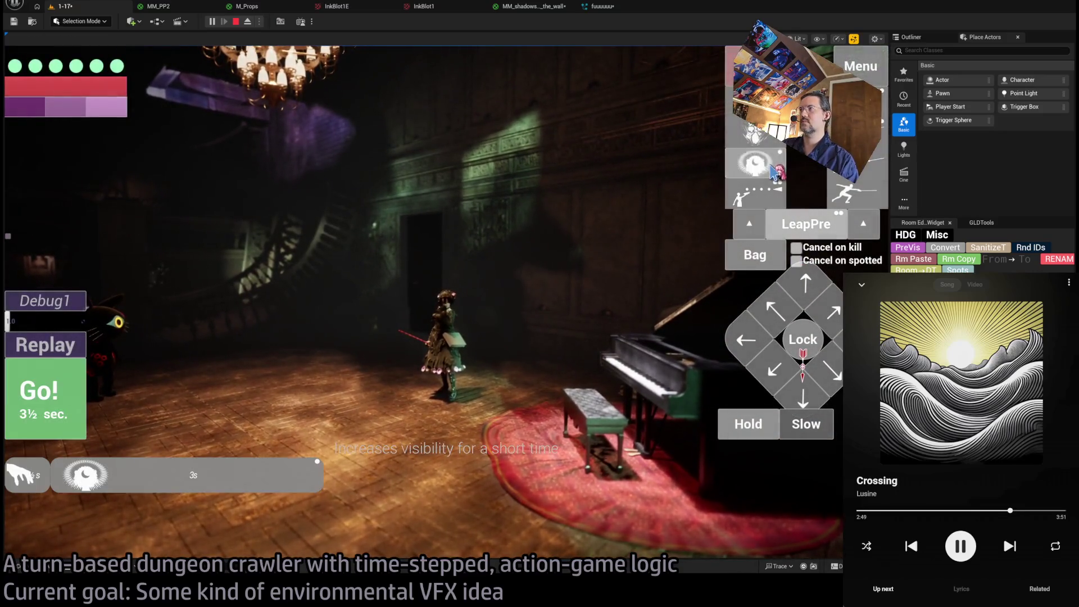
left_click(74, 416)
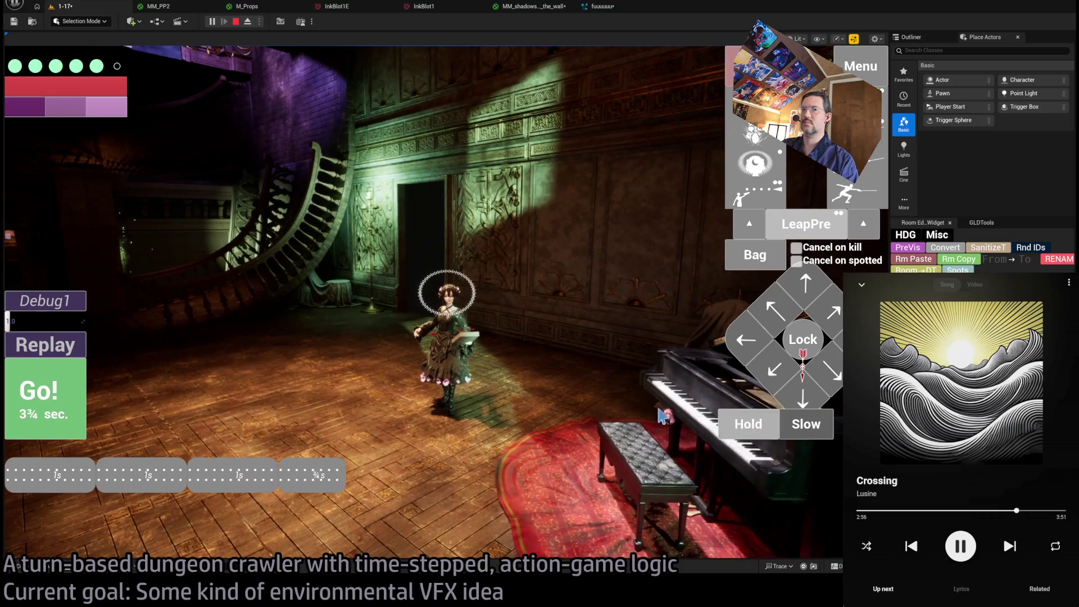
left_click(84, 391)
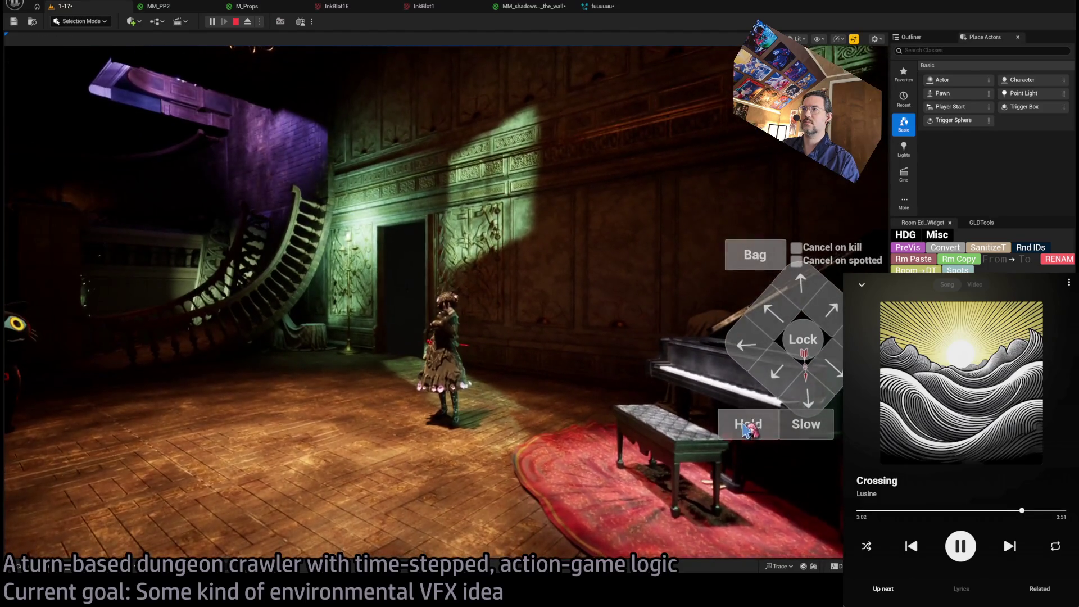
left_click(747, 426)
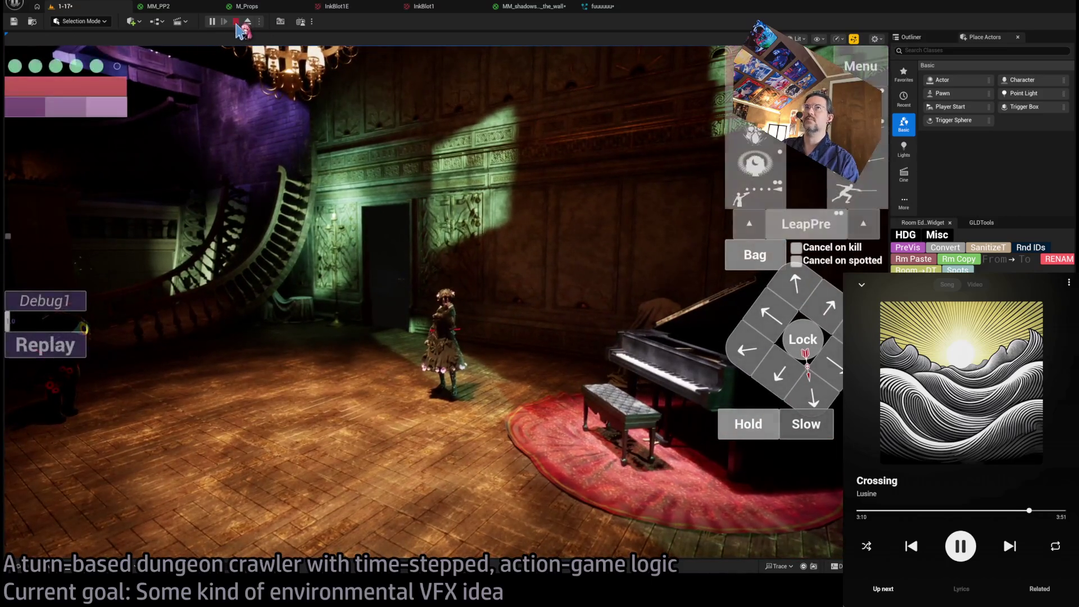
key("Escape")
left_click(598, 7)
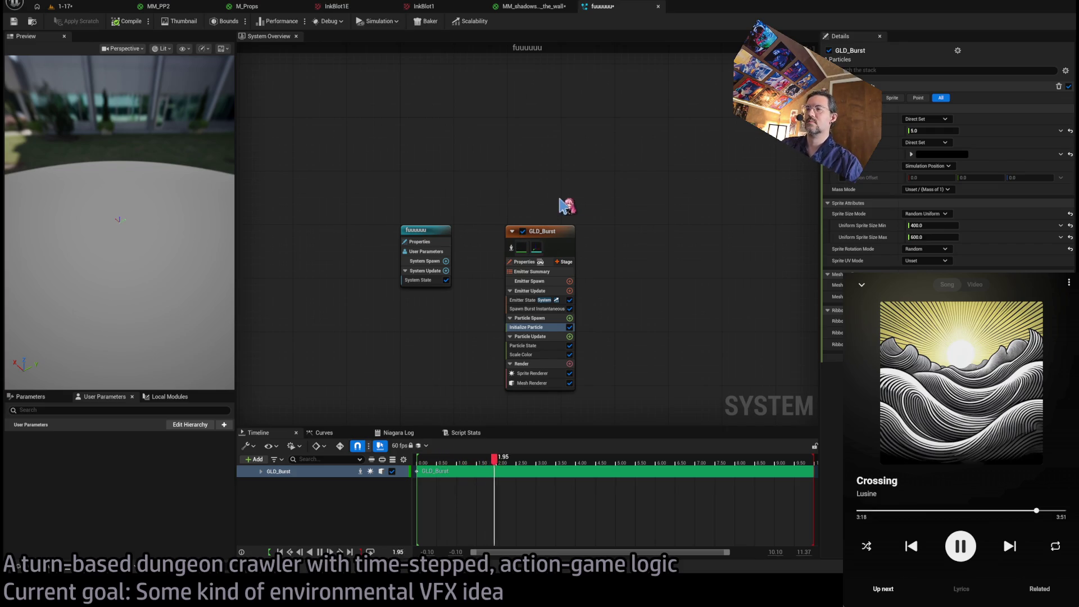
Give GLD_Burst a random Uniform Sprite Size from 200 to 500, then check the shadows material.
key("Home")
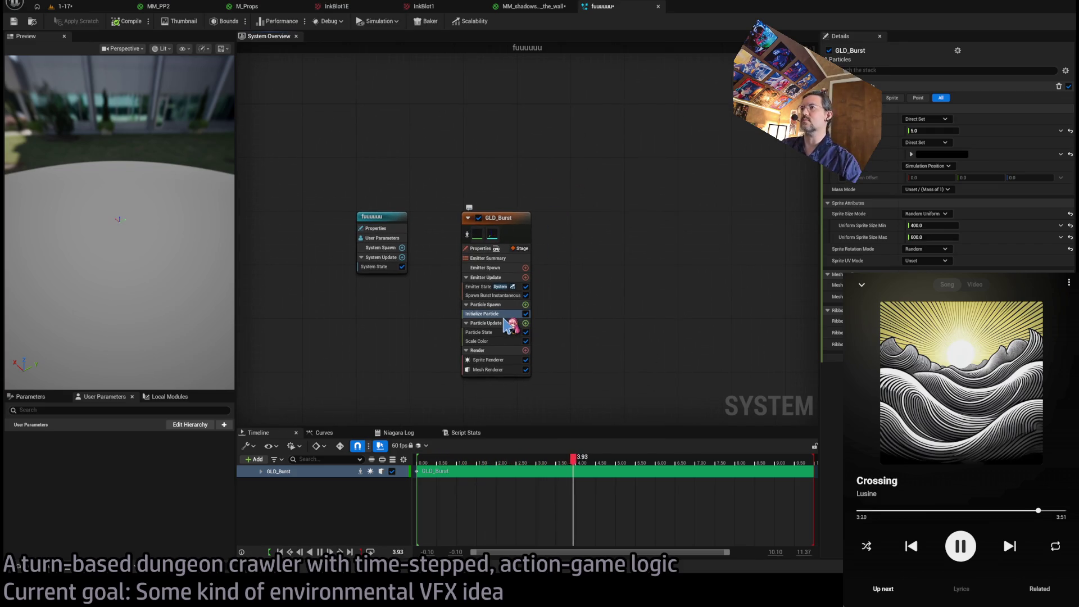
left_click(932, 225)
type("200")
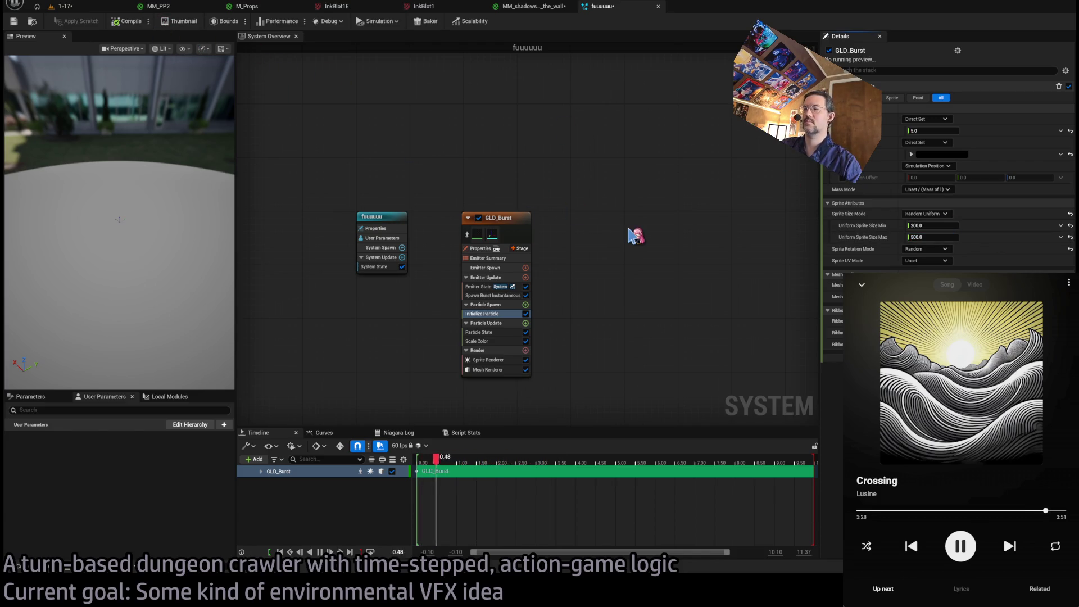
left_click(524, 8)
left_click_drag(769, 163, 667, 212)
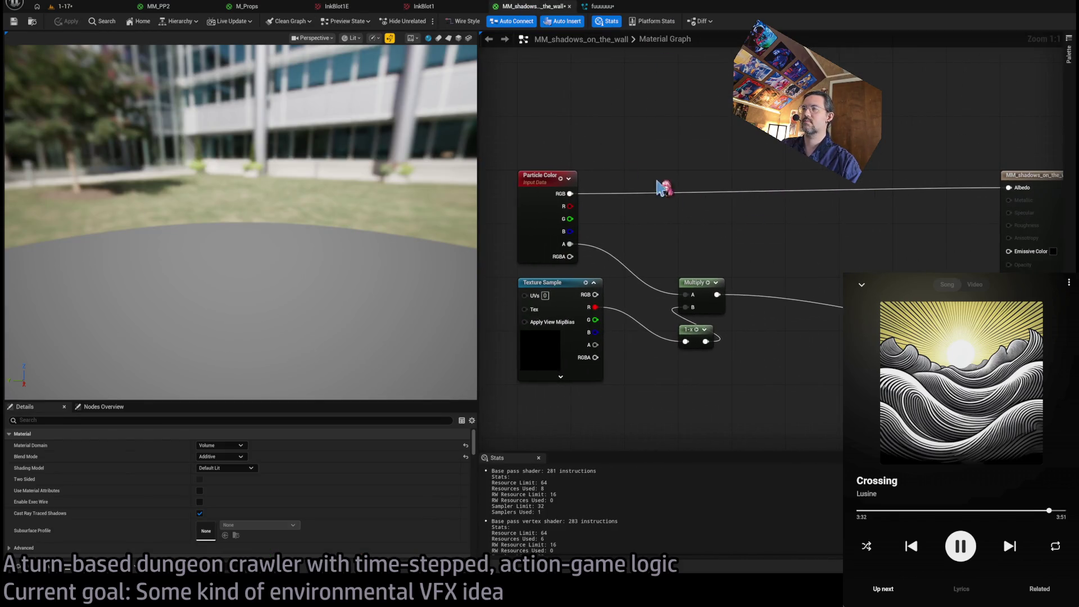
left_click(62, 6)
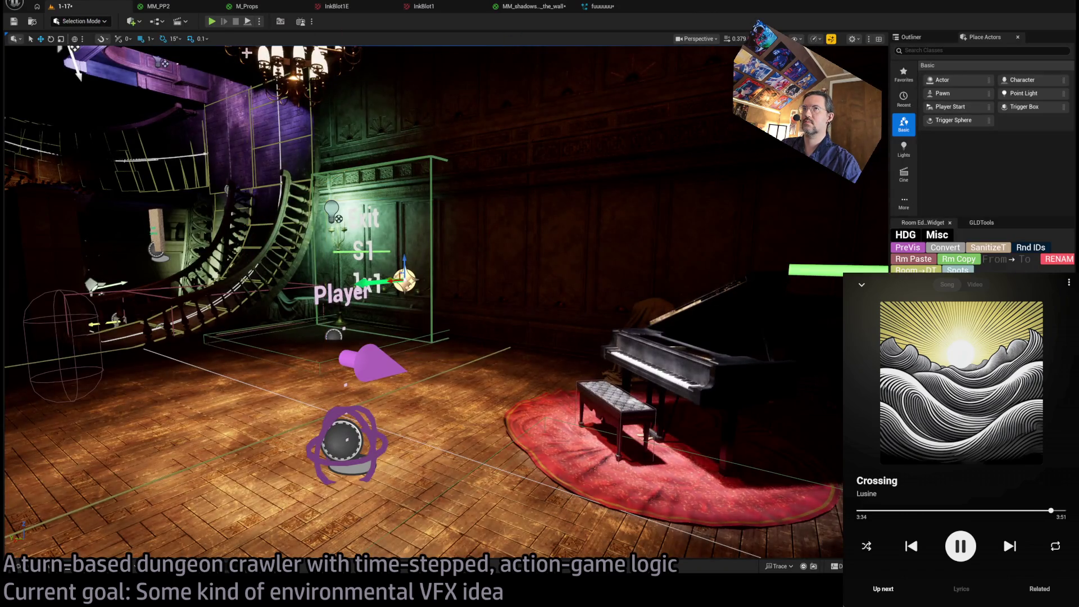
Briefly play the 1-17 level to see the particle ring around the character, then return to fuuuuuu.
key("alt+p")
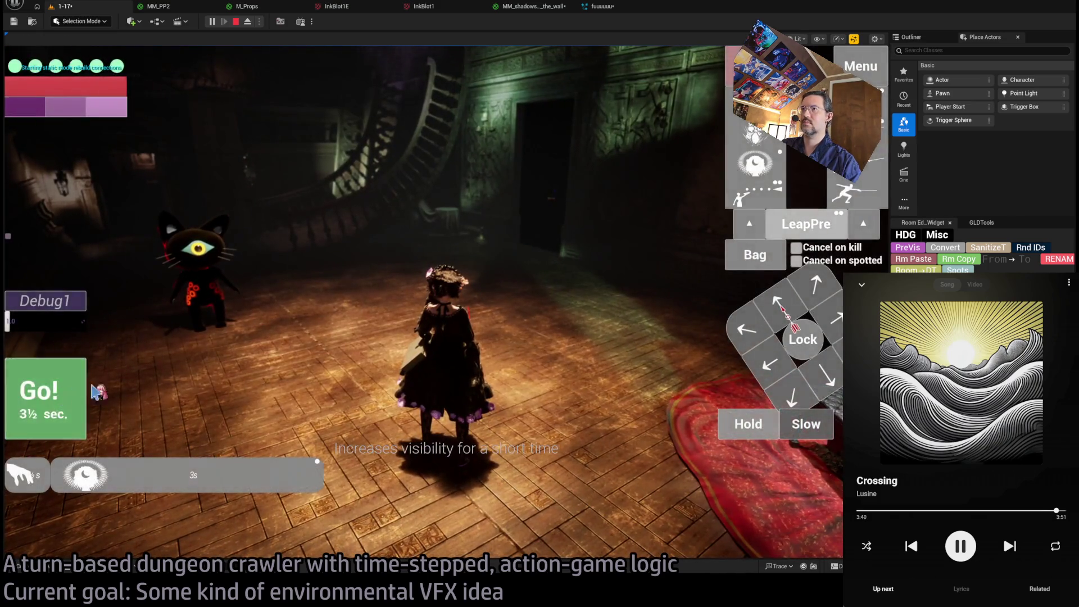
left_click(386, 275)
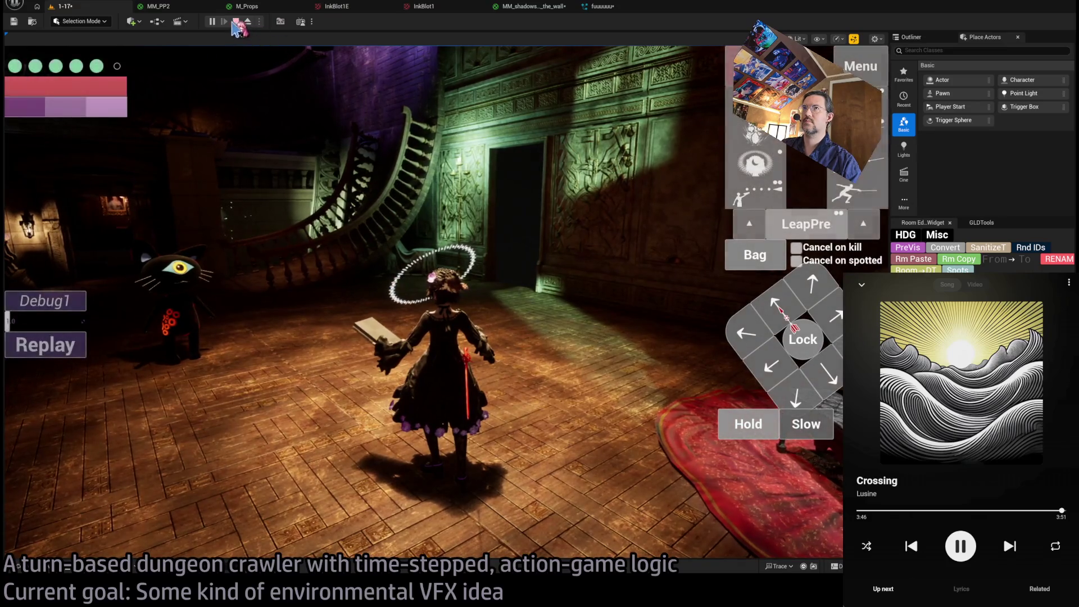
left_click(526, 6)
left_click(601, 6)
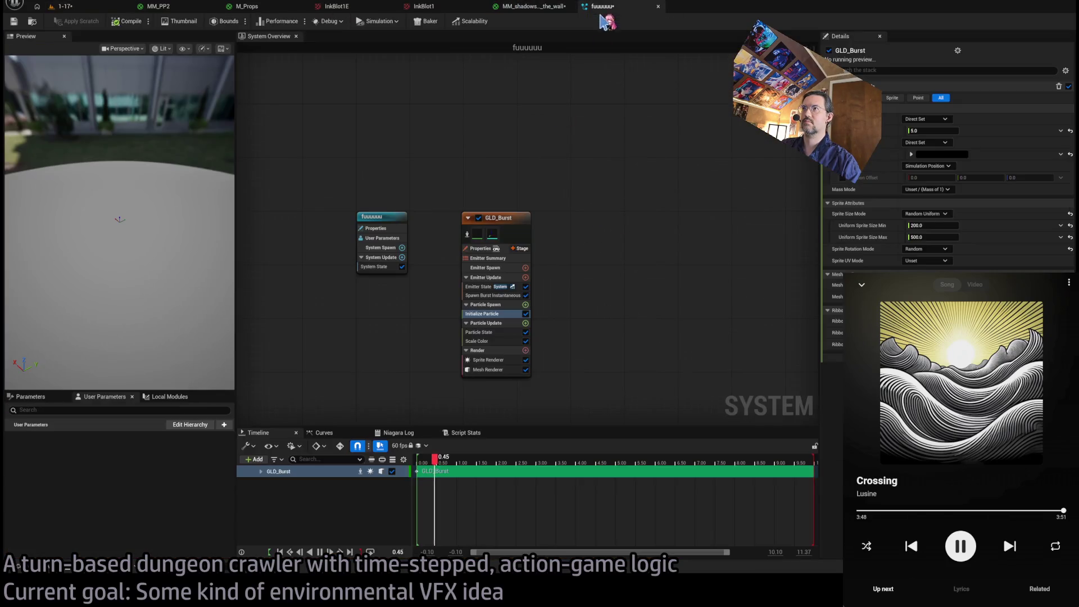
Reset GLD_Burst's Scale Color Lerp Float inputs and drive alpha with an ascending linear curve over age.
left_click(500, 339)
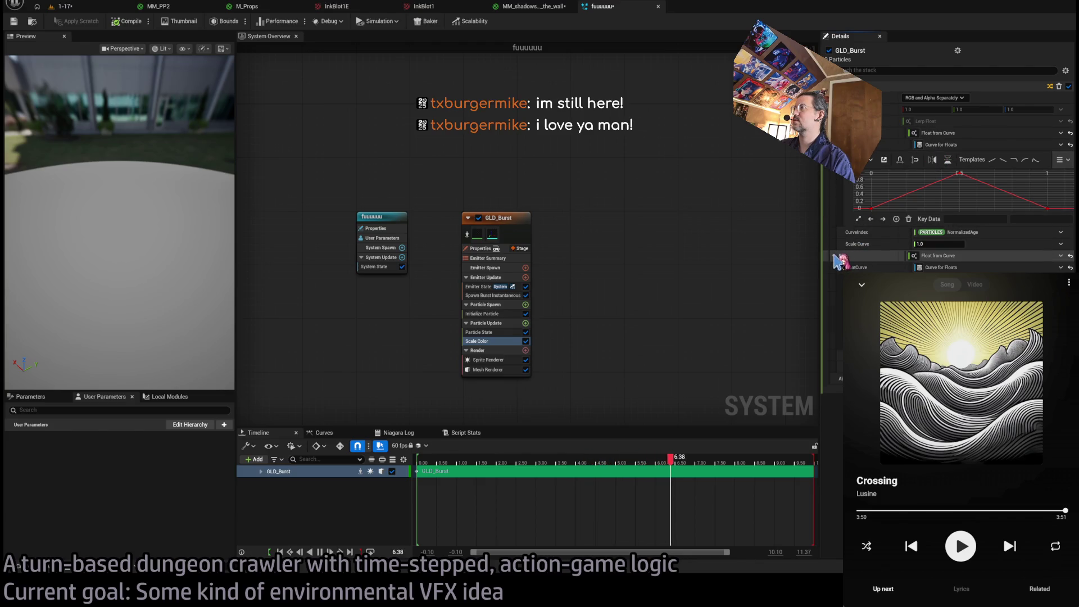
left_click(843, 132)
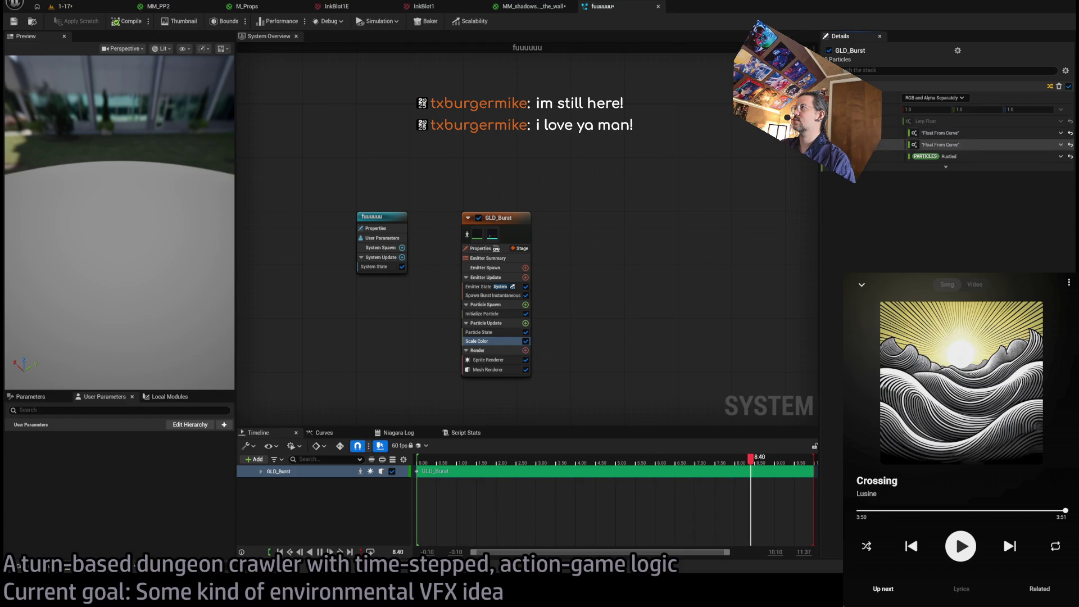
left_click(1070, 133)
left_click(1070, 145)
left_click(1071, 156)
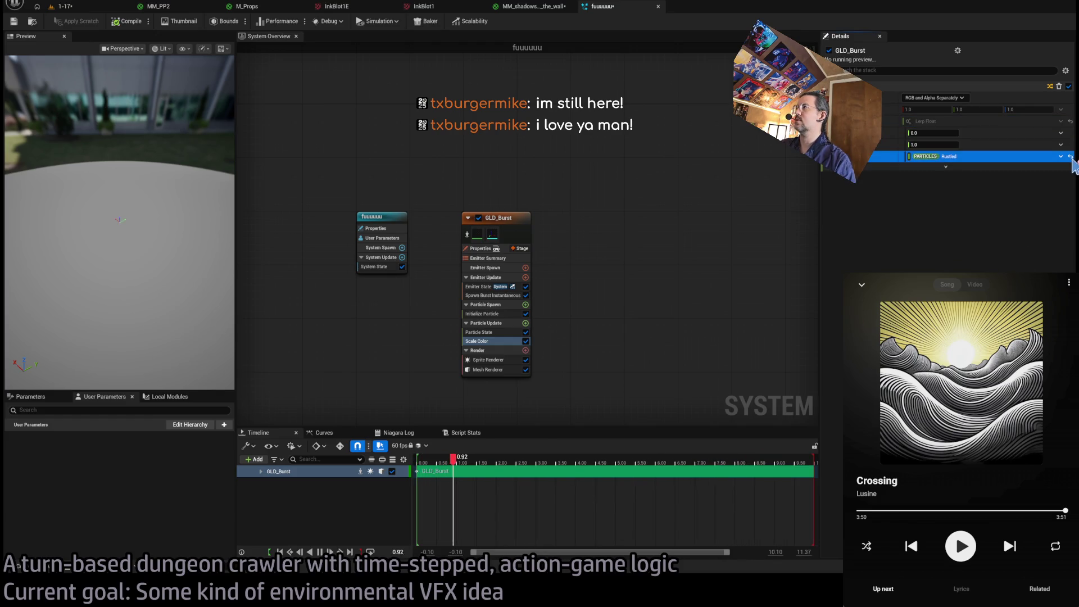
left_click(1071, 157)
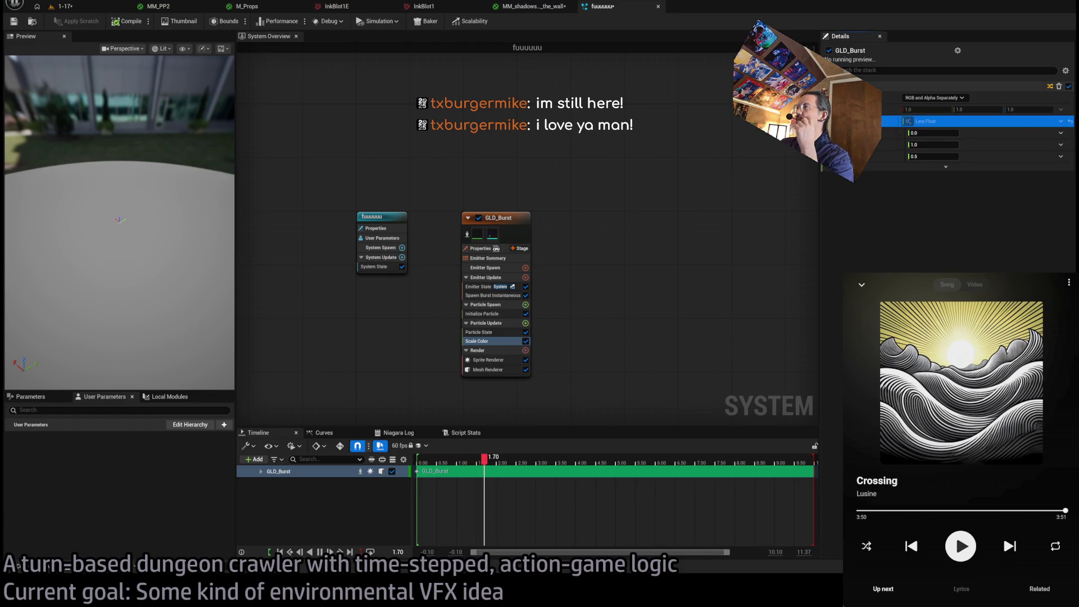
left_click(1070, 121)
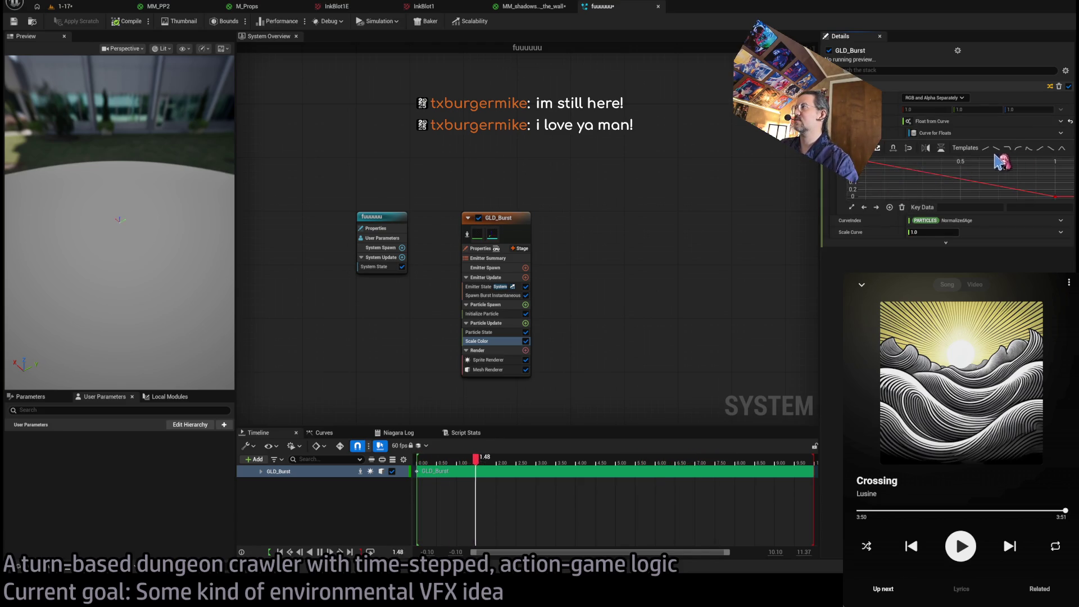
left_click(986, 149)
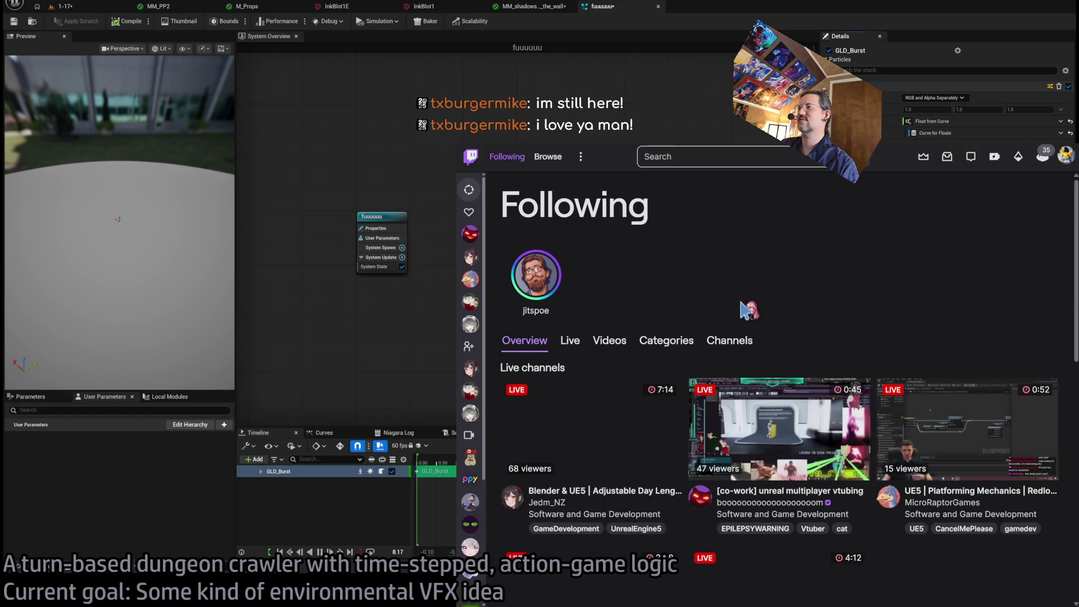
Post the Grimace-drink emote in a followed streamer's live chat.
left_click(606, 462)
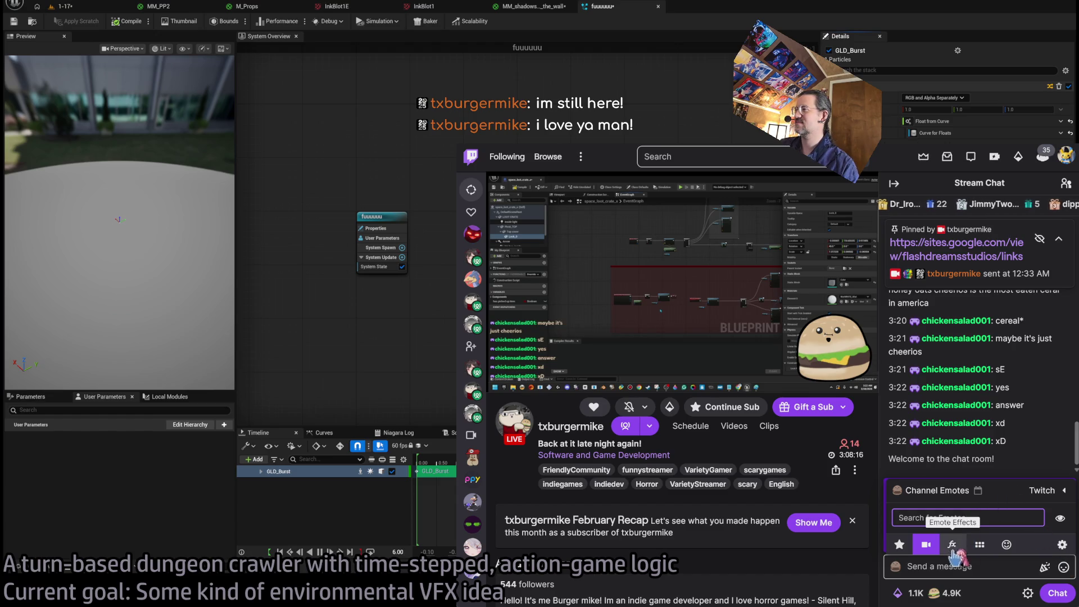
left_click(980, 544)
scroll(1046, 418, "down", 5)
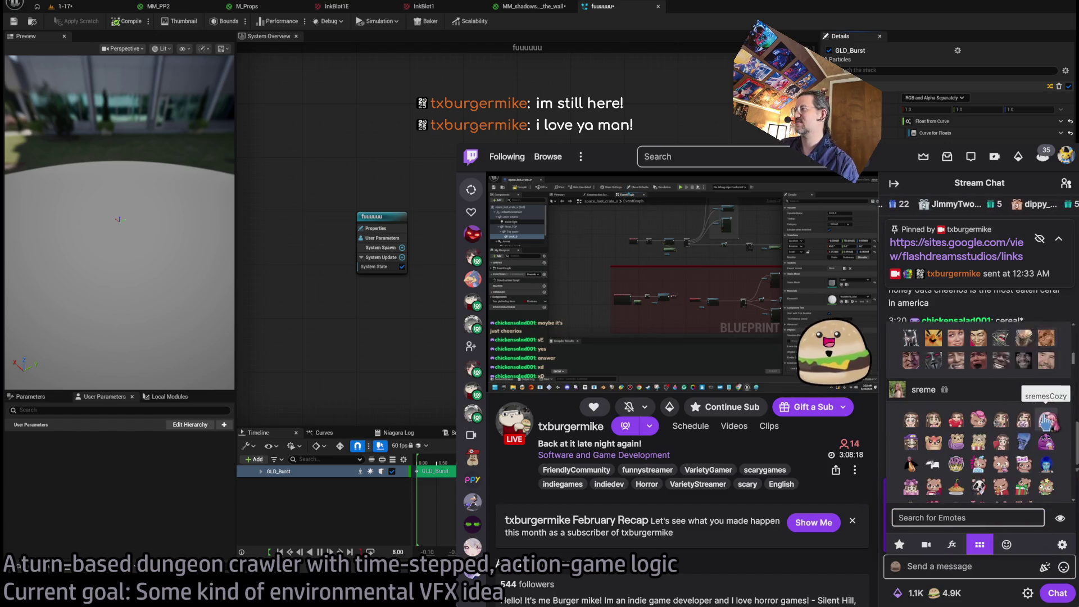
scroll(946, 410, "down", 2)
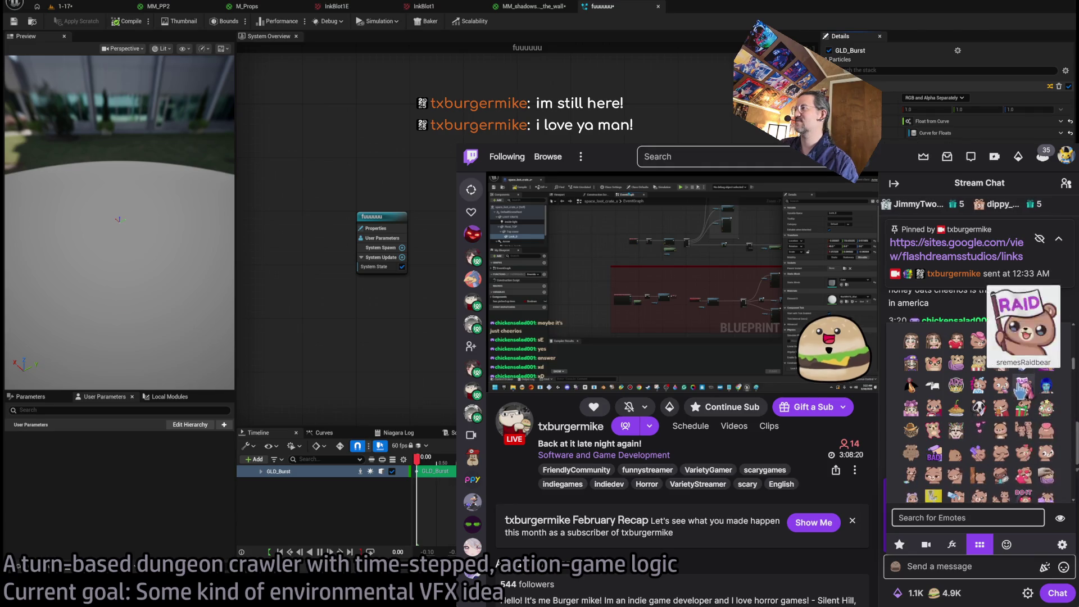
scroll(1062, 415, "down", 2)
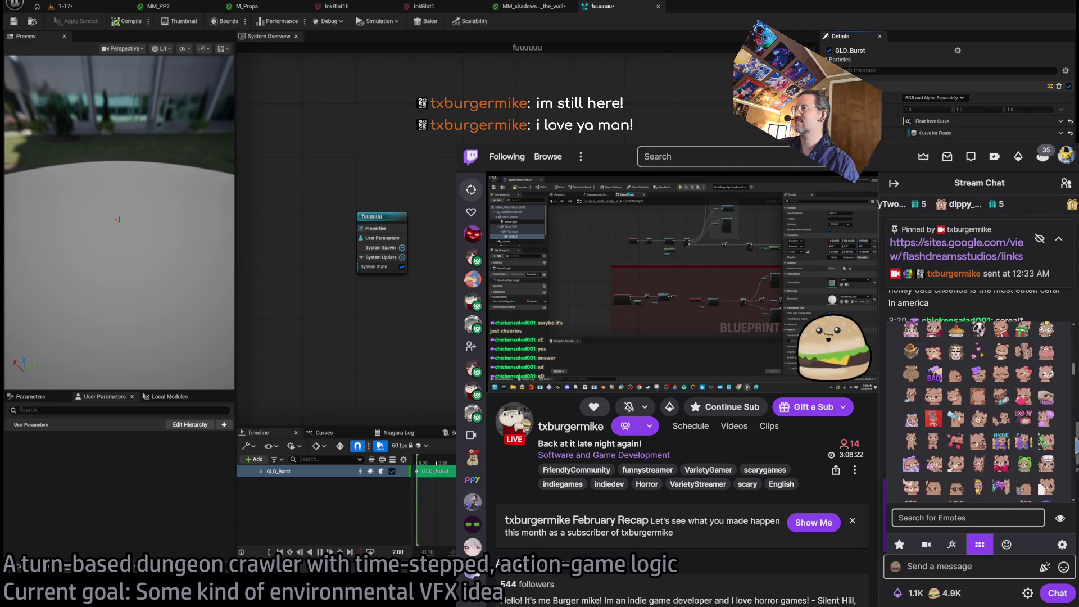
scroll(1056, 445, "down", 2)
scroll(1058, 447, "up", 4)
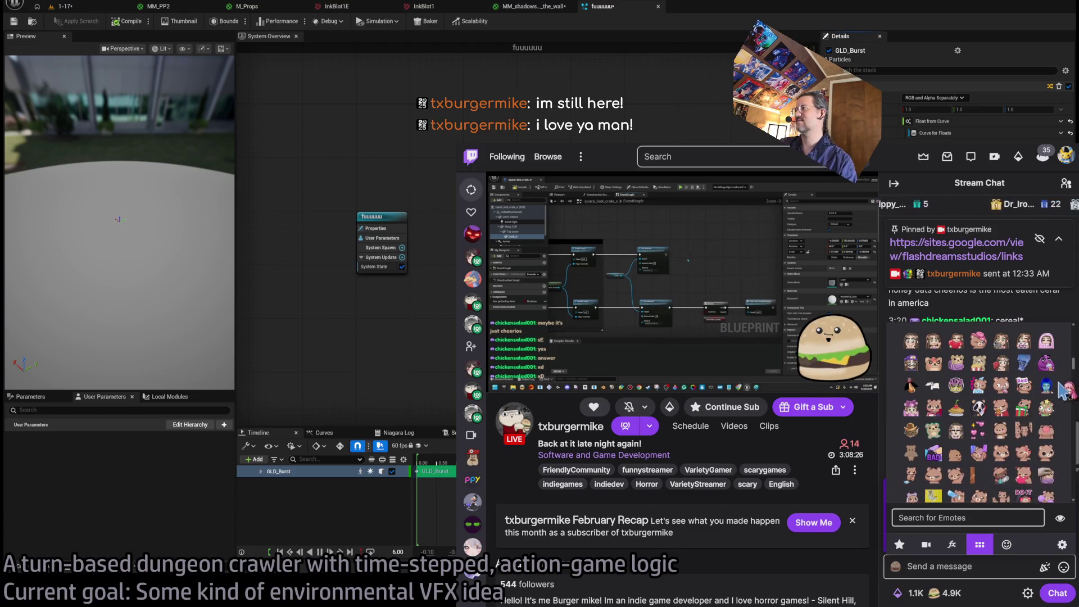
scroll(1062, 458, "up", 4)
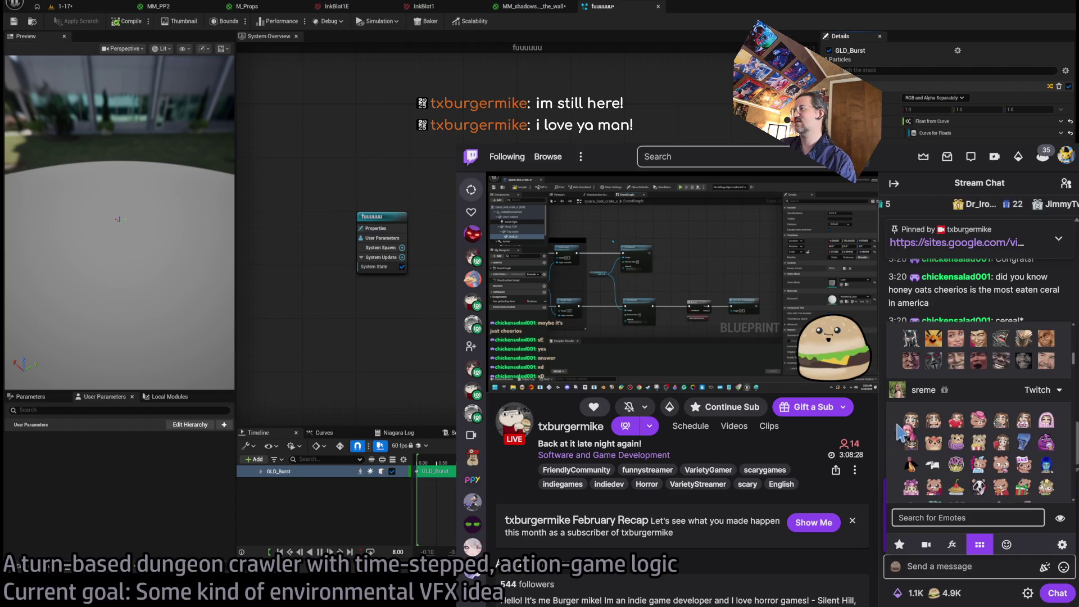
scroll(922, 439, "down", 1)
scroll(1012, 449, "up", 1)
left_click(1049, 448)
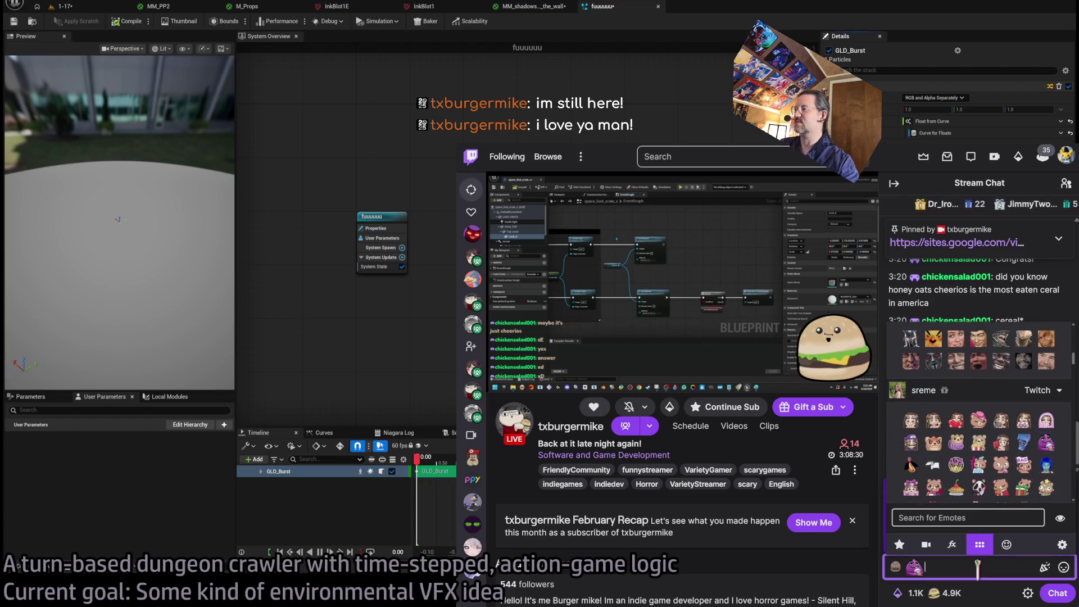
key("Return")
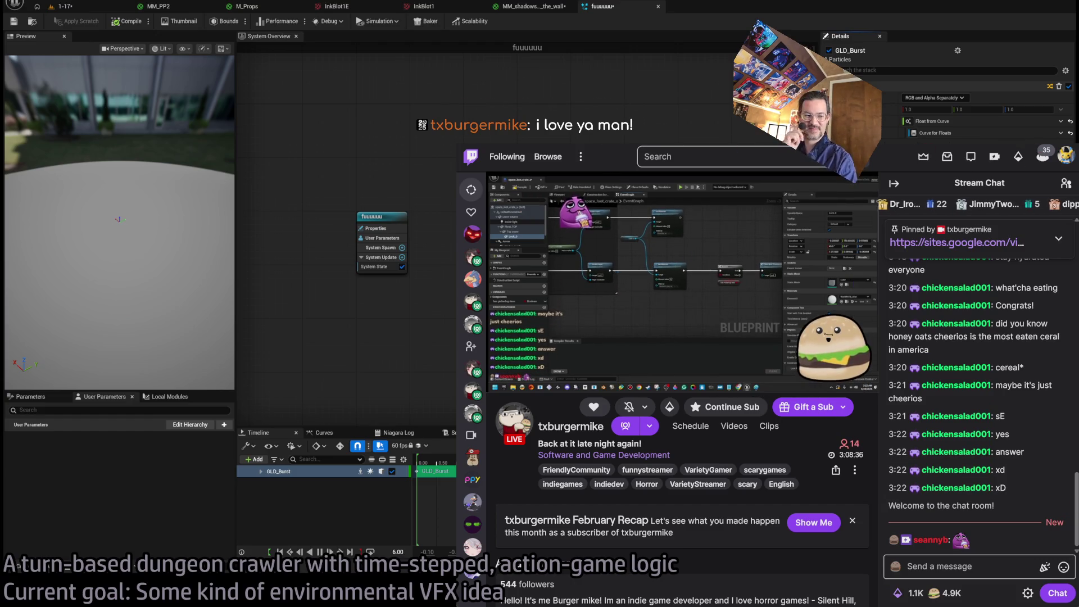
Refocus the chat message box, then switch over to YouTube Music.
mouse_move(789, 372)
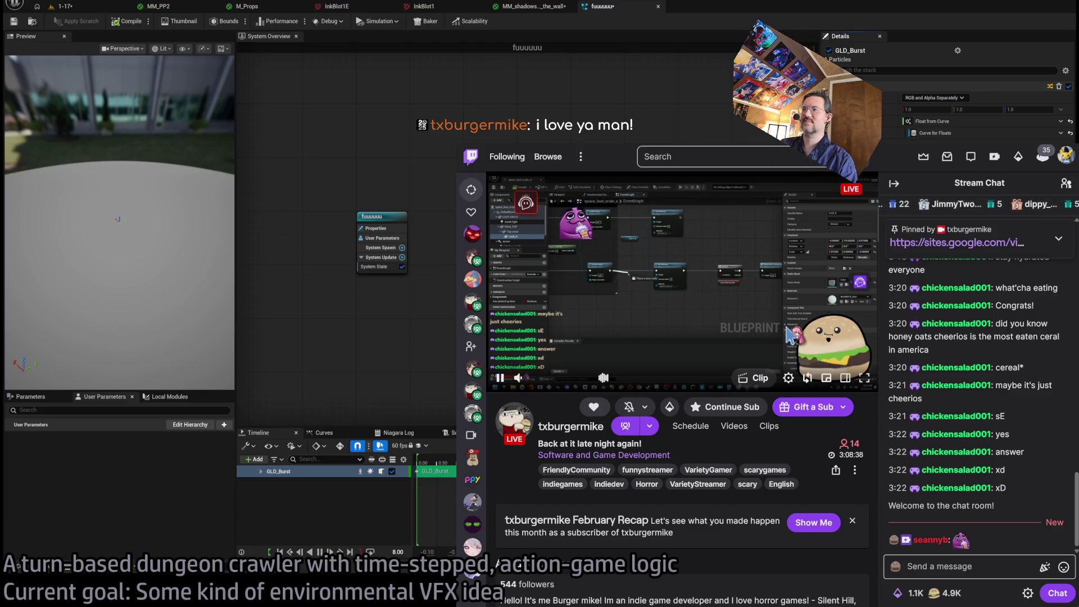
left_click(974, 566)
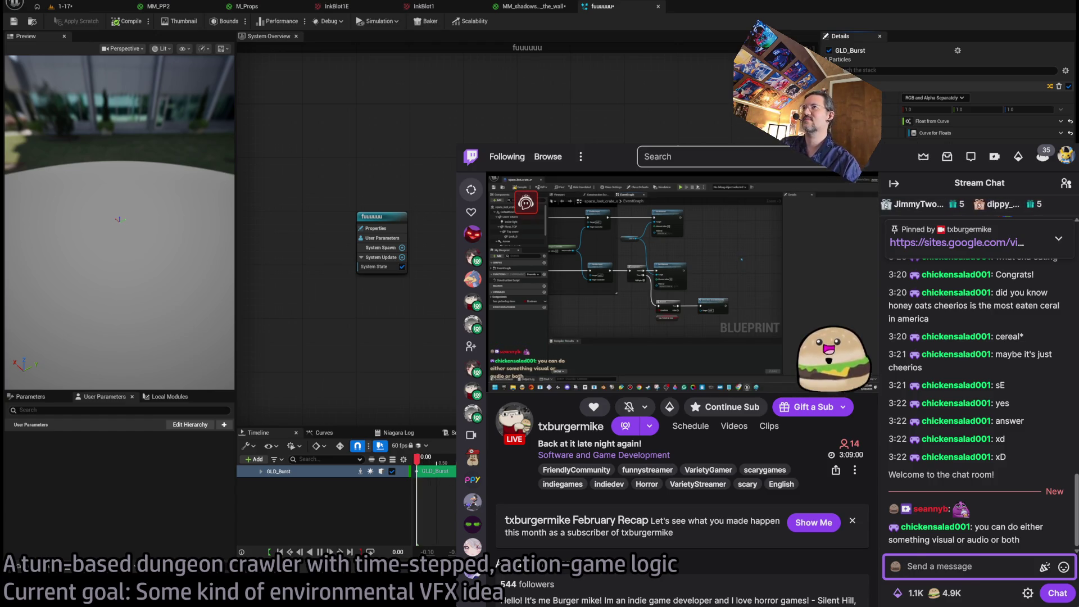
key("alt+Tab")
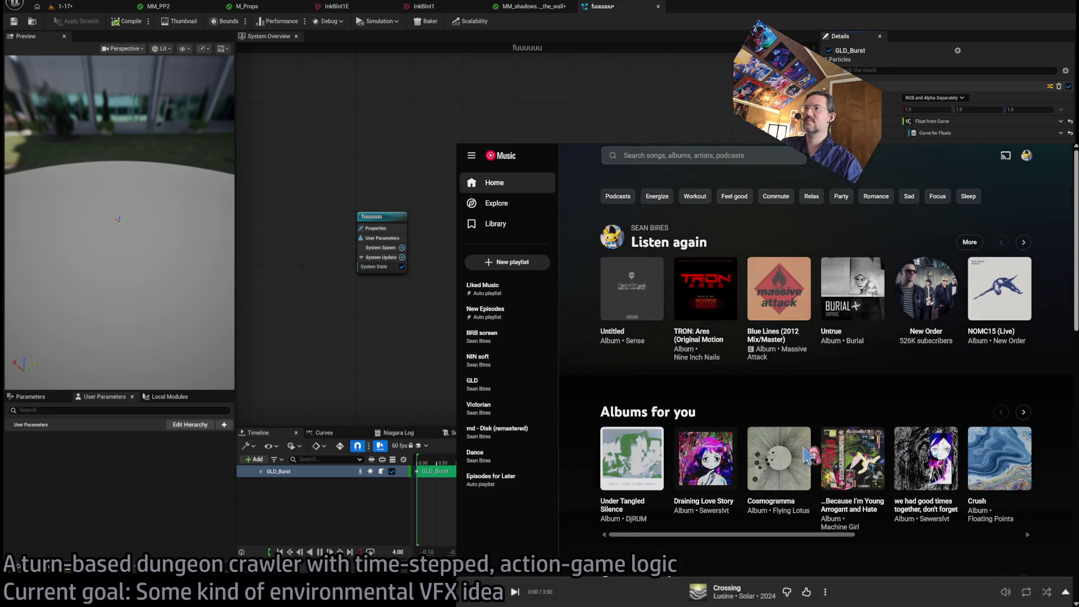
Open Burial's album Untrue from Listen again and play the track 'Untitled'.
left_click(1023, 243)
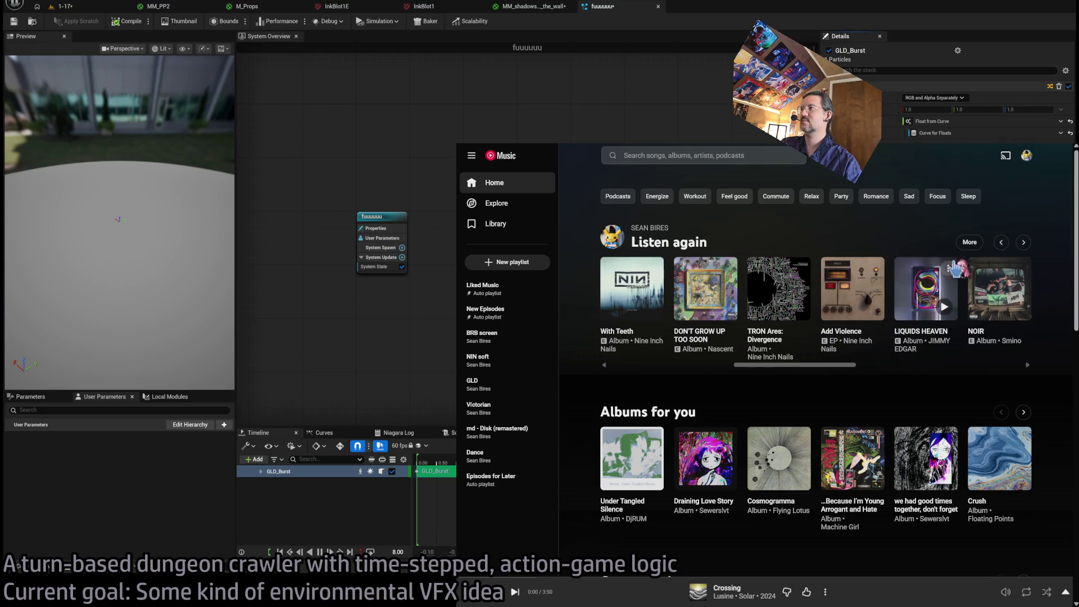
left_click(1001, 244)
left_click(762, 337)
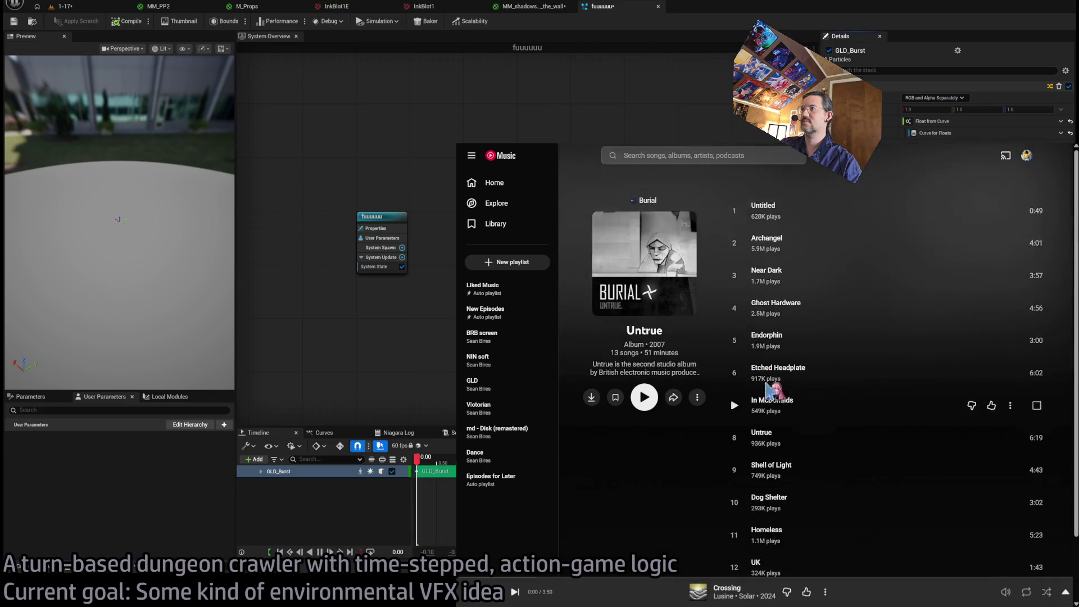
left_click(734, 243)
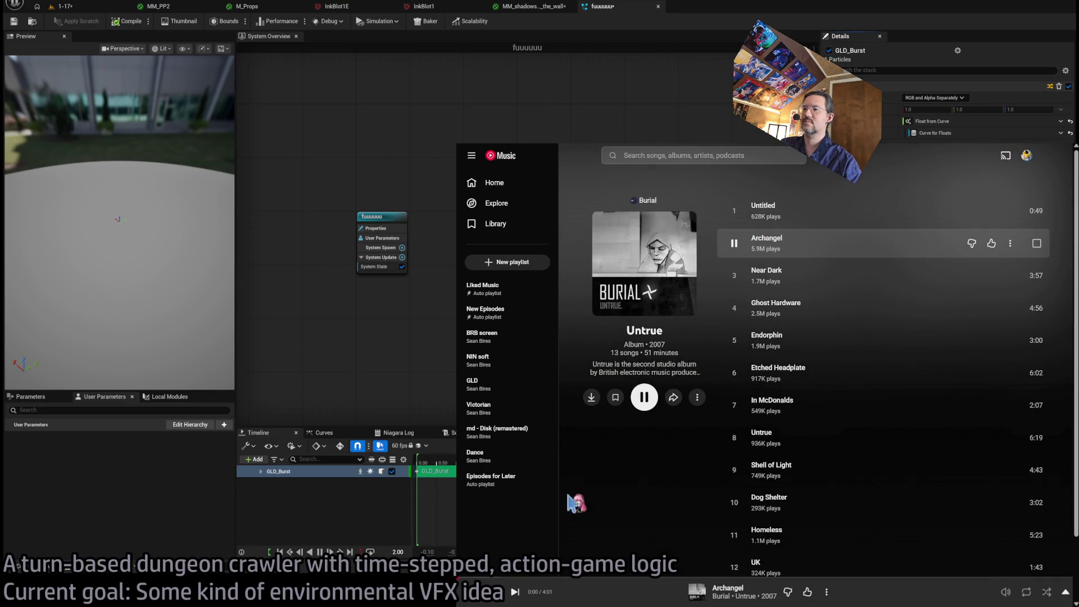
left_click(734, 210)
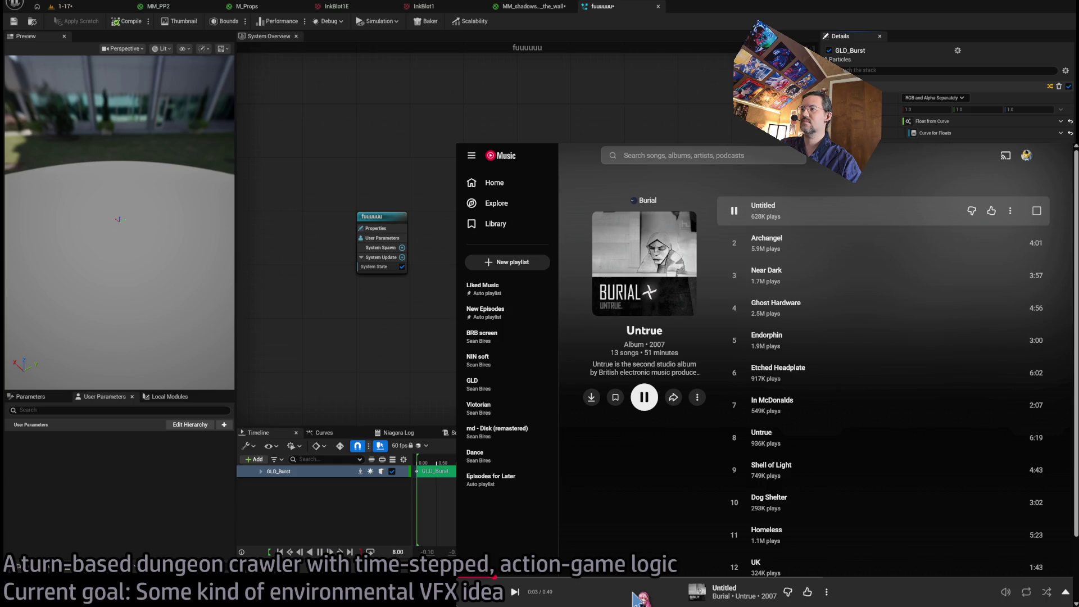
Open the now-playing view and shrink the window to a narrow player on the right.
scroll(750, 472, "down", 2)
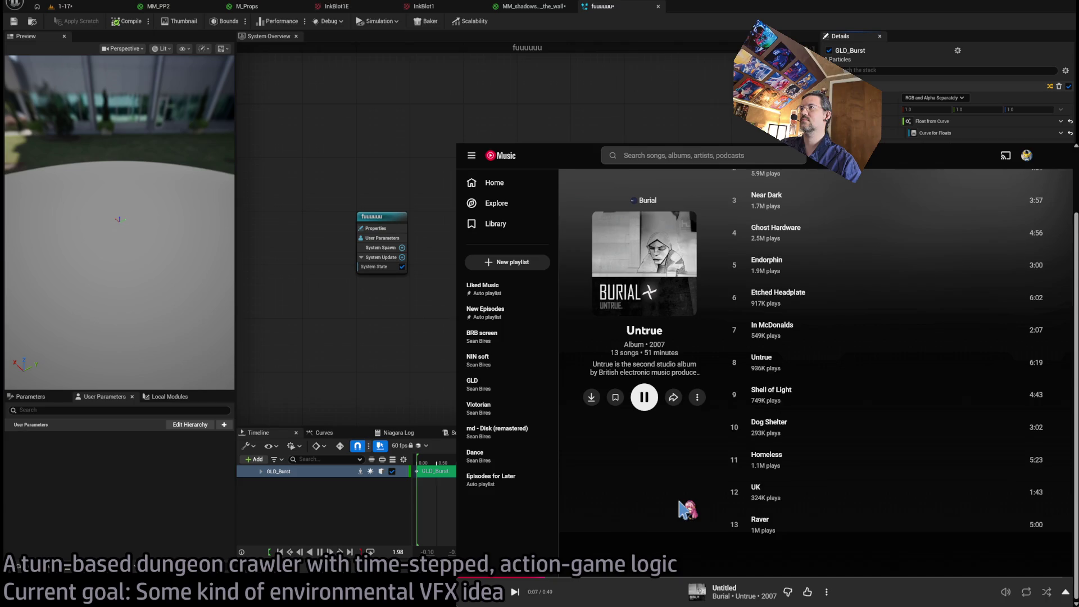
scroll(686, 509, "up", 2)
left_click(644, 594)
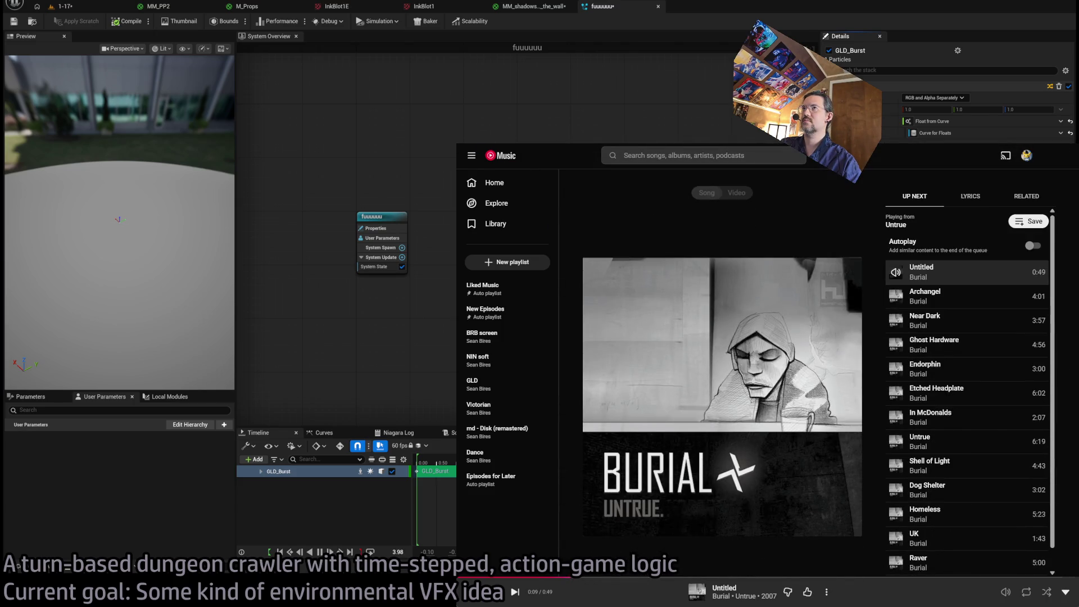
left_click_drag(456, 143, 842, 253)
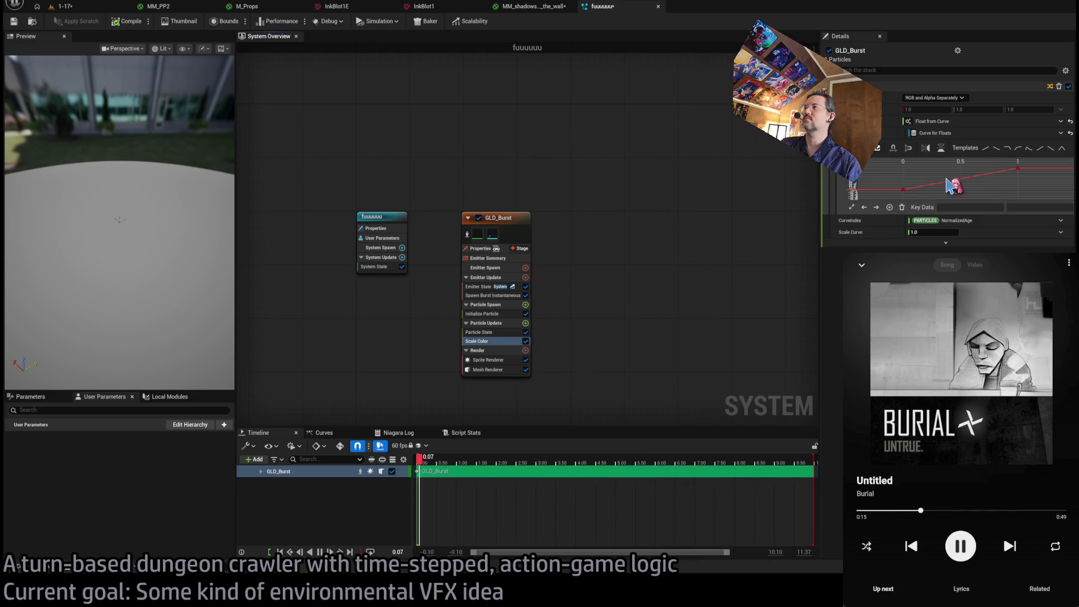
Shape the Scale Color curve with a mid-life key at 0.5 / 1.0 and an end key of 0.
left_click(1015, 167)
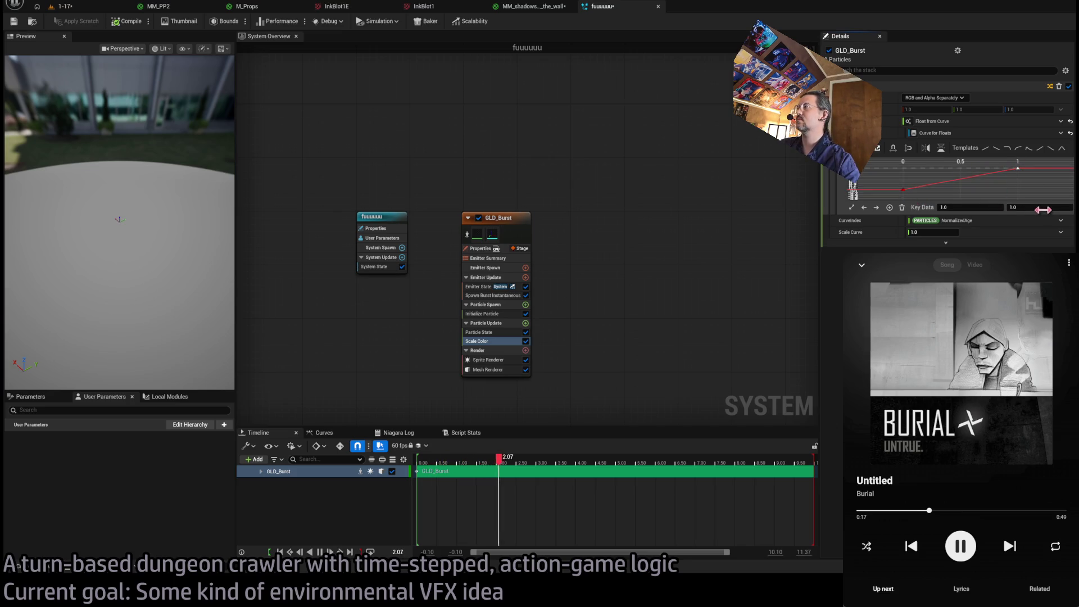
key("Tab")
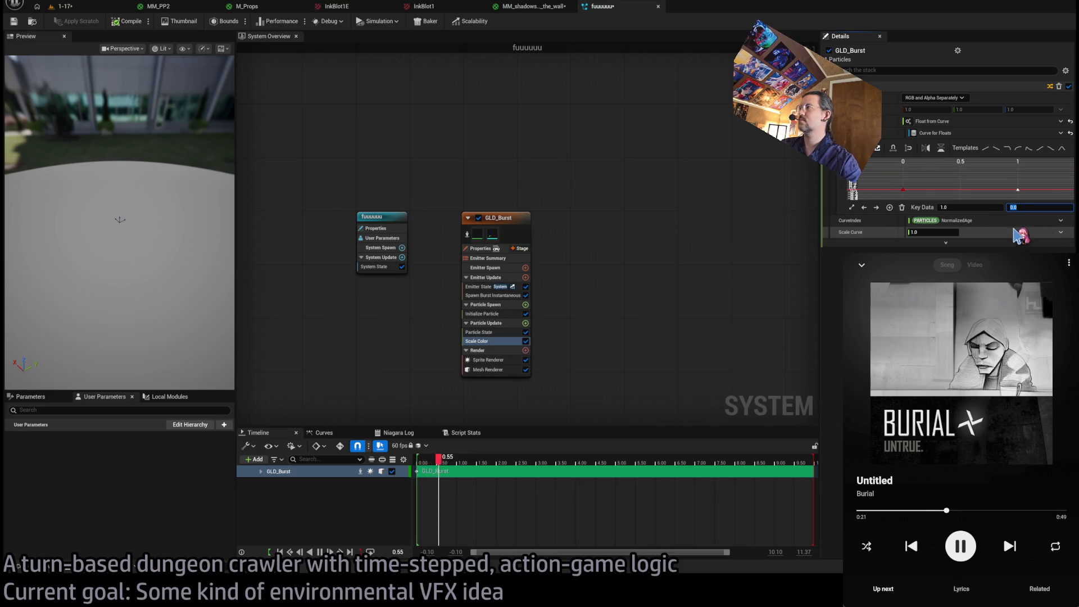
key("ctrl+a")
middle_click(940, 190)
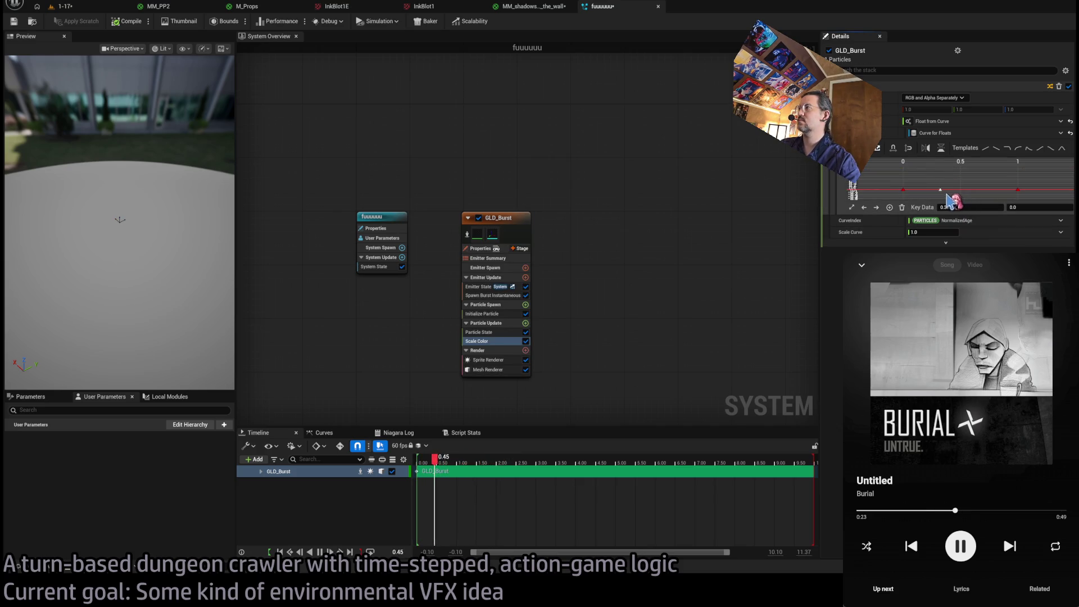
left_click(981, 209)
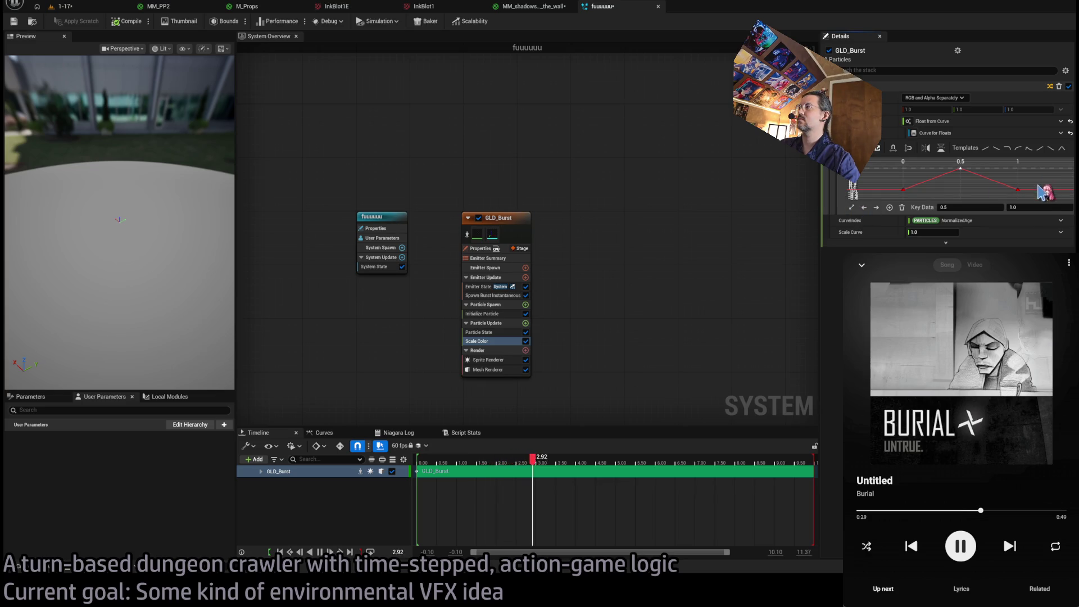
left_click_drag(873, 163, 874, 164)
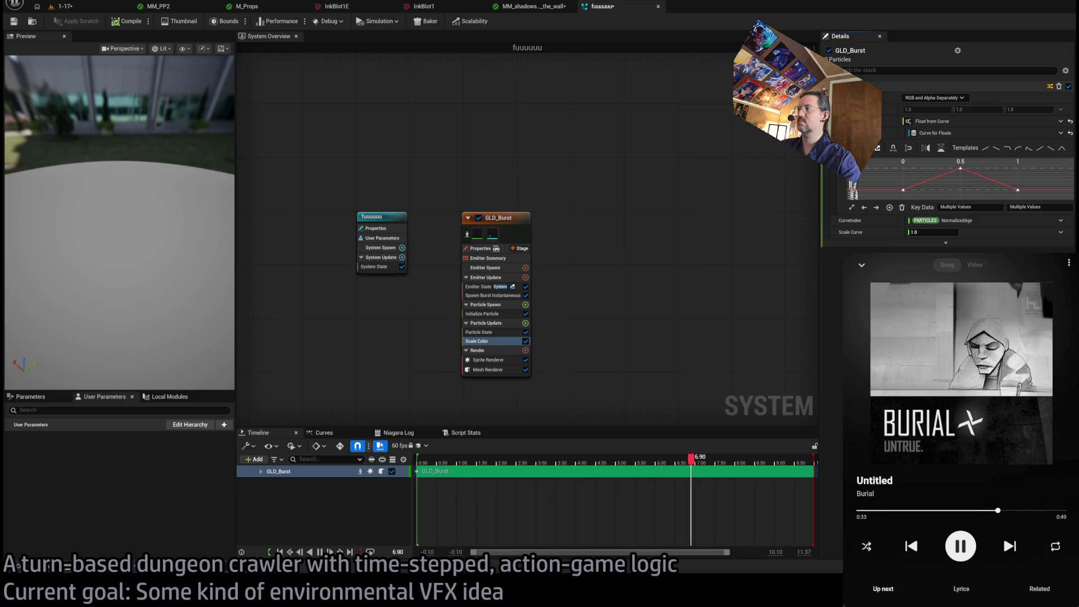
left_click(962, 183)
left_click(905, 190)
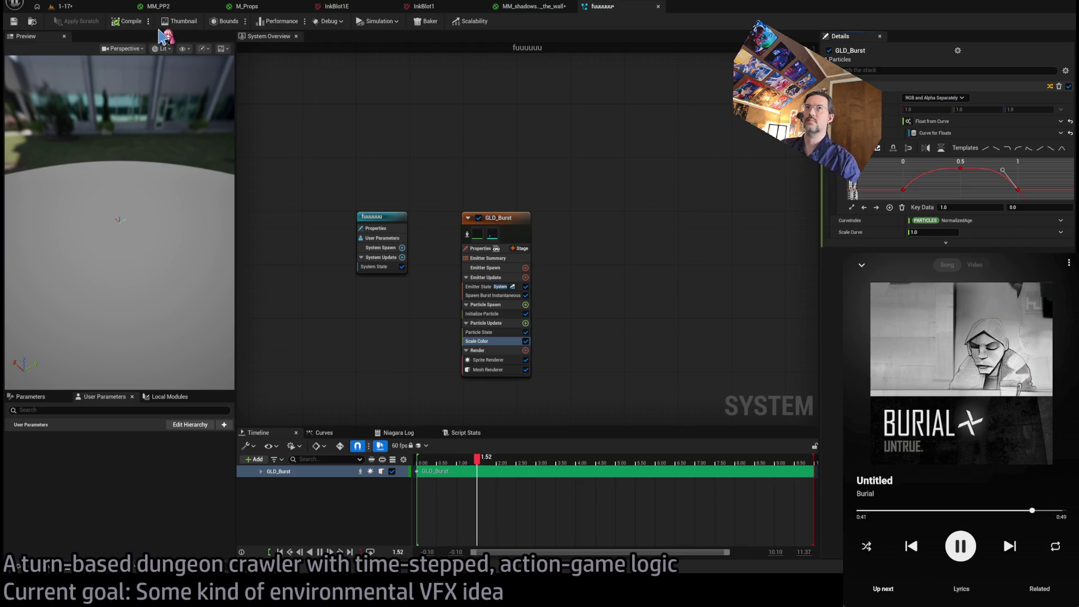
key("ctrl+Tab")
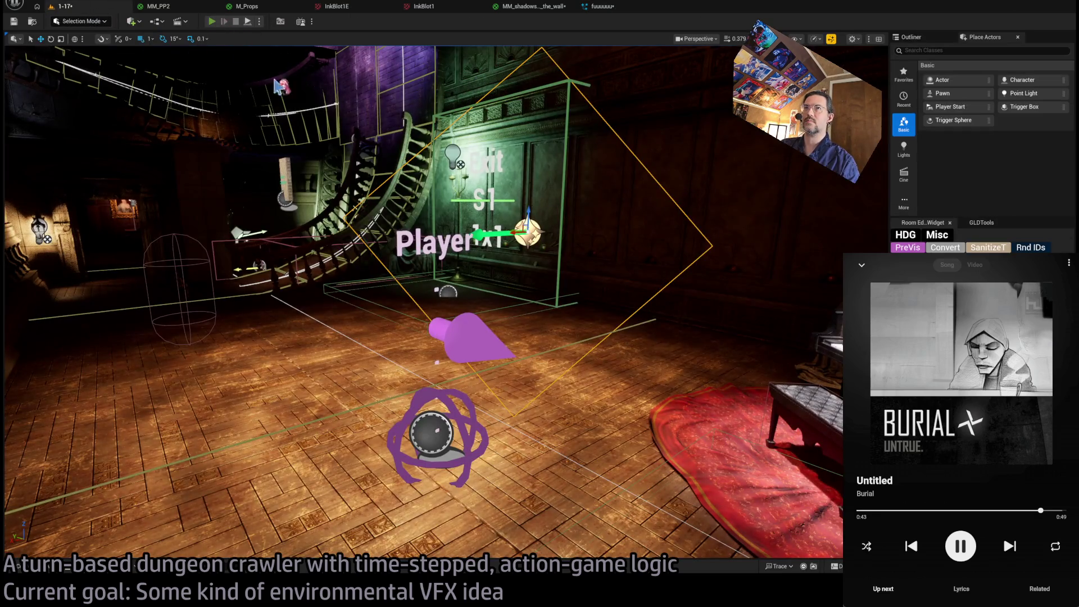
Play-test the 1-17 level for a couple of turns, then view GLD_Burst's Initialize Particle settings.
key("alt+p")
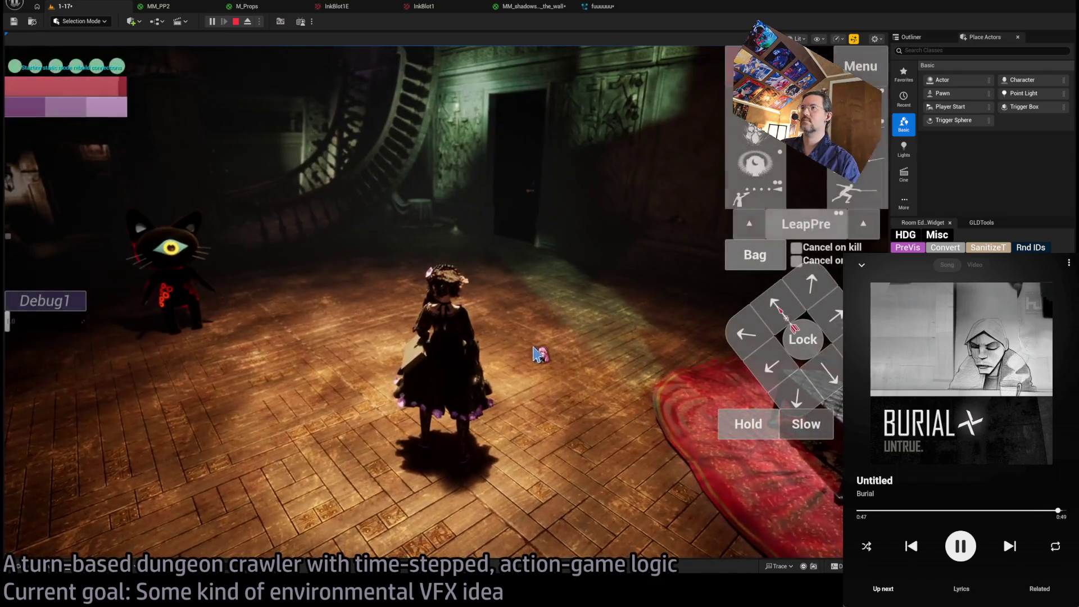
key("Escape")
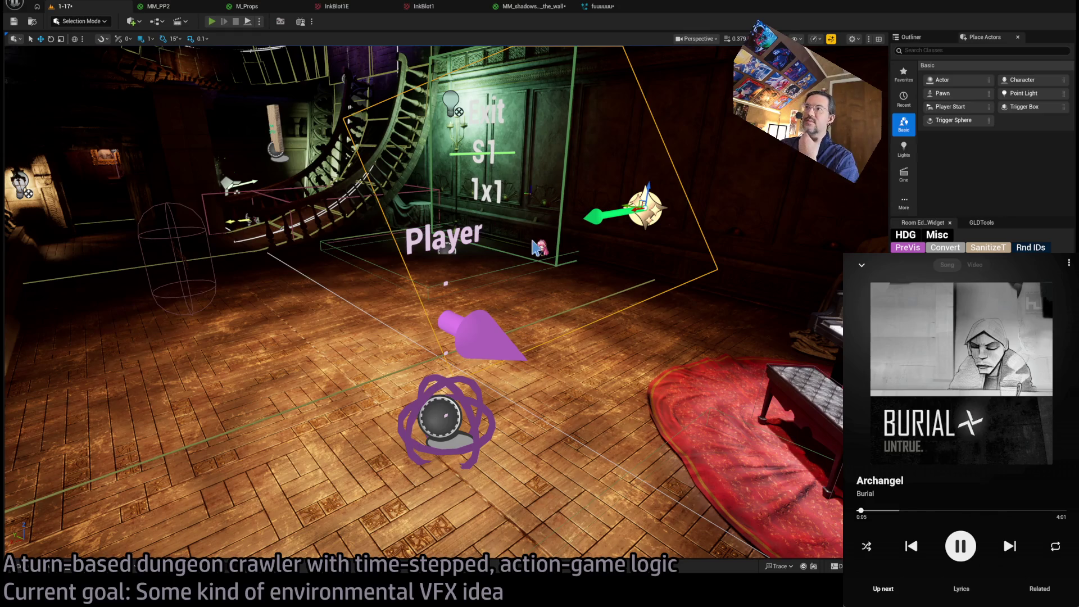
key("alt+p")
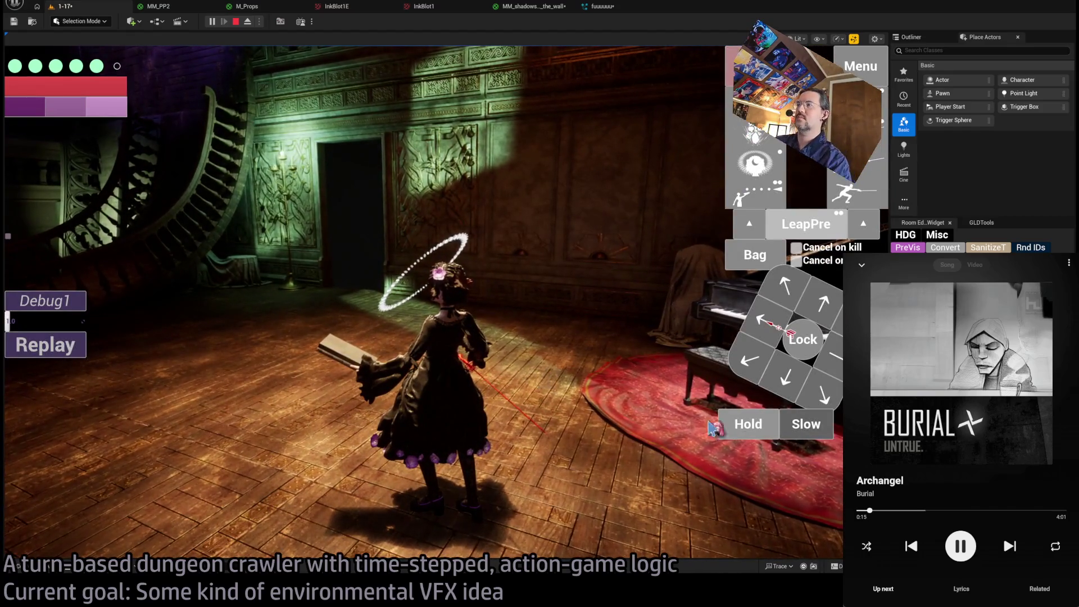
left_click(755, 422)
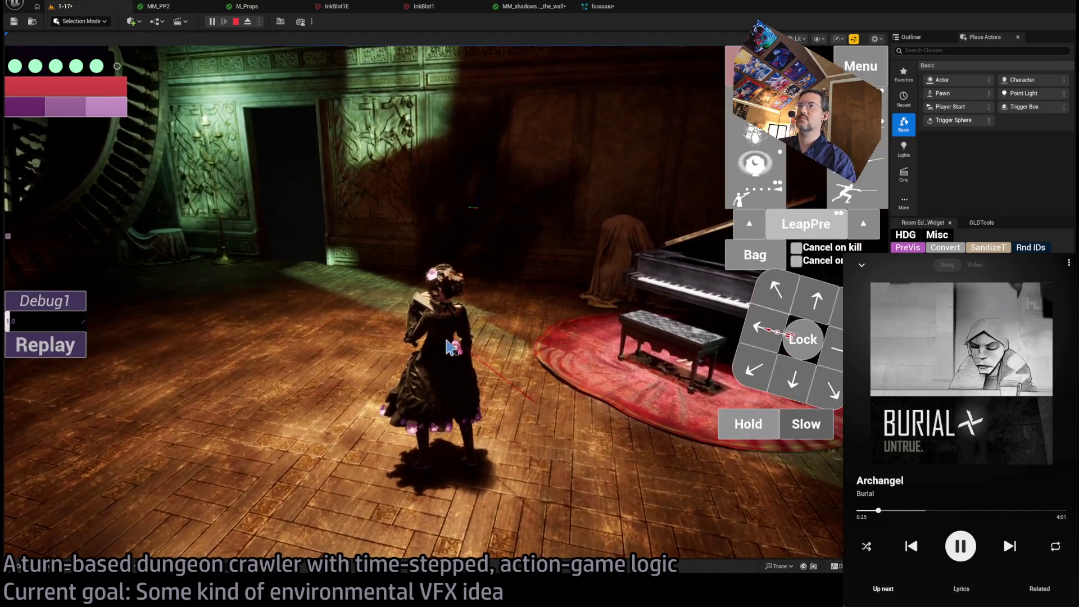
left_click(752, 430)
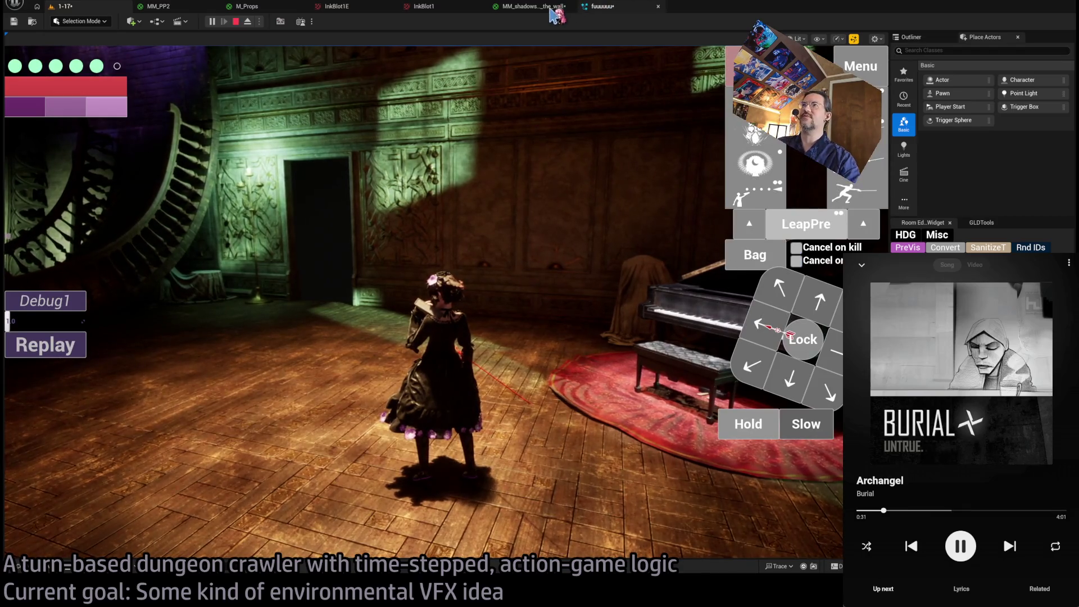
left_click(610, 9)
left_click(482, 314)
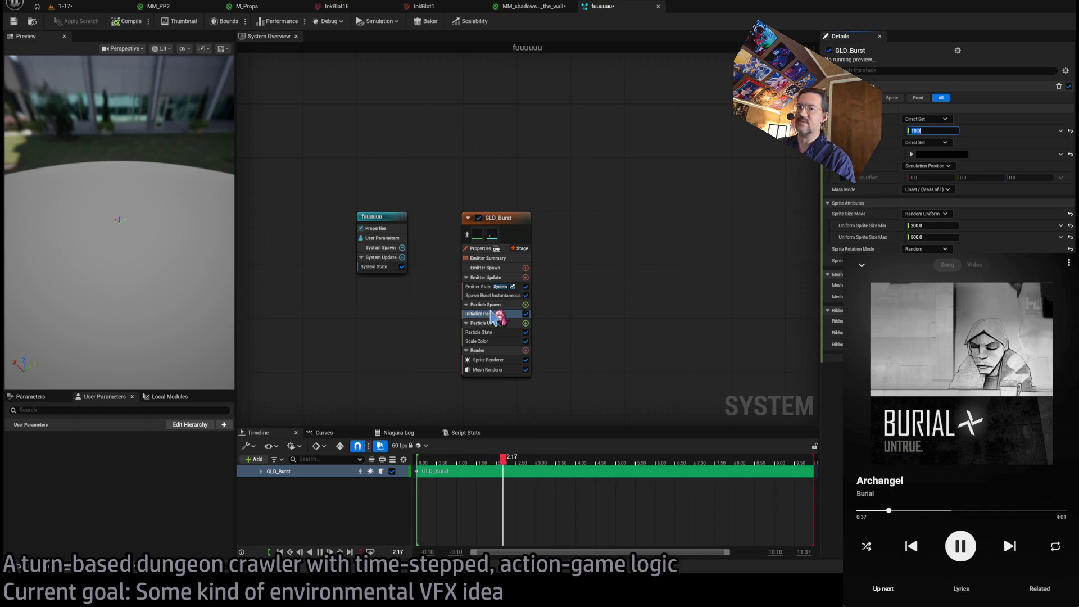
Reposition the Scale Color curve keys so alpha rises quickly to a plateau before fading out.
left_click(499, 341)
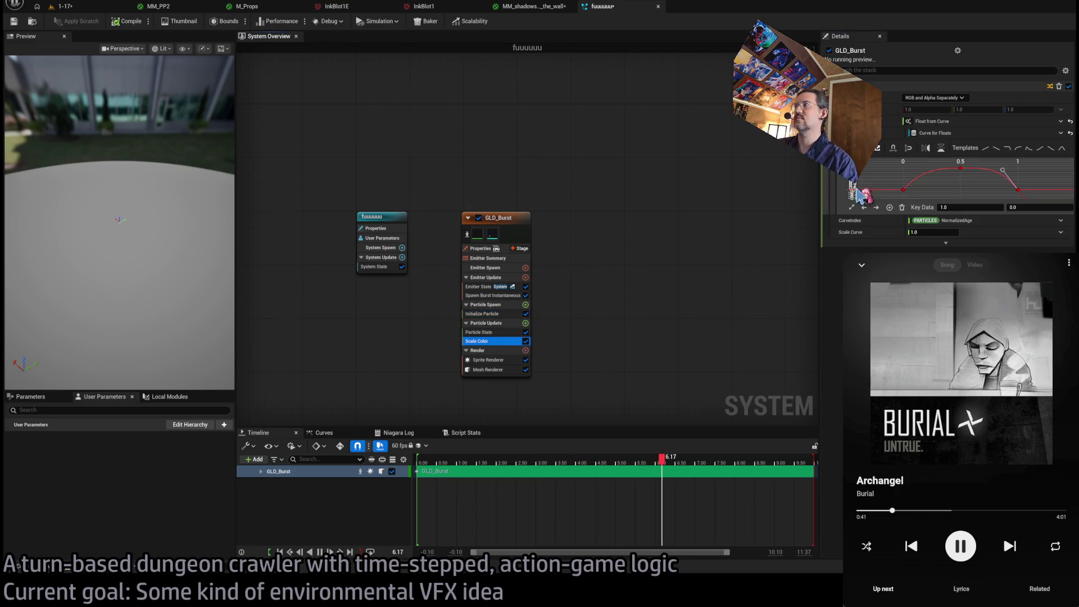
left_click(1002, 180)
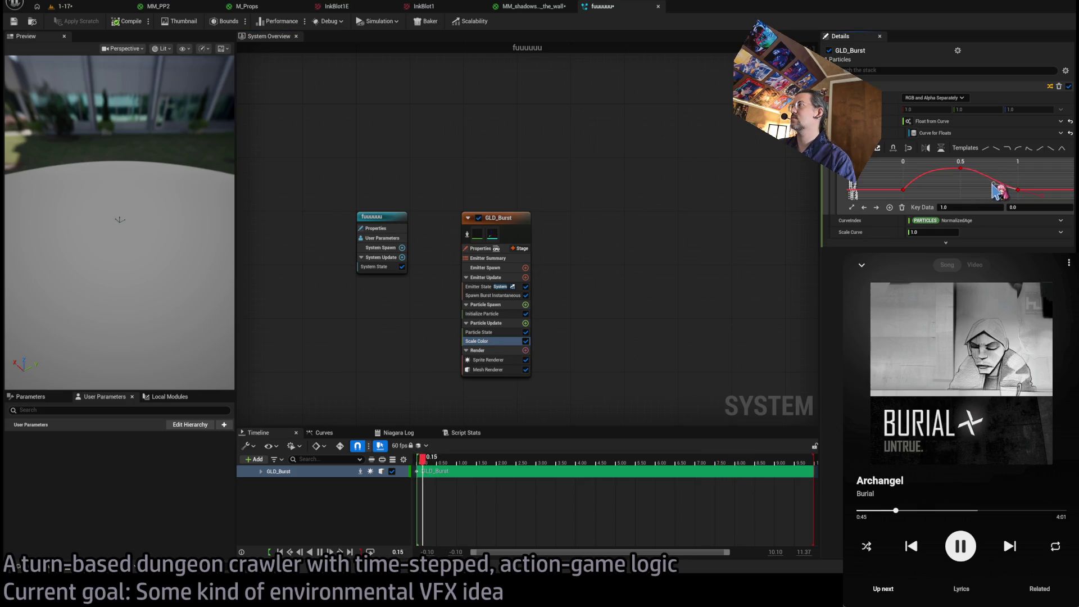
left_click(1027, 174)
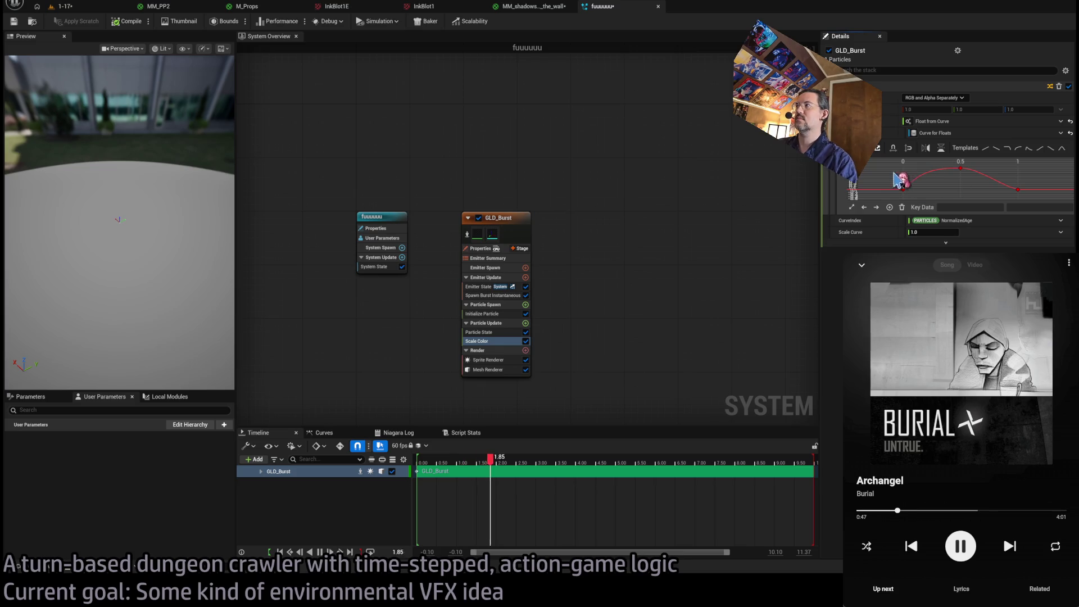
left_click(923, 178)
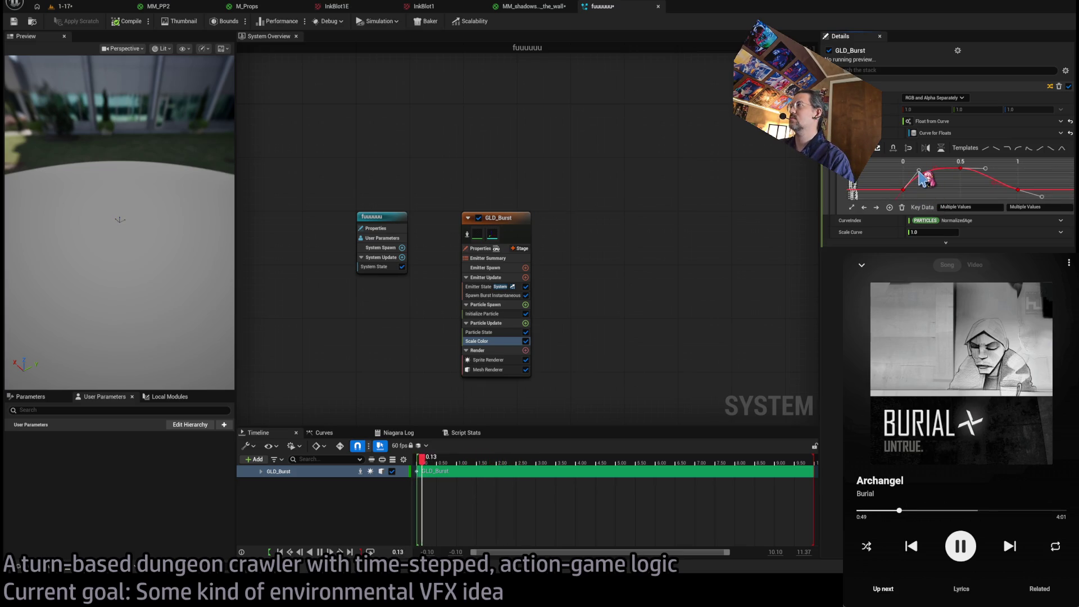
left_click(946, 193)
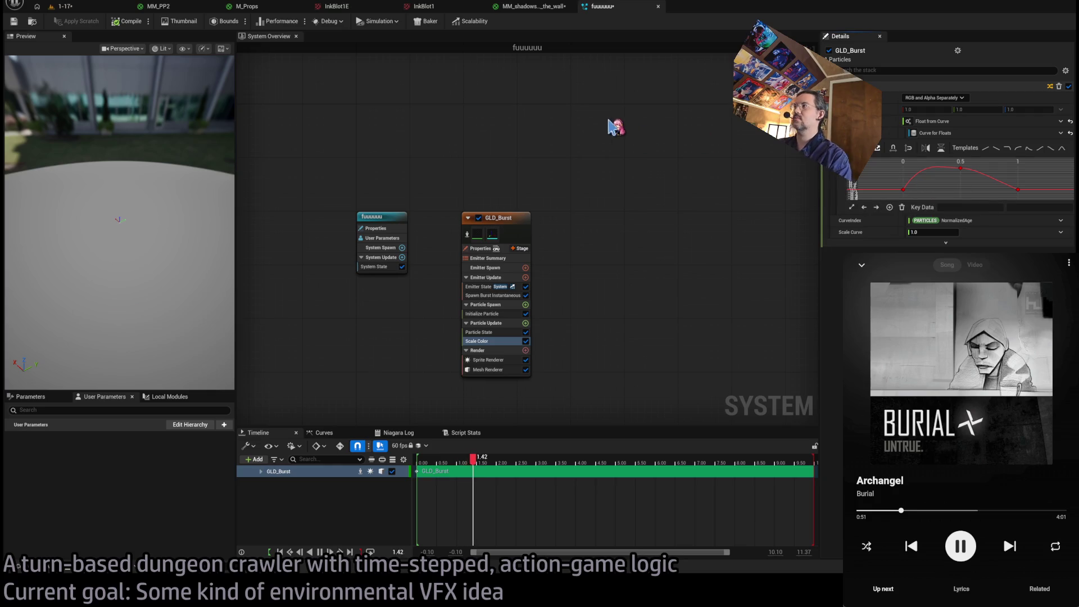
left_click(90, 10)
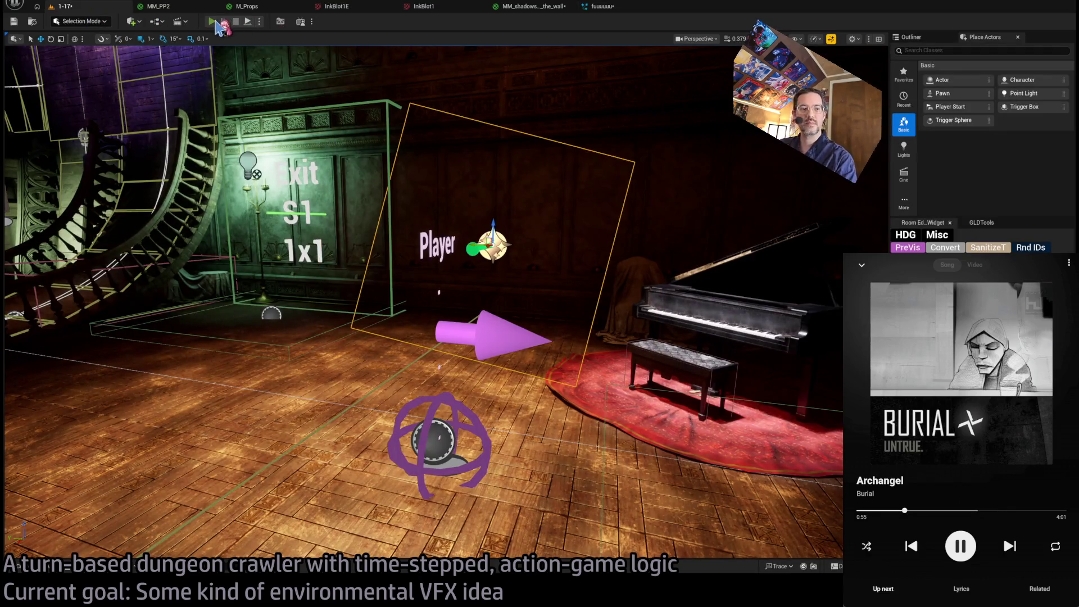
Play the 1-17 level for two turns, then bring up the MM_shadows_on_the_wall material graph.
left_click(217, 24)
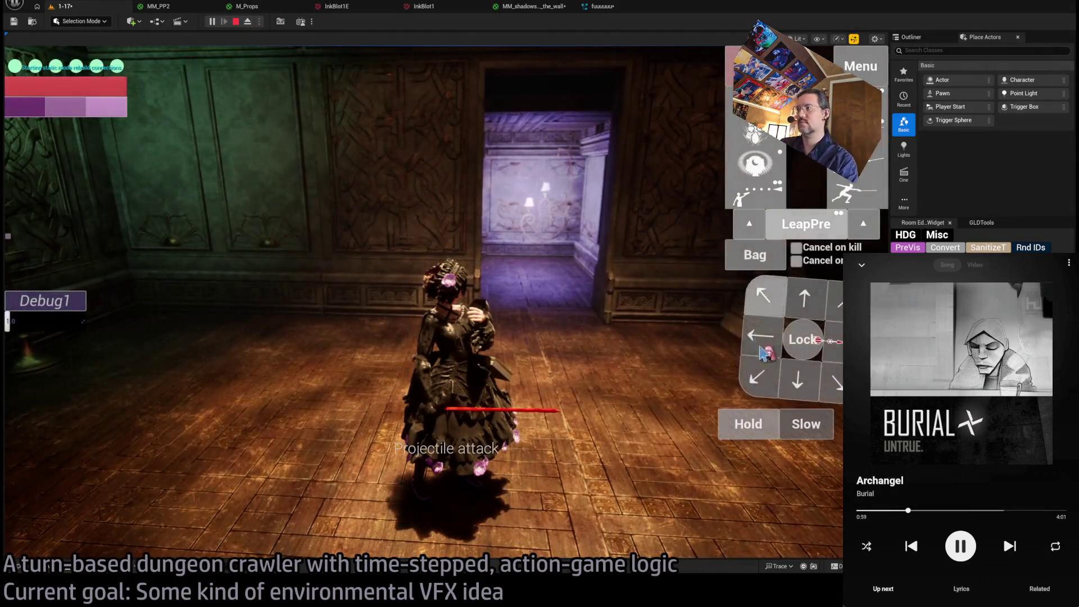
left_click(745, 426)
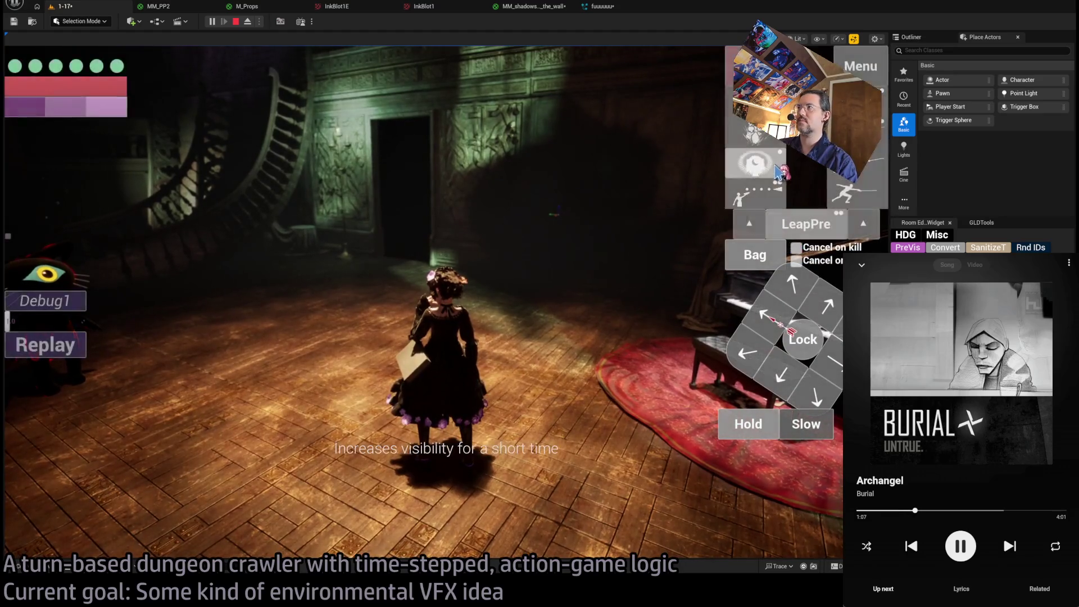
left_click(62, 393)
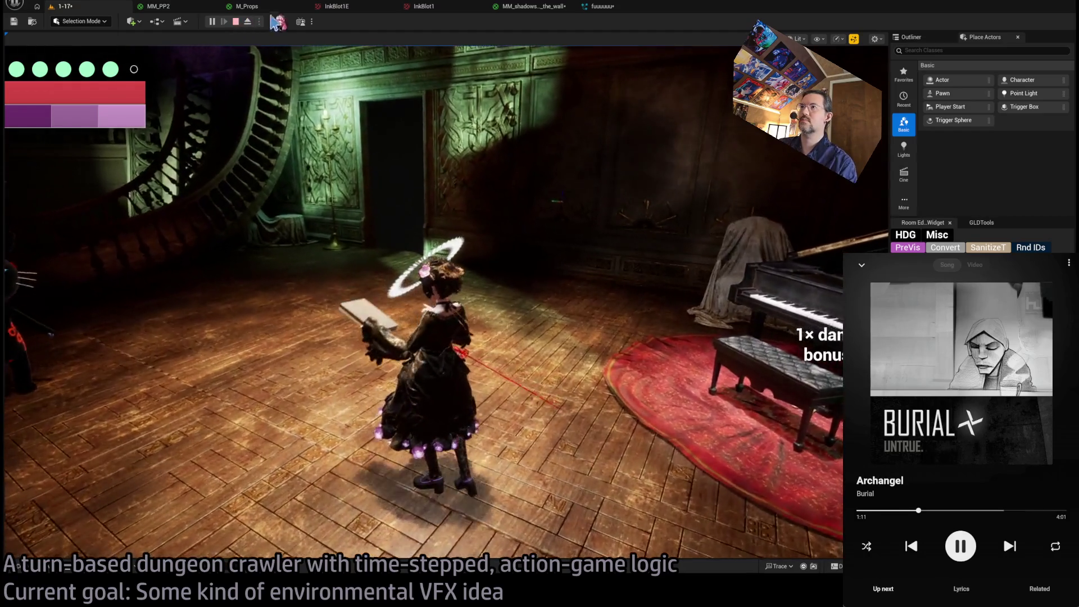
left_click(523, 7)
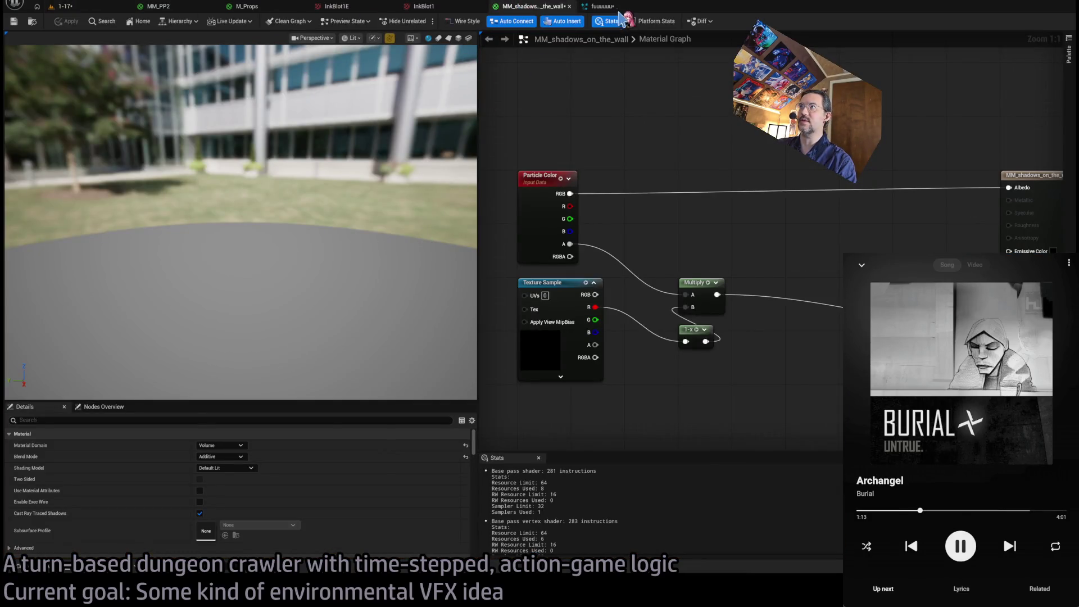
Set GLD_Burst's Sprite Renderer Facing Mode to Face Camera Position and return to the running level.
left_click(618, 7)
left_click(494, 360)
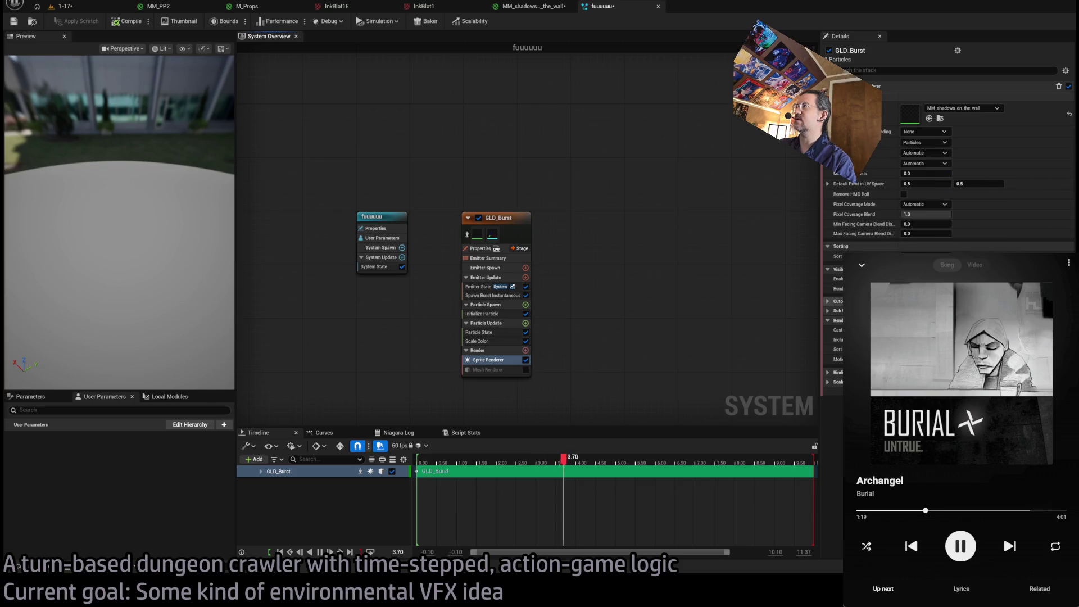
left_click(1011, 215)
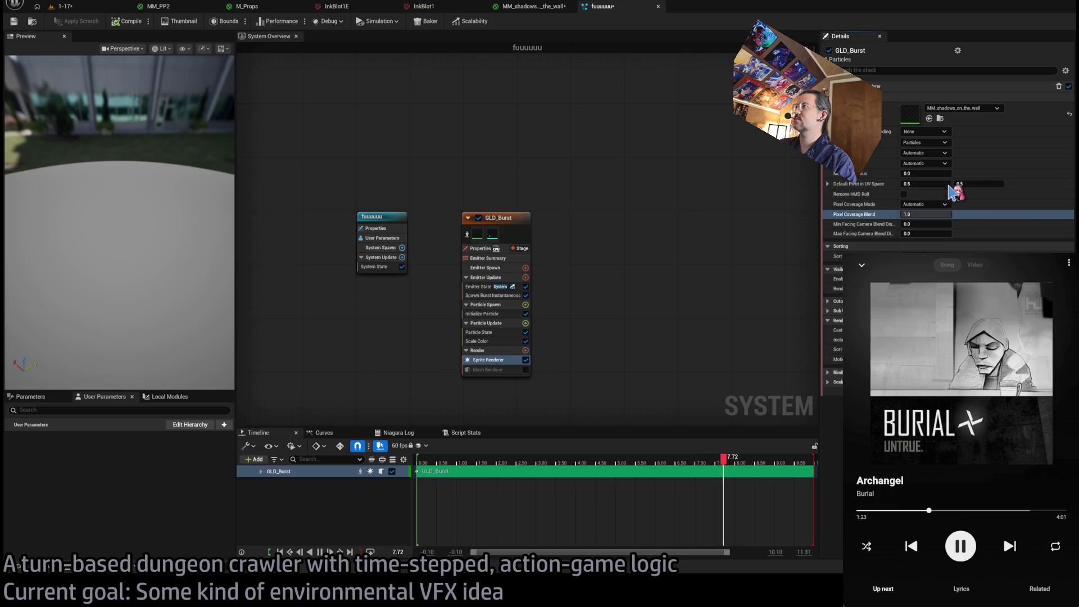
key("ctrl+z")
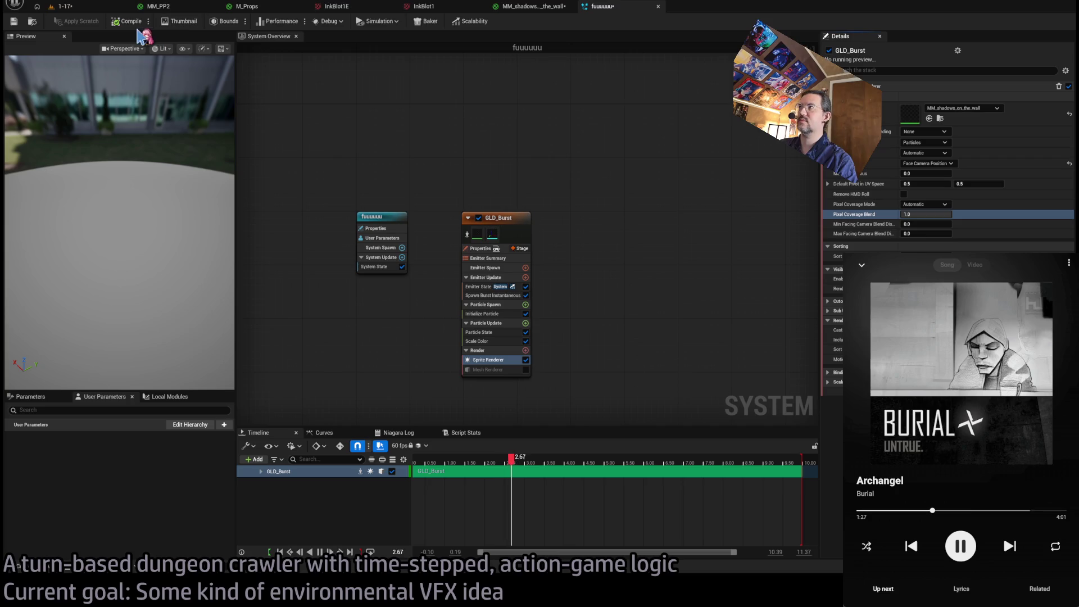
left_click(84, 7)
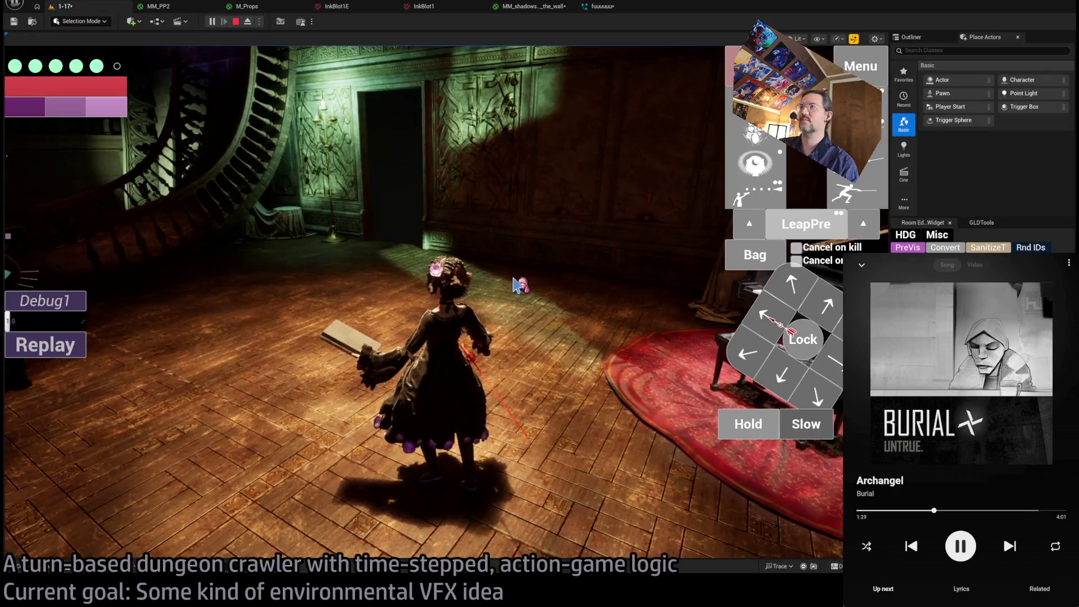
left_click(749, 427)
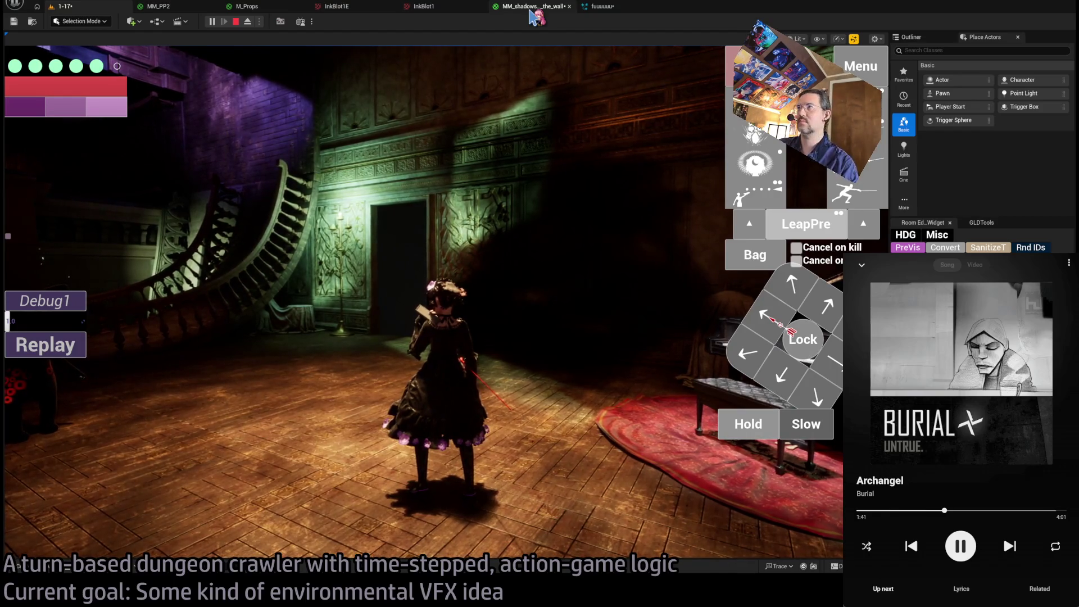
left_click(530, 11)
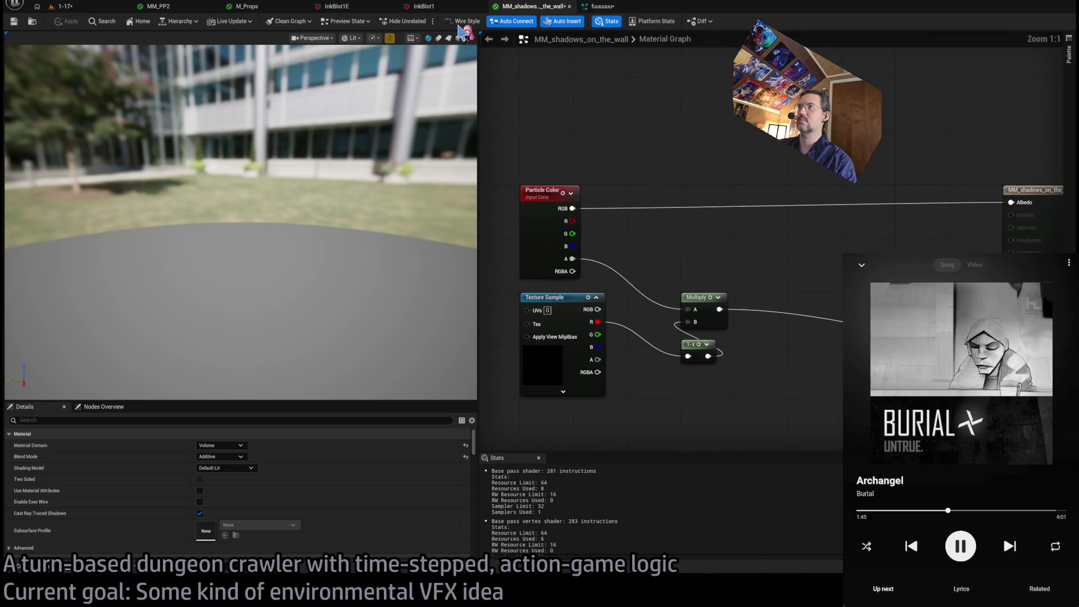
left_click(66, 6)
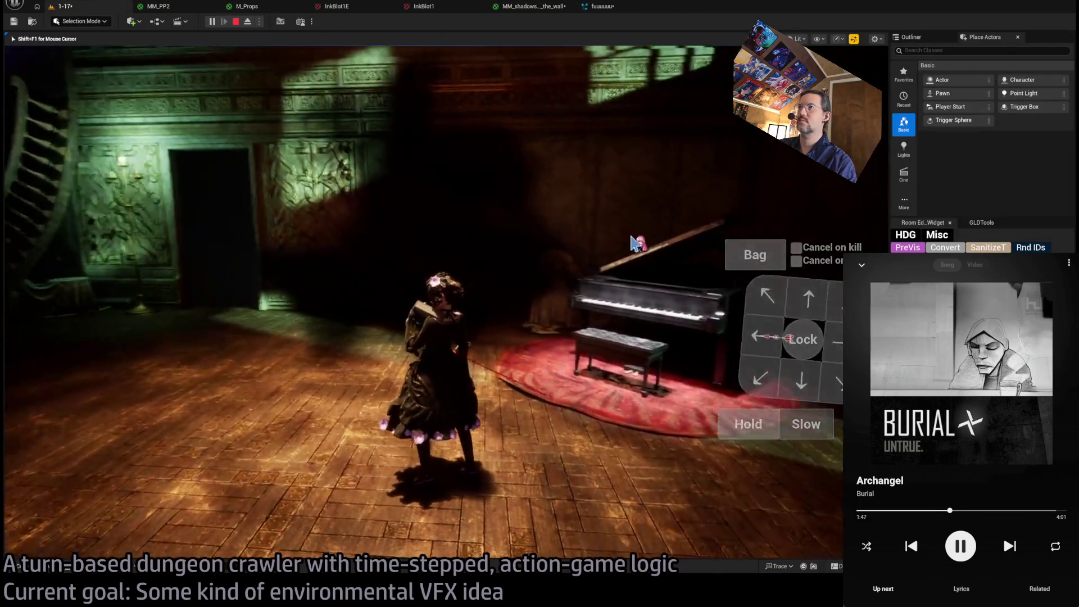
key("q")
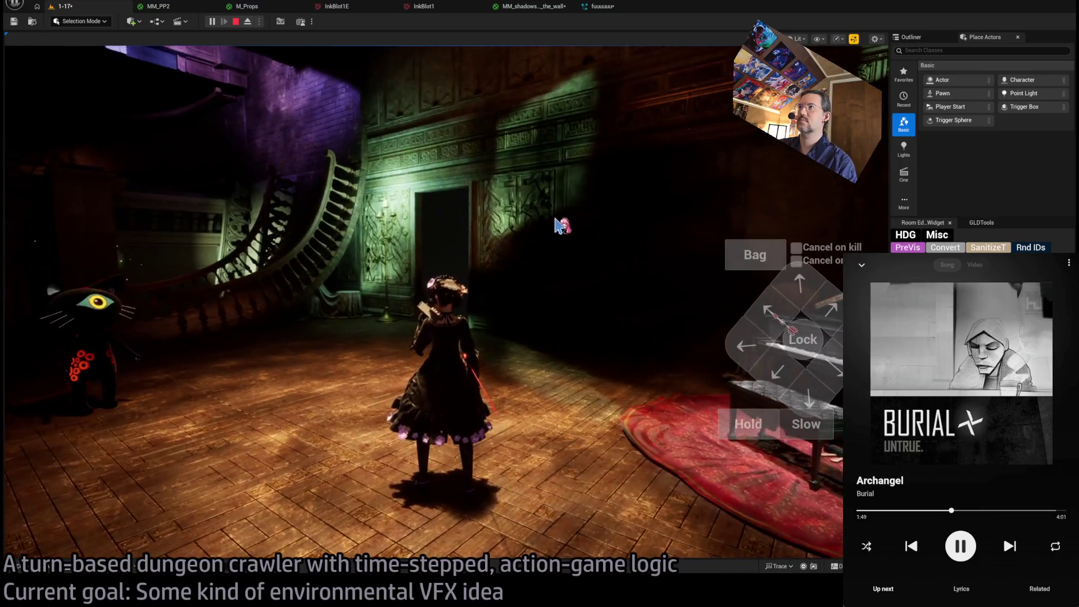
left_click(528, 7)
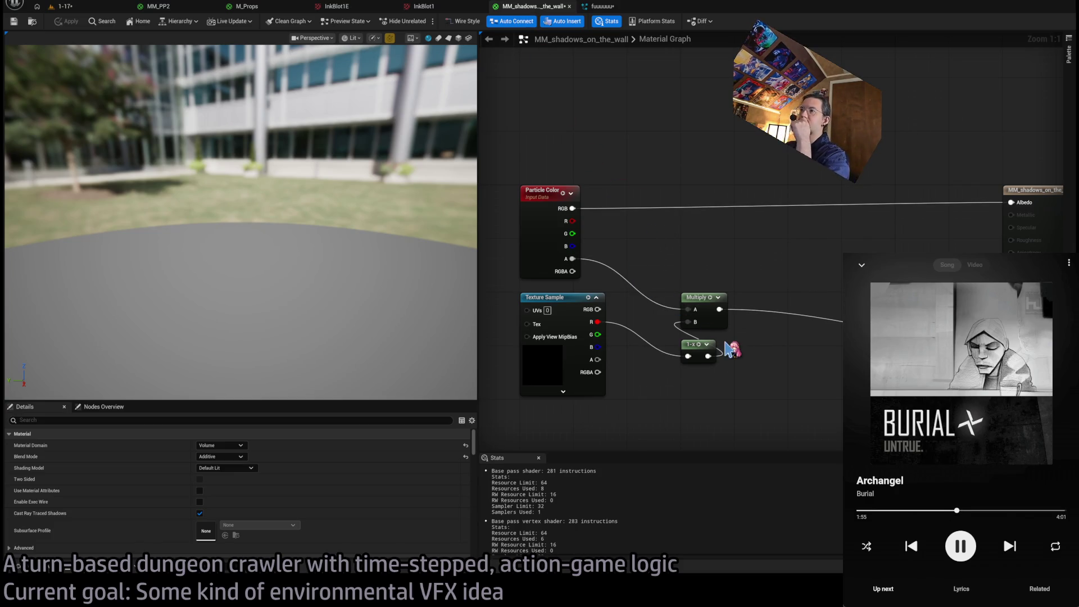
left_click(65, 7)
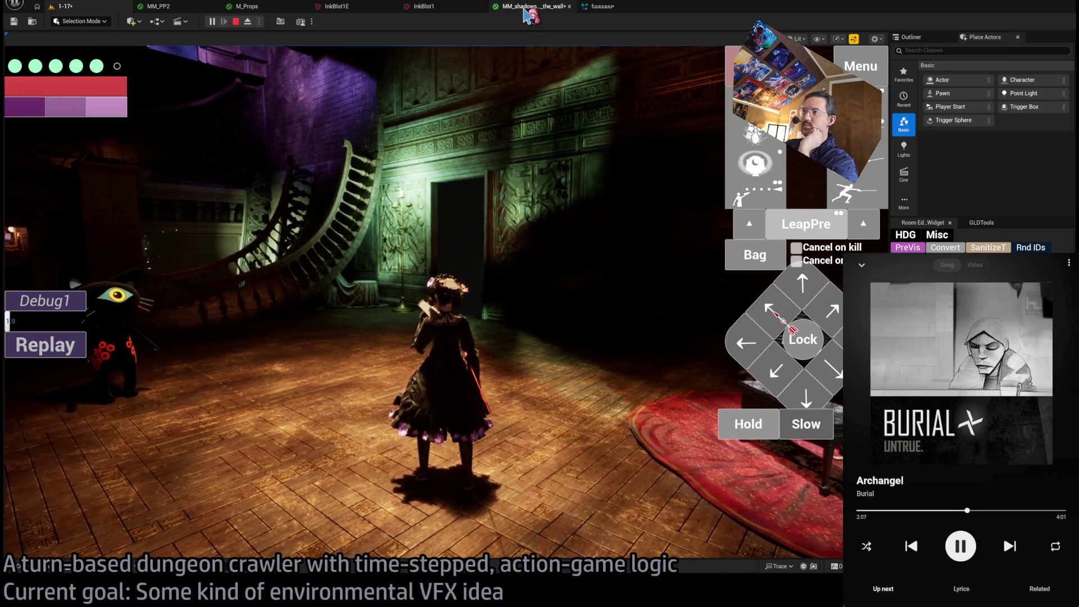
left_click(635, 120)
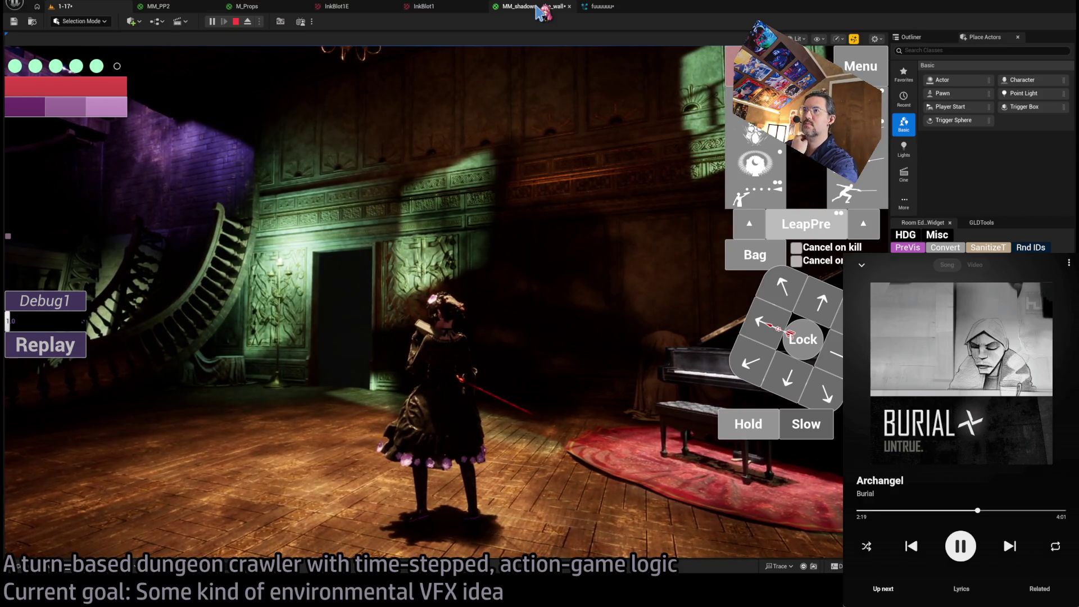
left_click(541, 11)
Pan the material graph, then inspect the Sprite Renderer's Particles and Pixel Coverage Blend rows in Niagara.
mouse_move(724, 298)
left_mouse_down()
mouse_move(663, 277)
mouse_move(742, 228)
left_mouse_up()
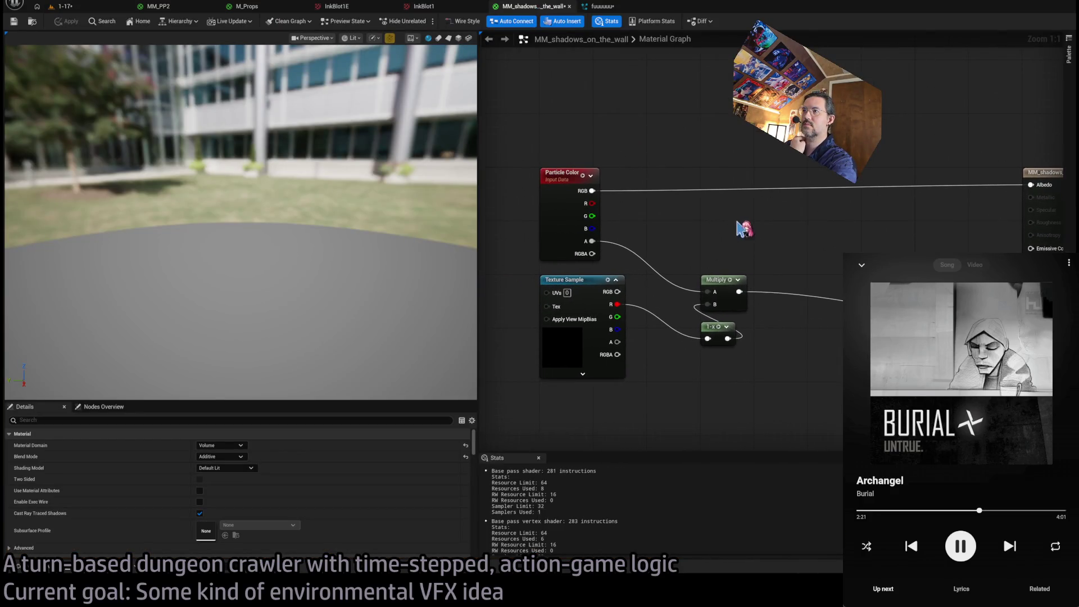
left_click_drag(665, 219, 639, 255)
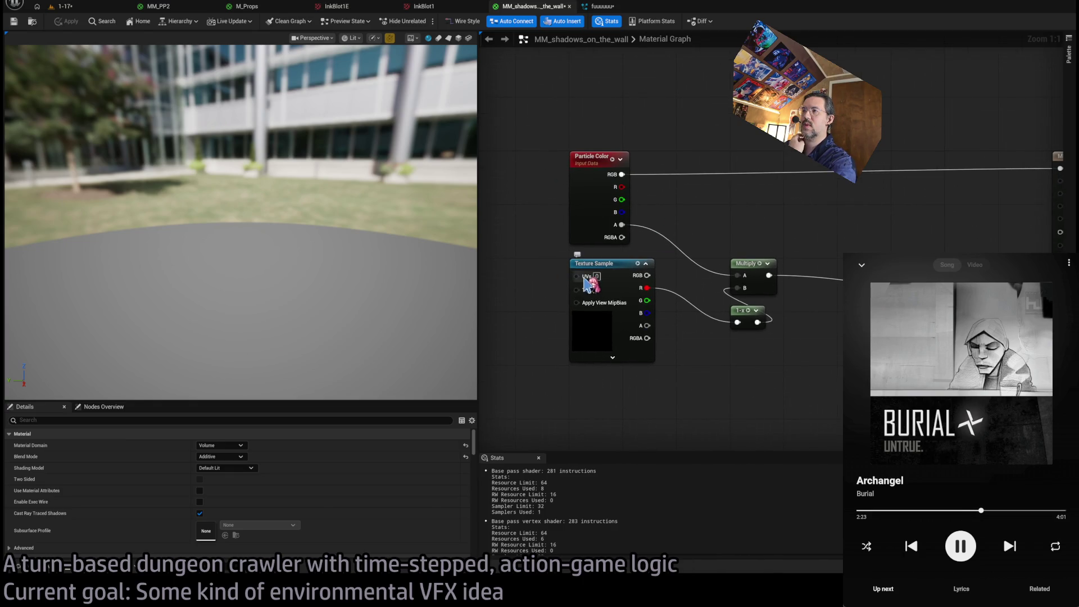
mouse_move(589, 283)
left_mouse_down()
mouse_move(676, 289)
mouse_move(538, 254)
left_mouse_up()
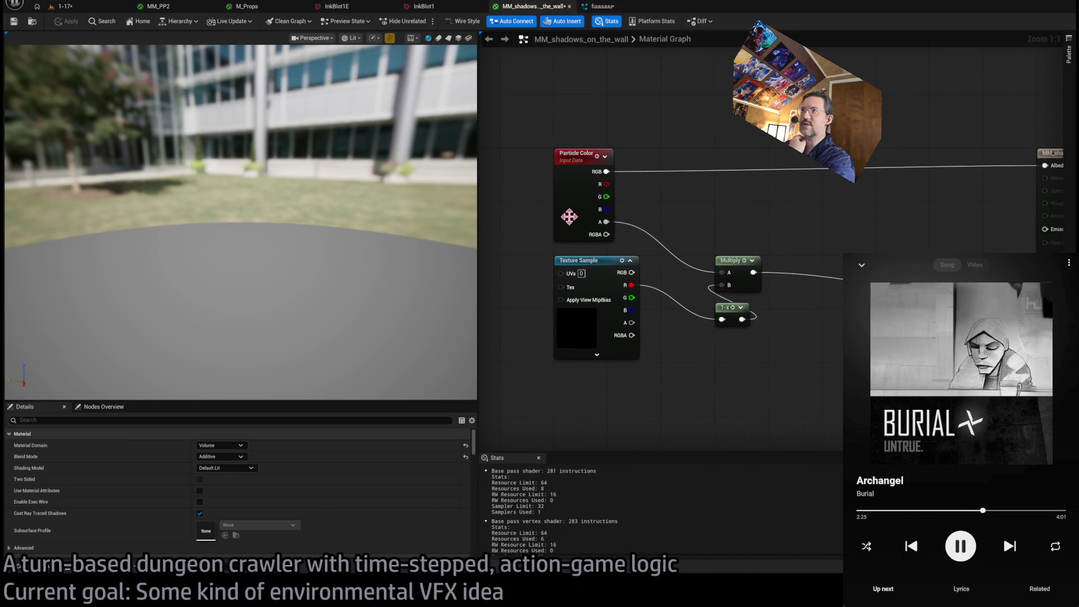
left_click(600, 6)
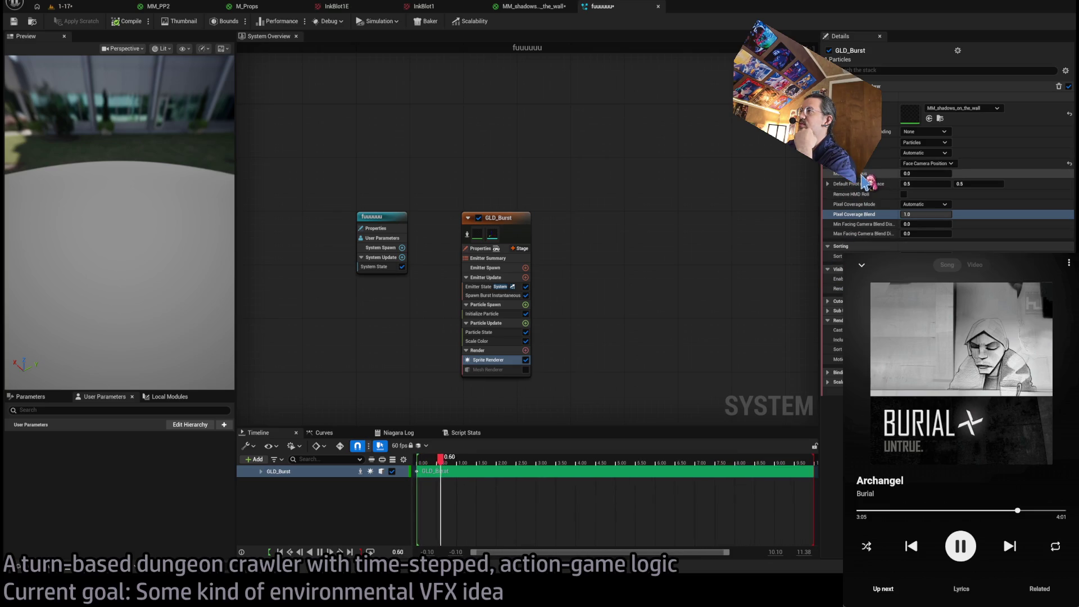
left_click(860, 174)
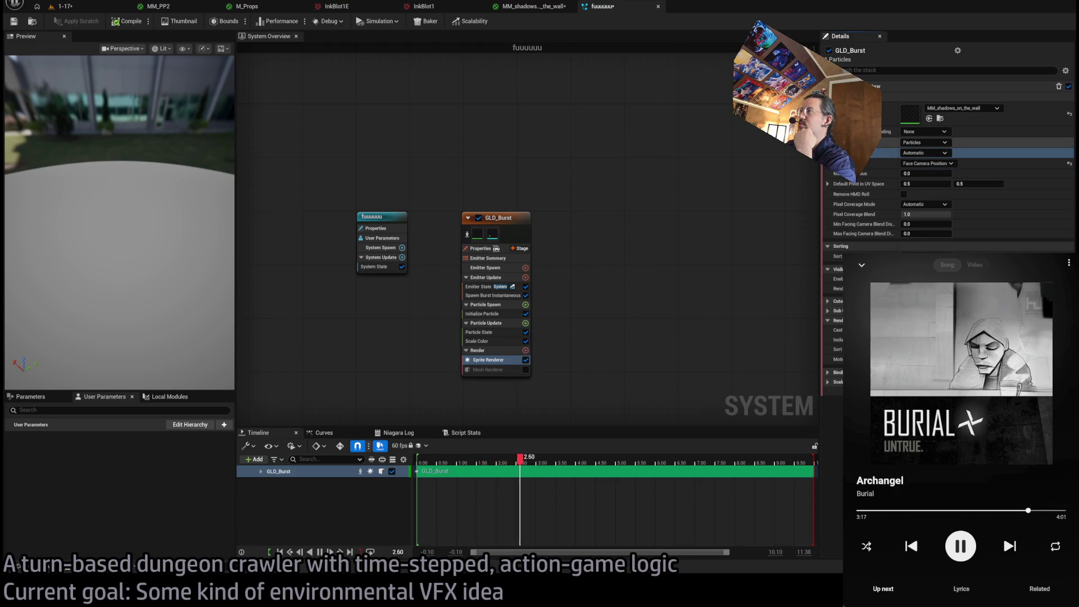
left_click(911, 143)
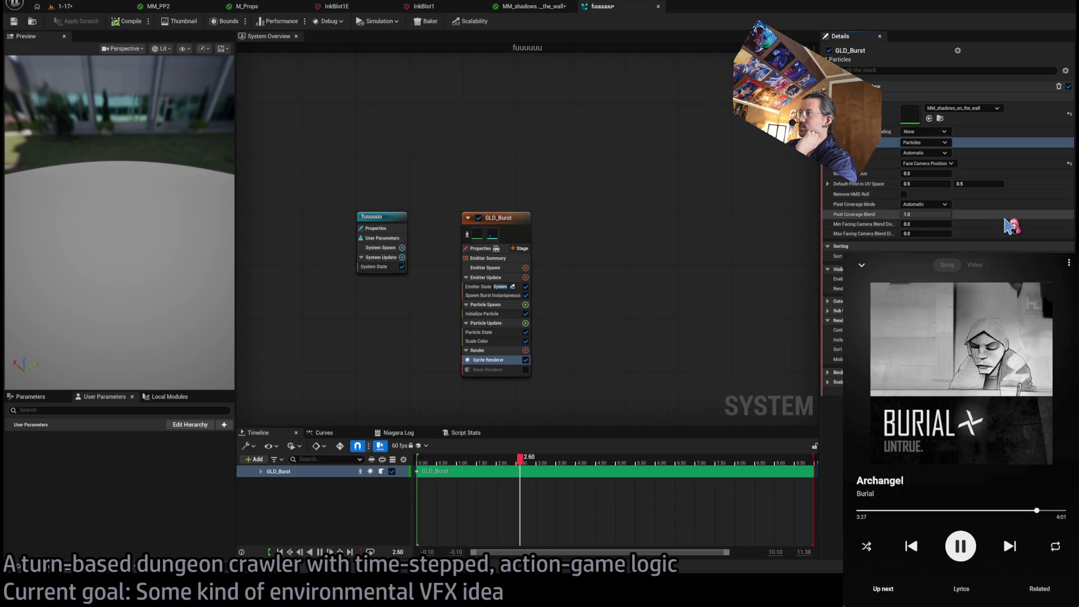
left_click(862, 214)
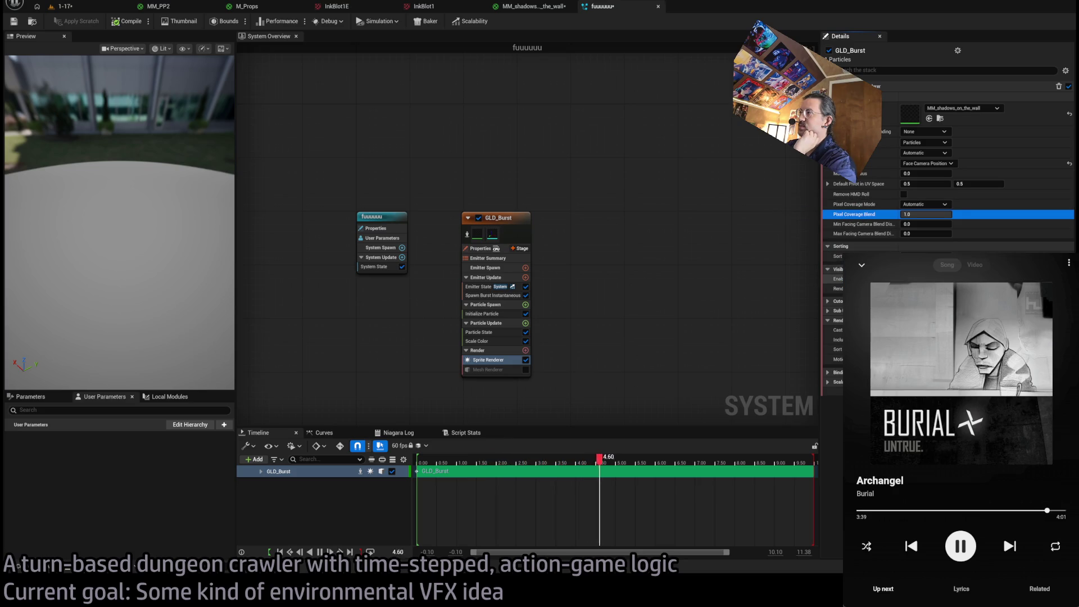
Check the renderer's Cutout group and GLD_Burst's Initialize Particle sprite sizes (200 to 500), then return to the material.
left_click(828, 311)
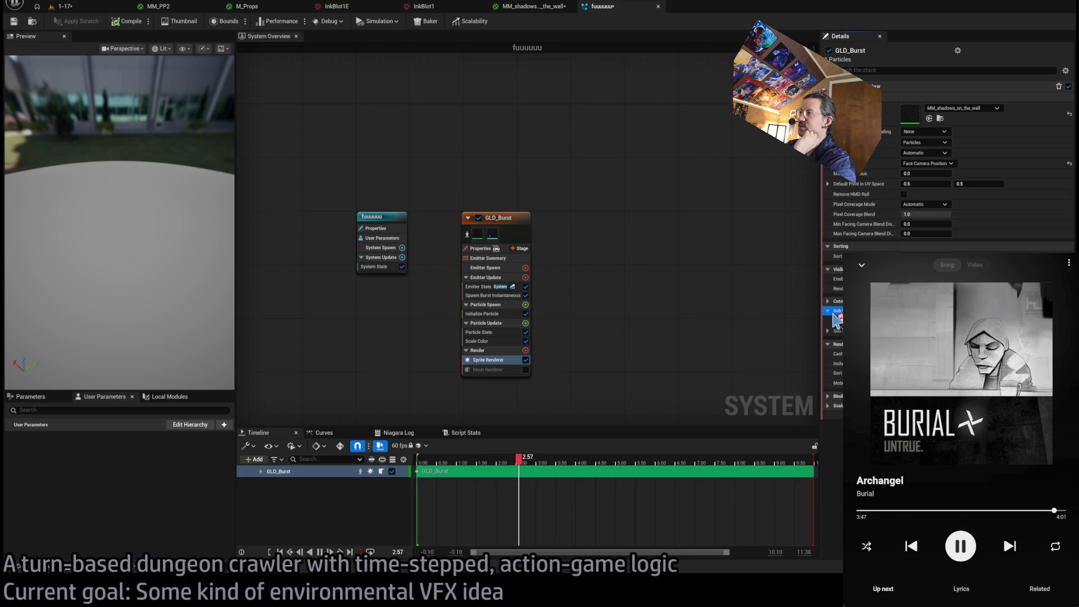
left_click(828, 302)
left_click(827, 301)
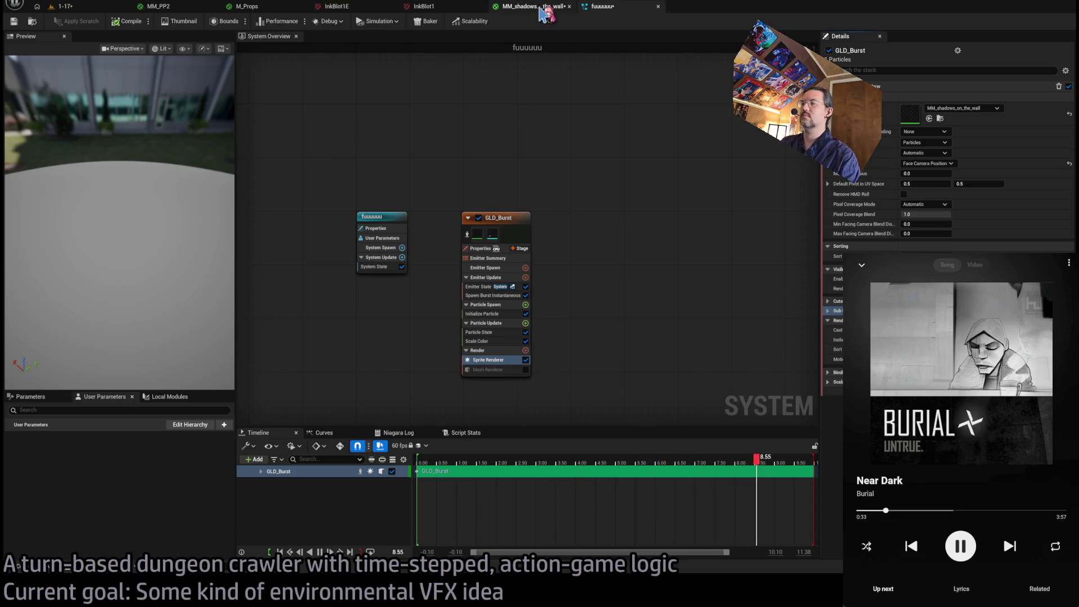
left_click(522, 314)
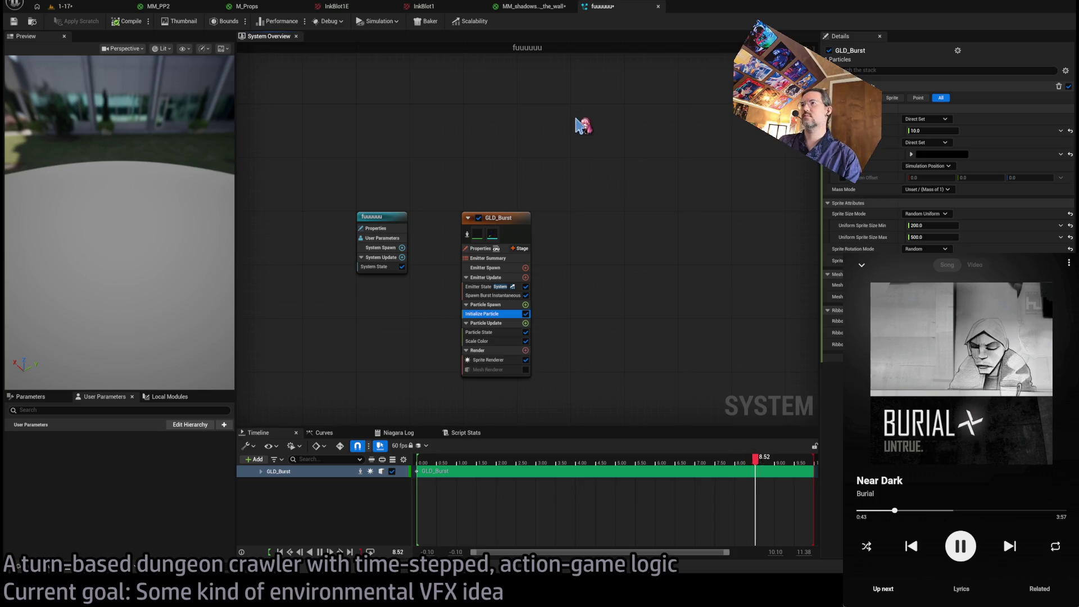
left_click(533, 6)
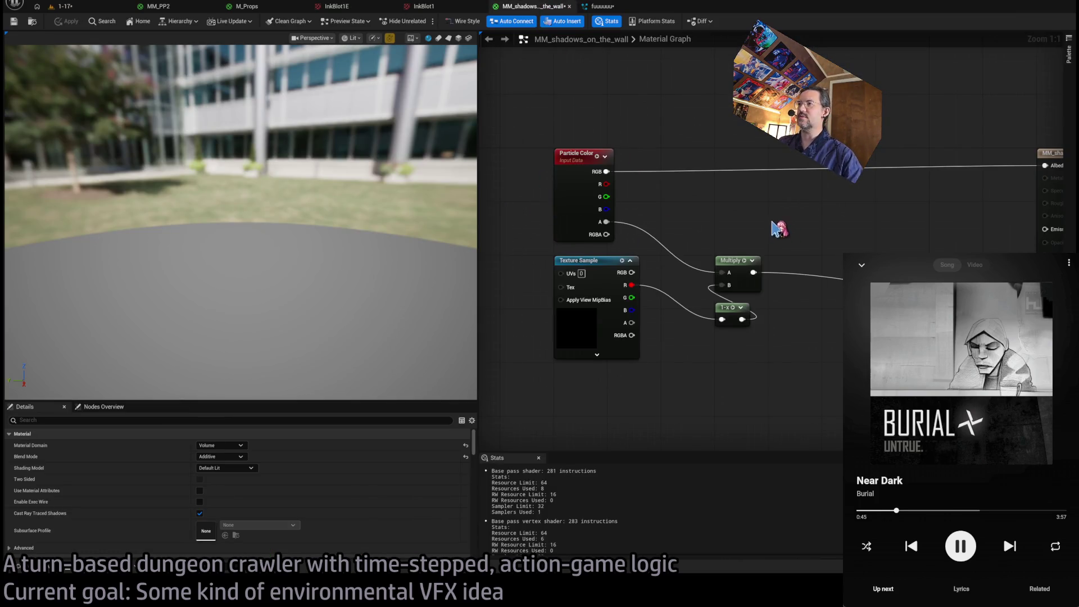
Zoom out the material graph and inspect the Texture Sample node's properties.
scroll(776, 231, "down", 1)
scroll(651, 280, "down", 1)
scroll(650, 280, "up", 1)
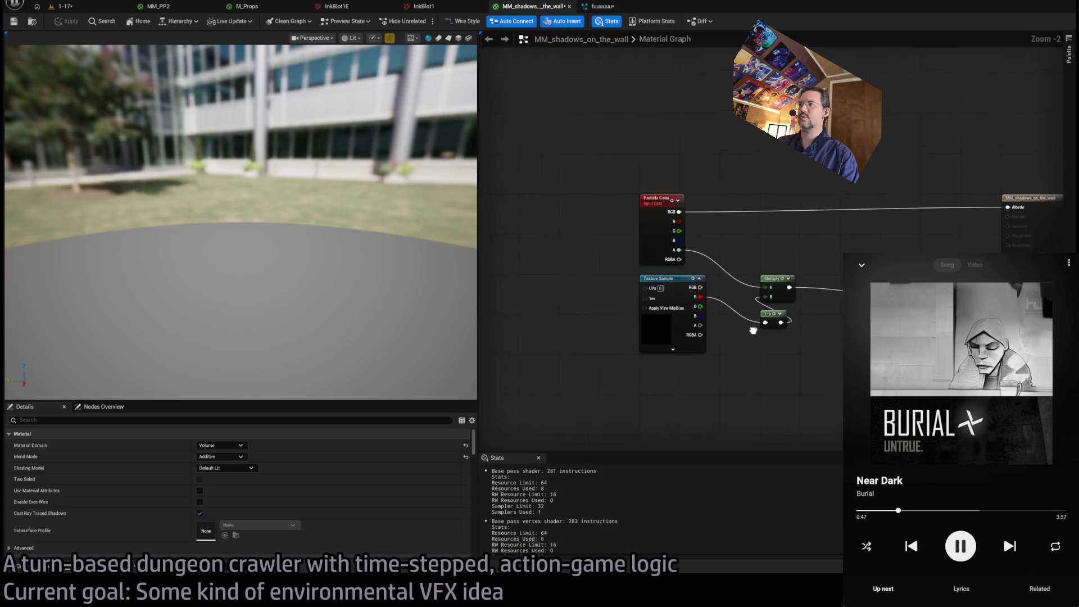
scroll(652, 280, "down", 1)
left_click(655, 277)
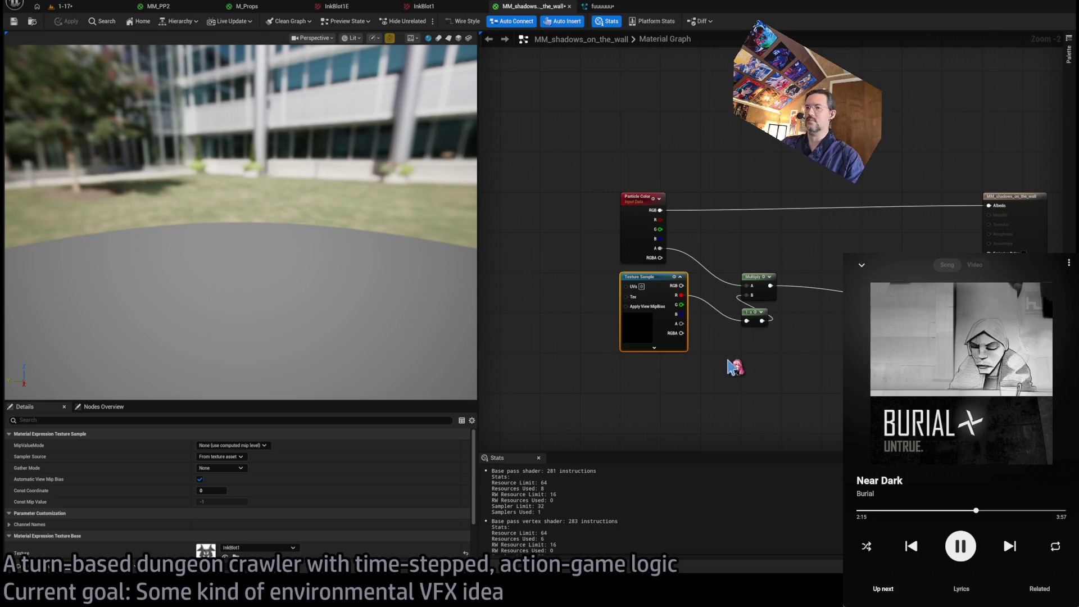
Make room on the left of the graph and paste in a Particle Radius input node.
mouse_move(659, 366)
left_mouse_down()
mouse_move(660, 265)
mouse_move(634, 332)
left_mouse_up()
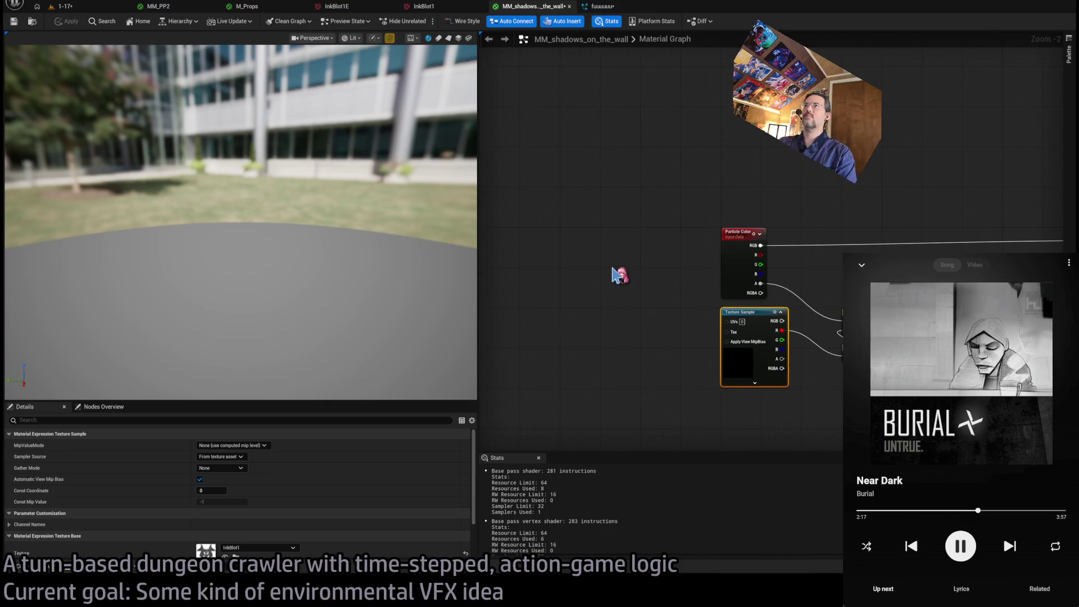
left_click(590, 277)
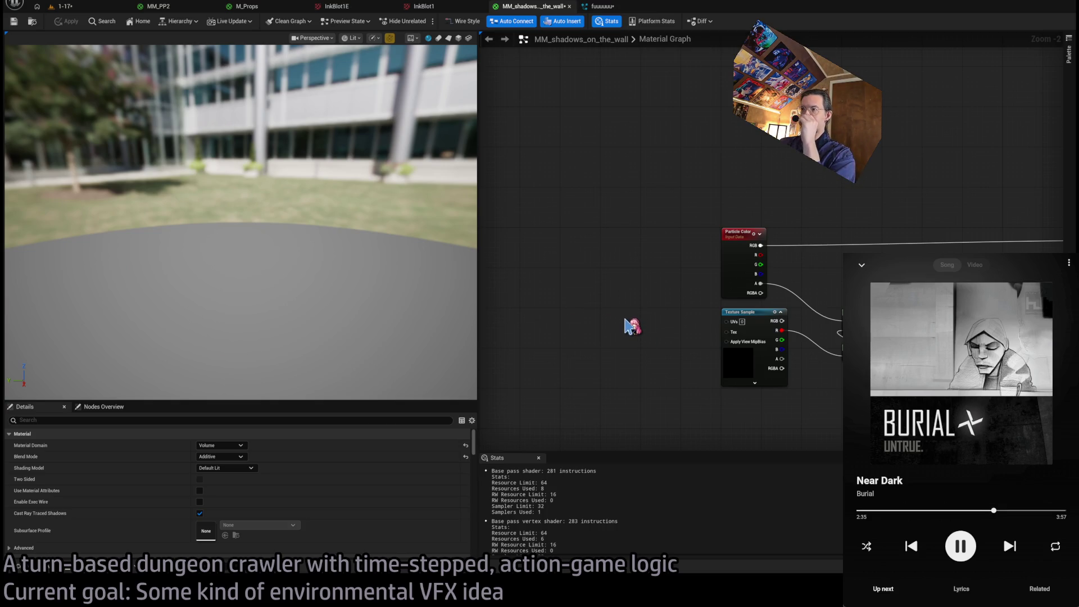
key("ctrl+v")
Move the unconnected Particle Radius node to the lower left, below the Texture Sample node.
scroll(593, 329, "up", 2)
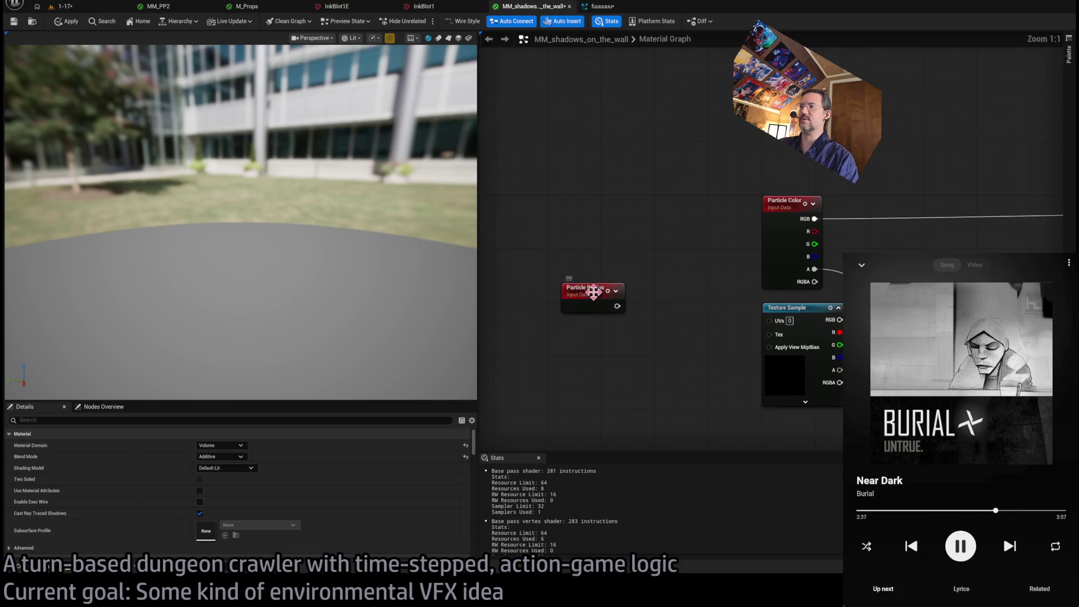
scroll(566, 250, "down", 4)
mouse_move(578, 261)
left_mouse_down()
mouse_move(699, 351)
mouse_move(704, 368)
left_mouse_up()
left_click_drag(794, 348, 729, 379)
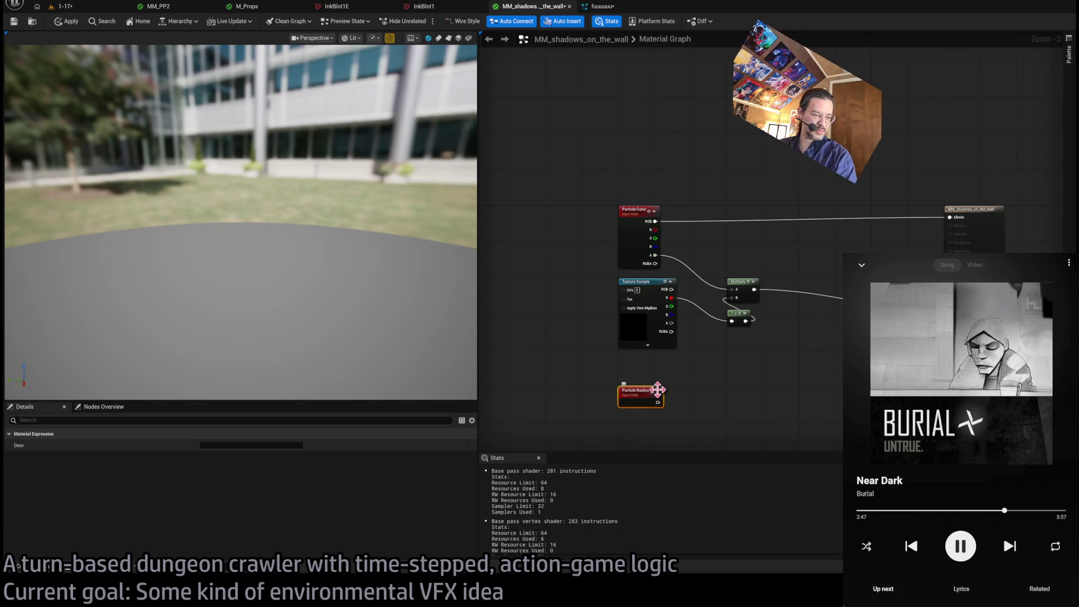
left_click_drag(725, 382, 815, 389)
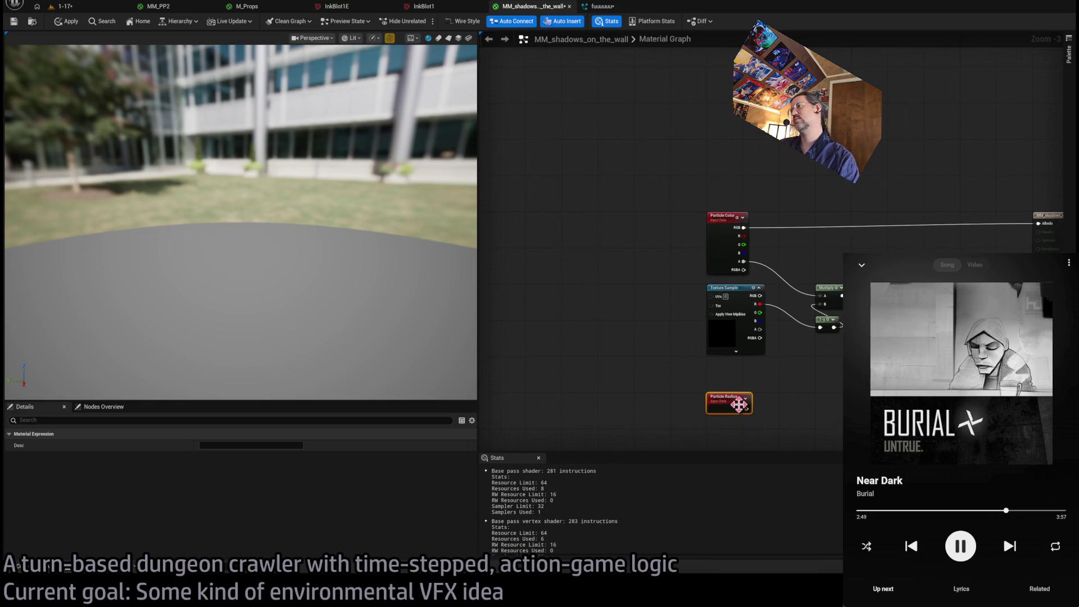
mouse_move(737, 404)
left_mouse_down()
mouse_move(604, 394)
mouse_move(585, 410)
left_mouse_up()
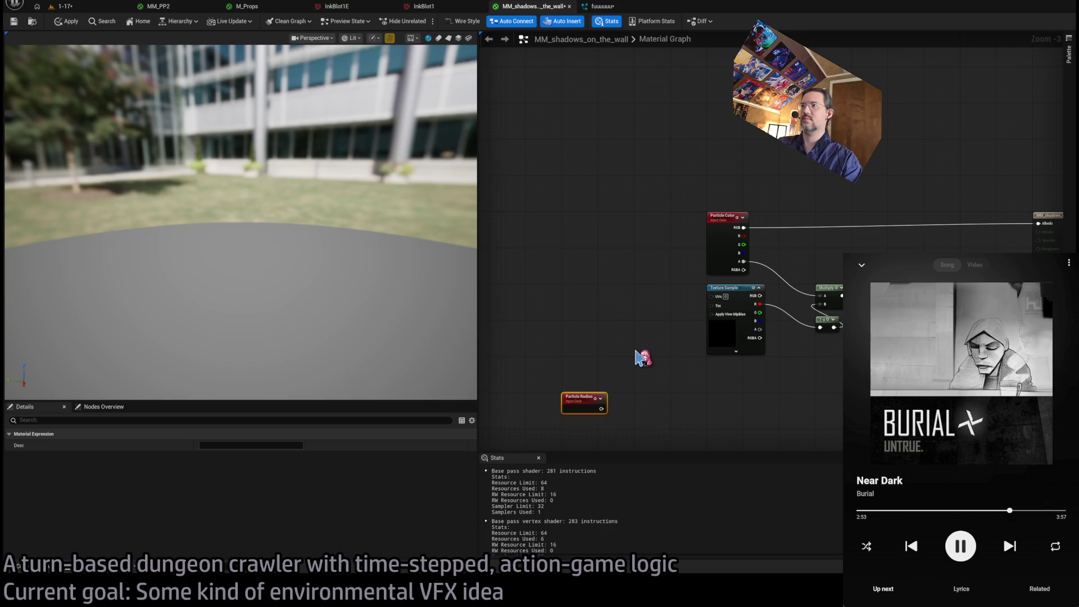
left_click(626, 274)
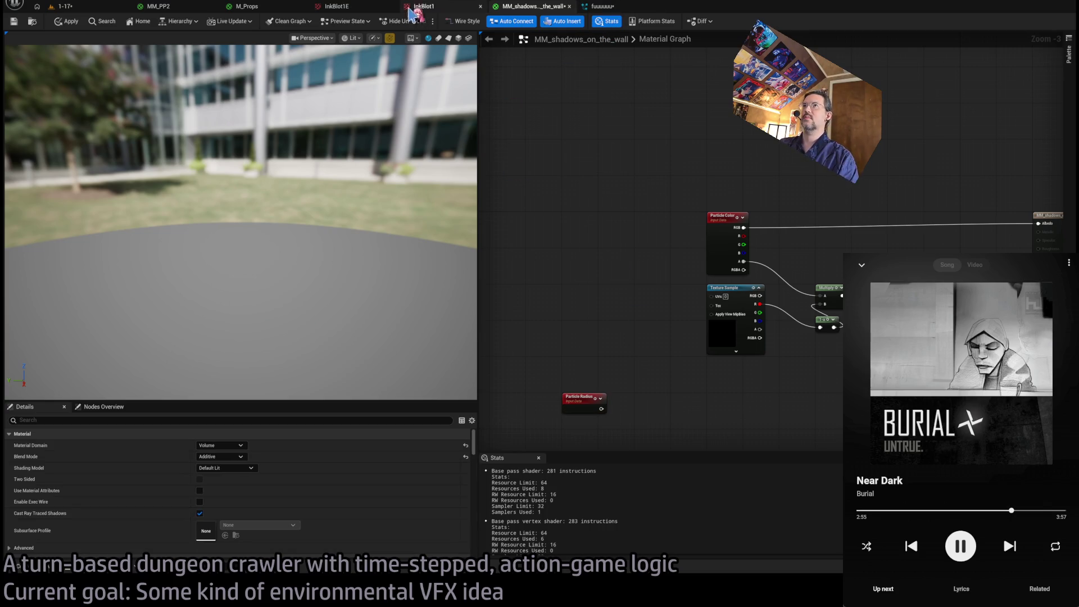
left_click(264, 7)
left_click(161, 7)
Set GLD_Burst's Sprite Renderer to face a custom facing vector.
left_click(534, 7)
left_click(601, 7)
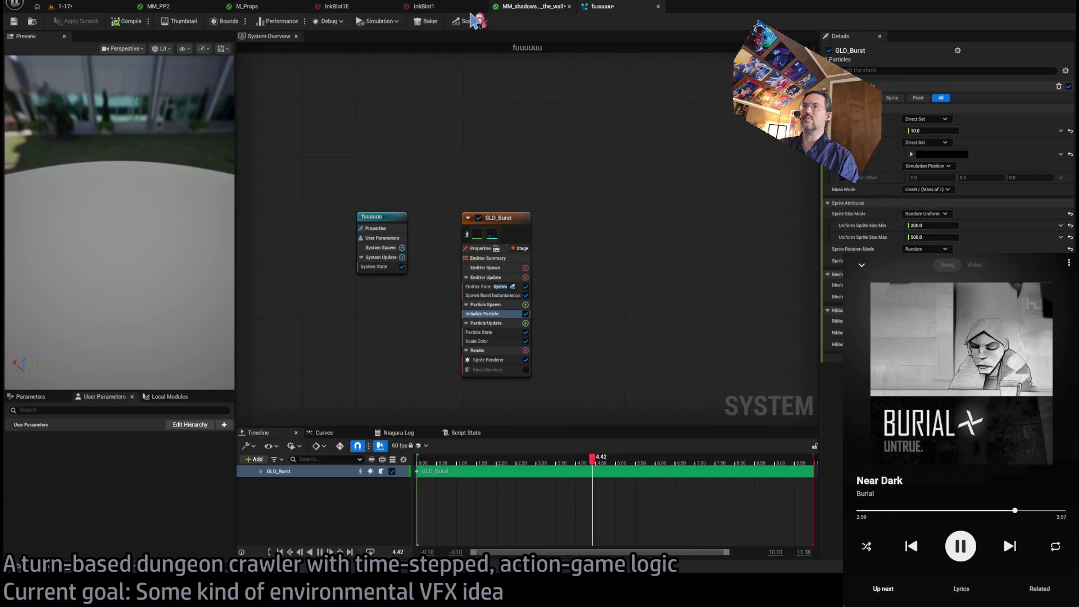
left_click(505, 361)
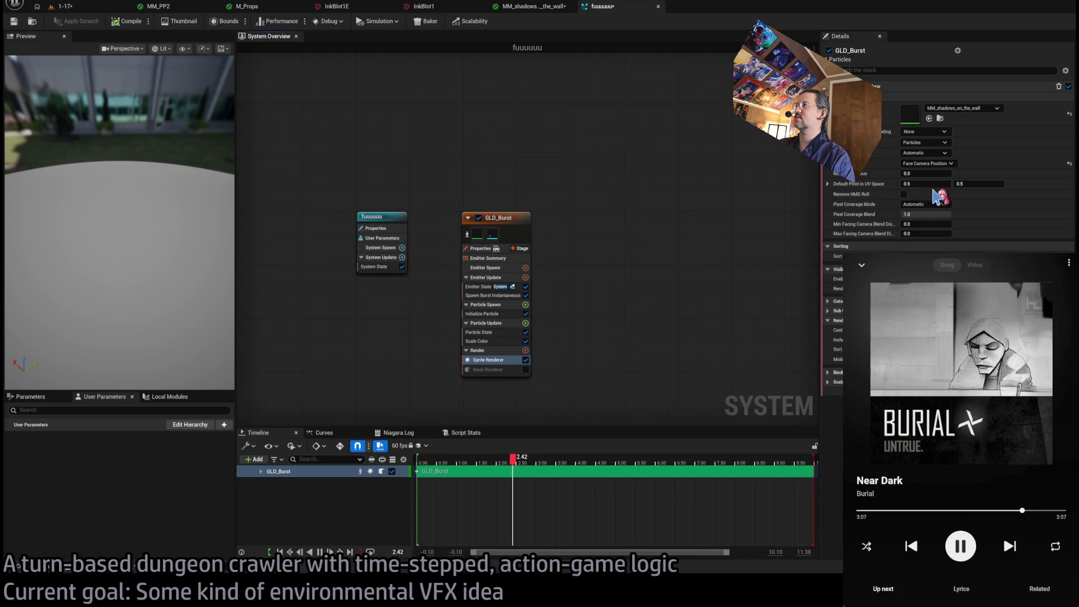
left_click(926, 163)
left_click(926, 194)
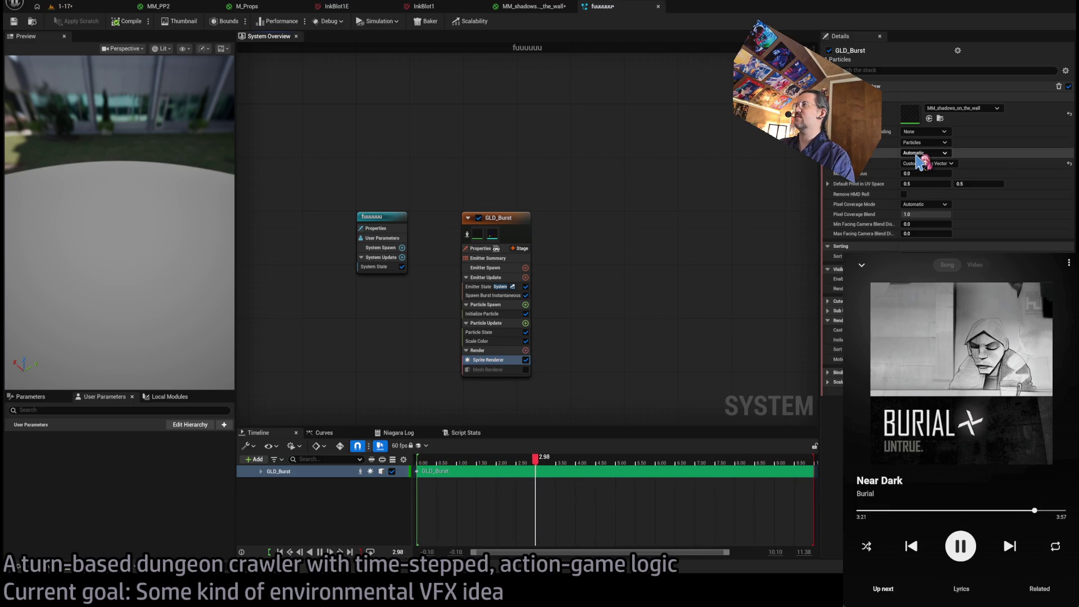
Paste a Set Parameters module into particle spawn so sprite facing reads the system X axis.
left_click(1003, 153)
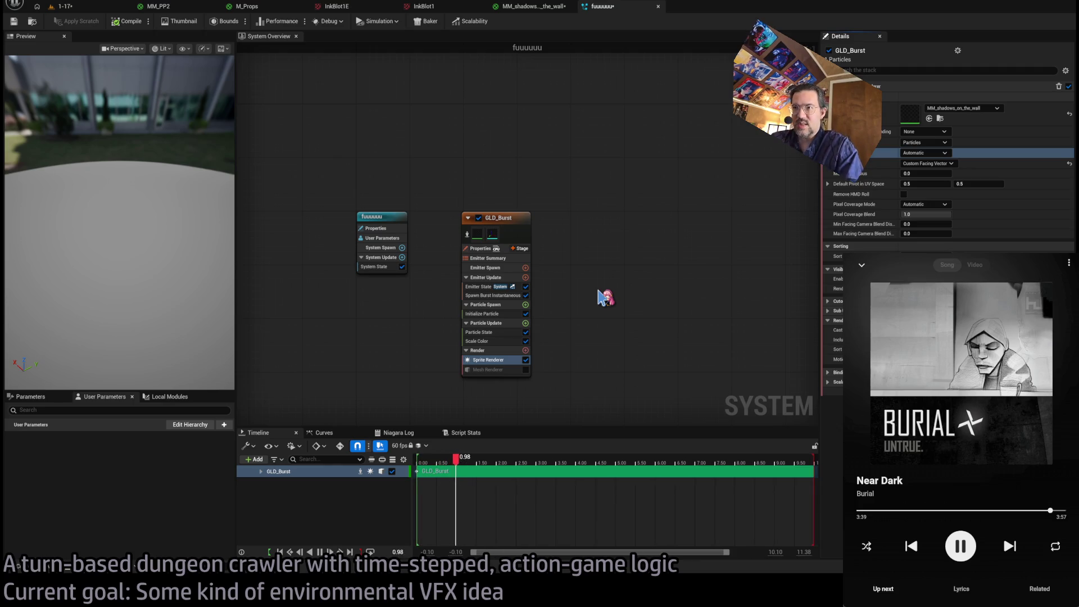
key("ctrl+v")
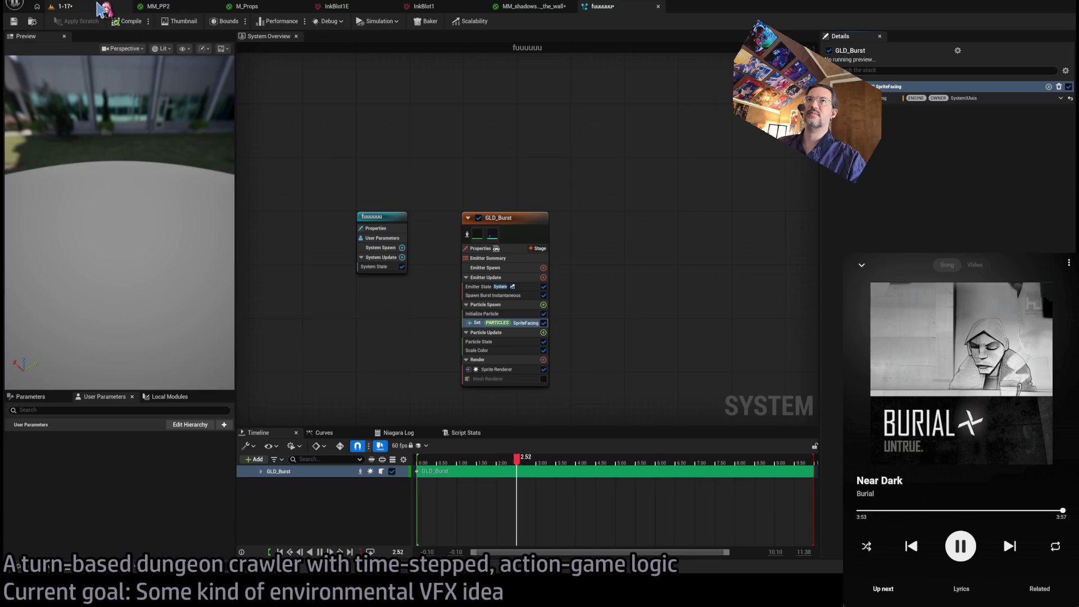
left_click(121, 6)
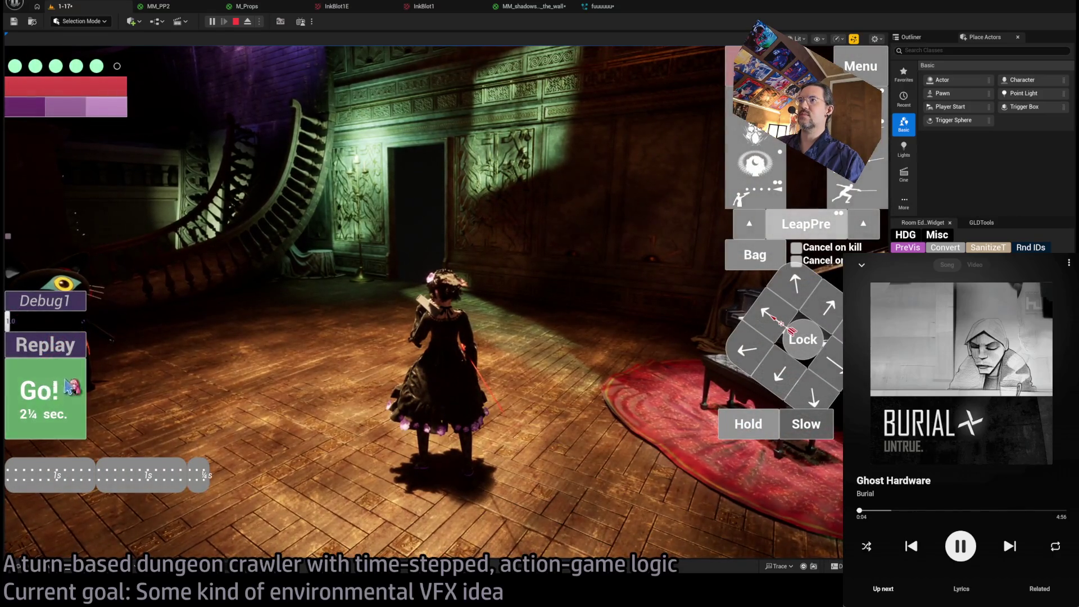
Play a few game turns to view the piano room, then stop the play session.
left_click(67, 383)
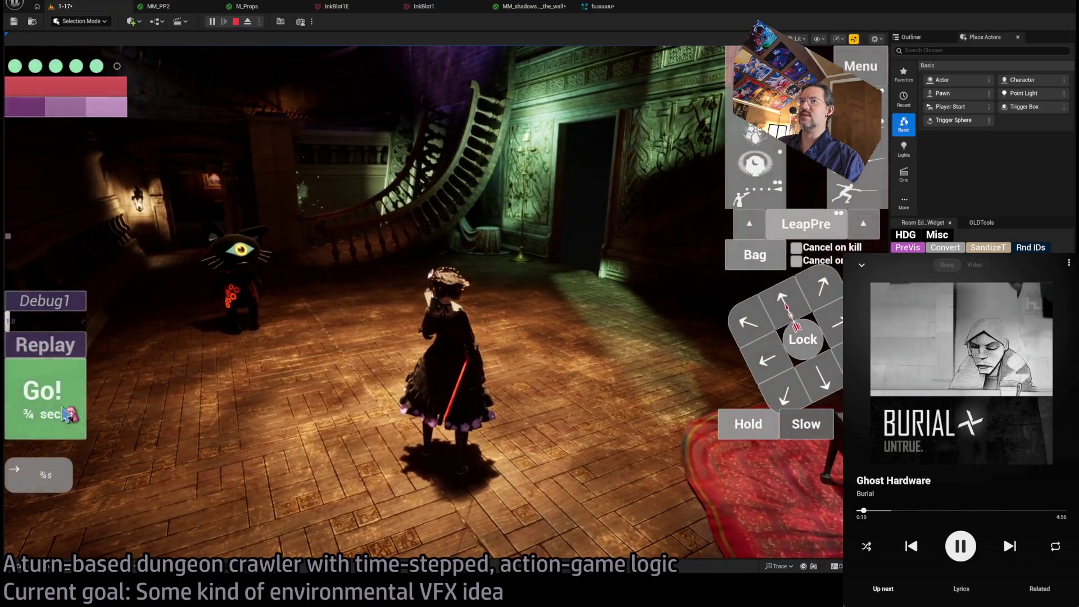
left_click(63, 409)
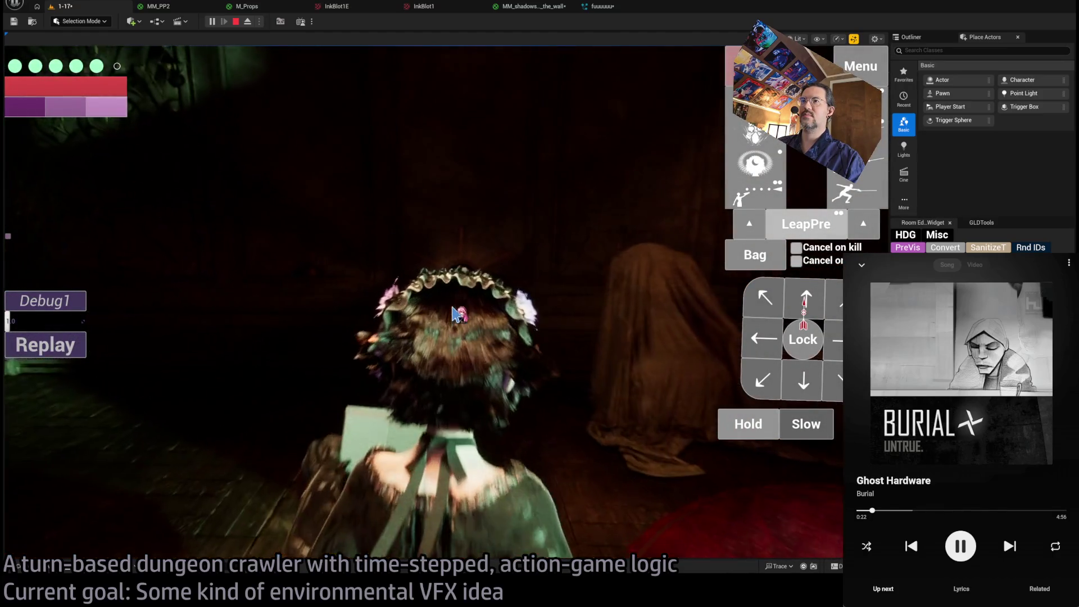
left_click(456, 314)
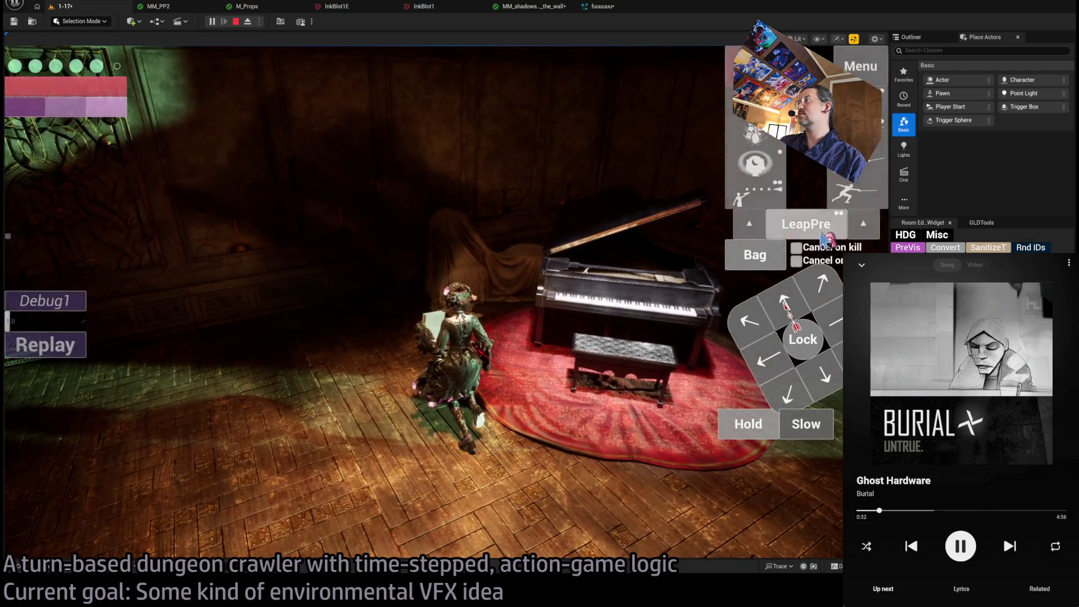
left_click(860, 66)
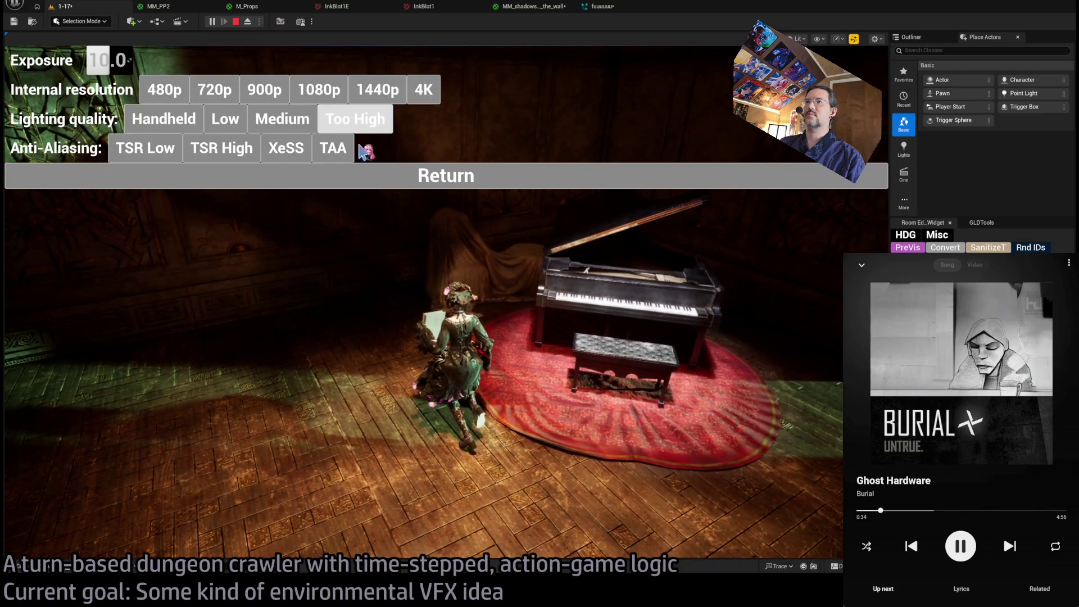
left_click(473, 176)
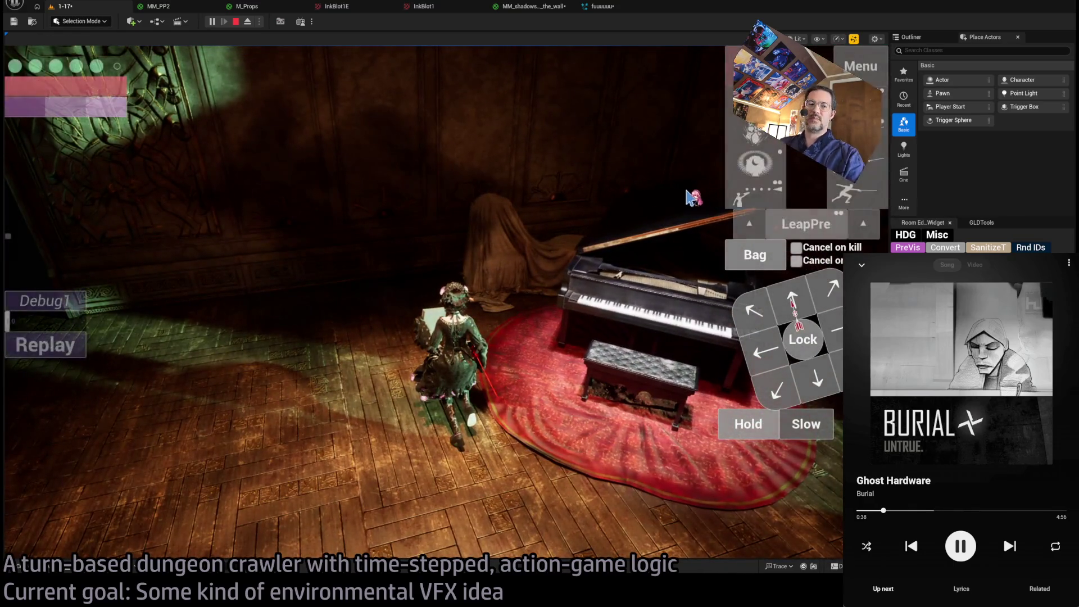
key("Escape")
Move the piano-room light to the left along its X arrow and select the floor sphere.
mouse_move(491, 243)
left_mouse_down()
mouse_move(478, 250)
mouse_move(491, 242)
left_mouse_up()
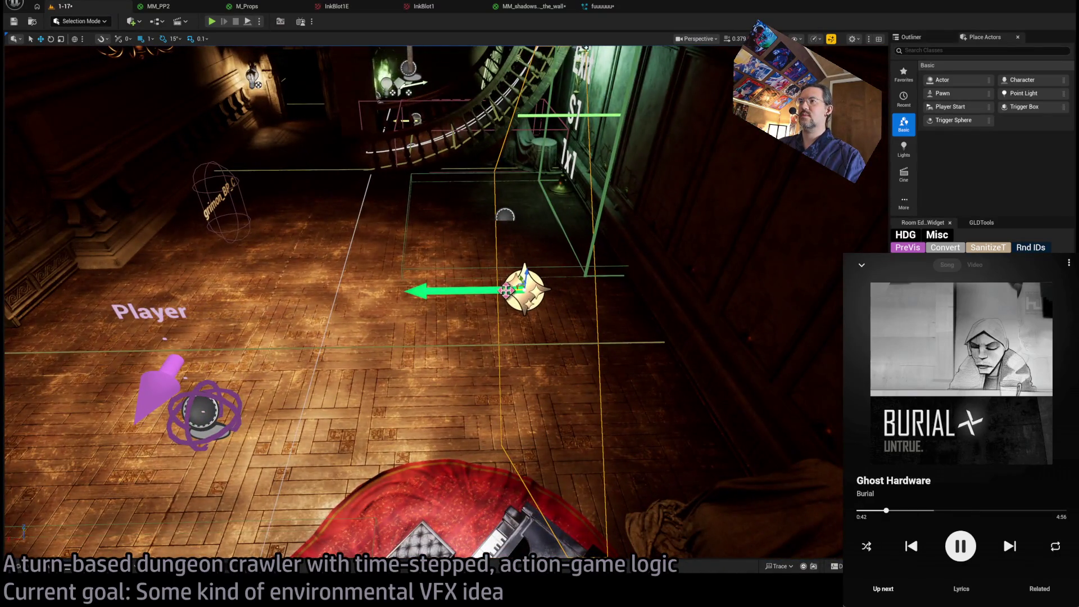
mouse_move(506, 289)
left_mouse_down()
mouse_move(430, 291)
mouse_move(512, 331)
left_mouse_up()
left_click(421, 425)
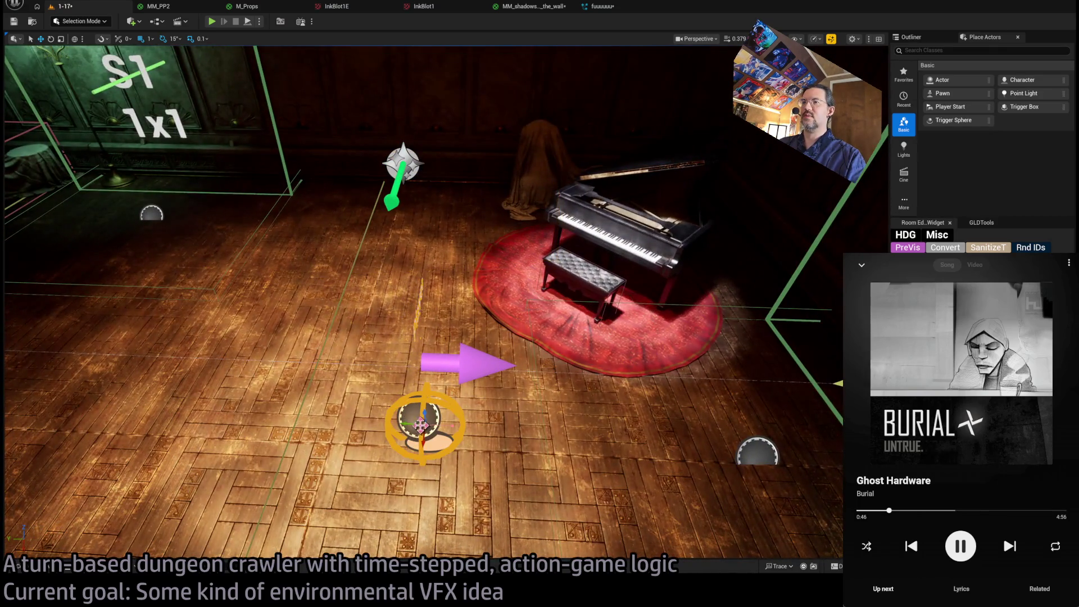
left_click_drag(219, 42, 219, 42)
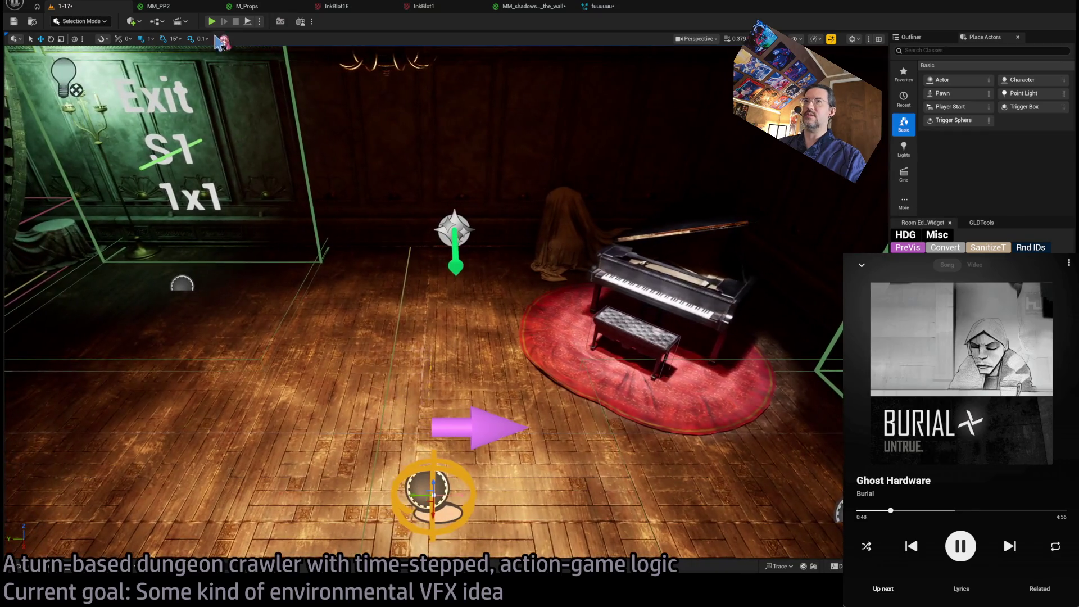
Play-test the level again to check the blot shadows, then view the InkBlot1 texture.
key("alt+p")
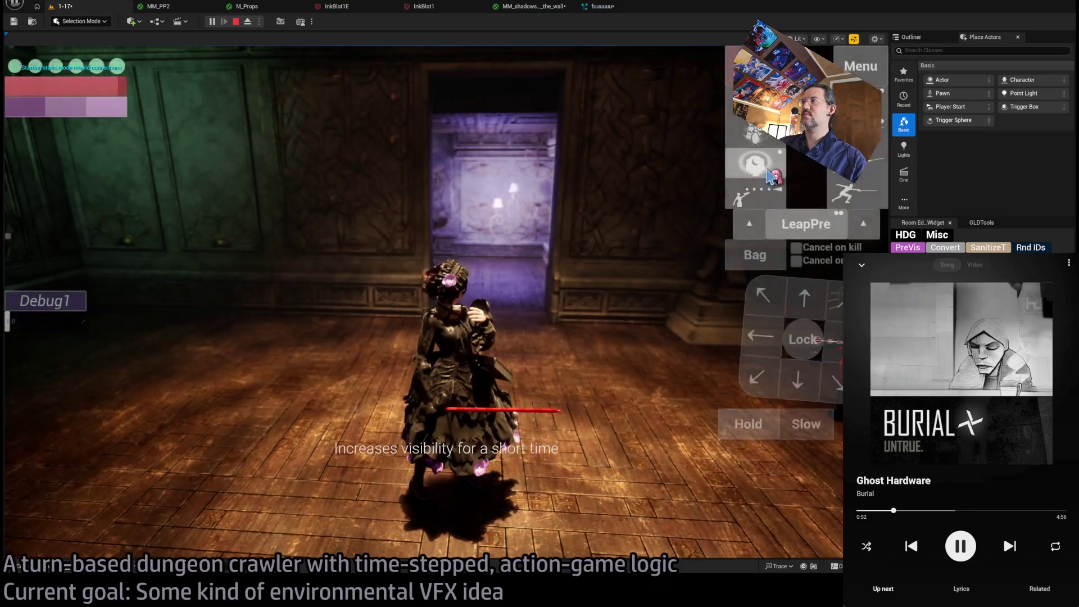
left_click(771, 175)
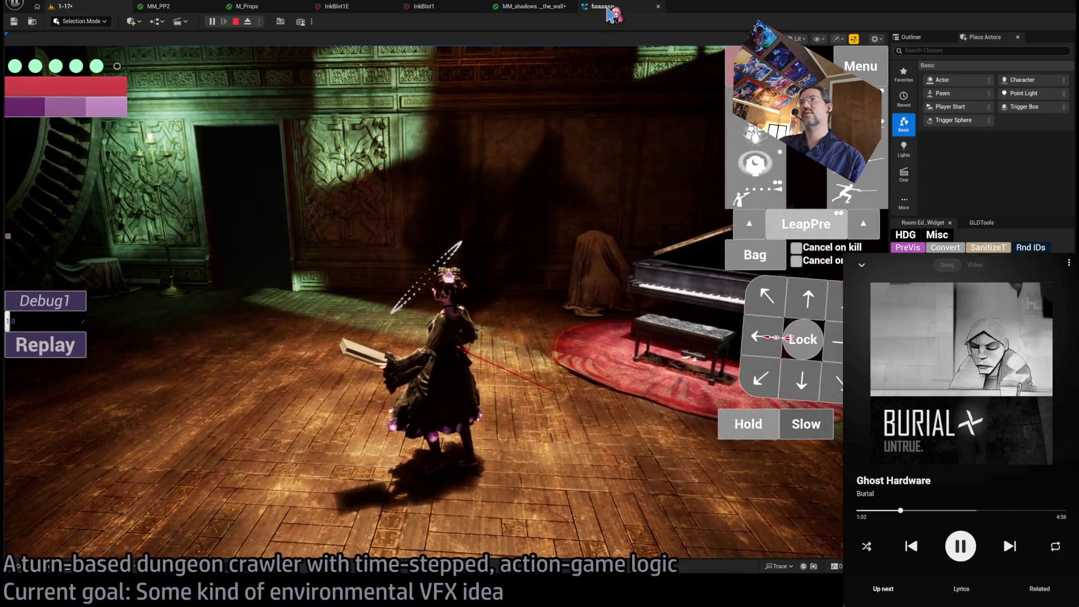
left_click(436, 8)
Open the MM_shadows_on_the_wall material graph and reposition the Particle Radius node.
scroll(495, 213, "down", 5)
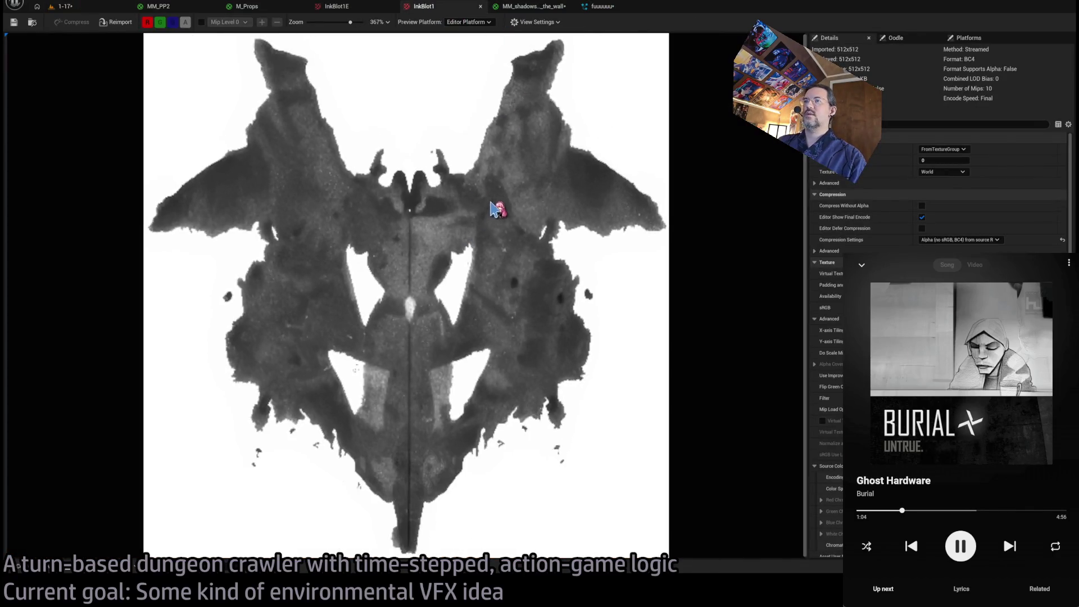
left_click(602, 6)
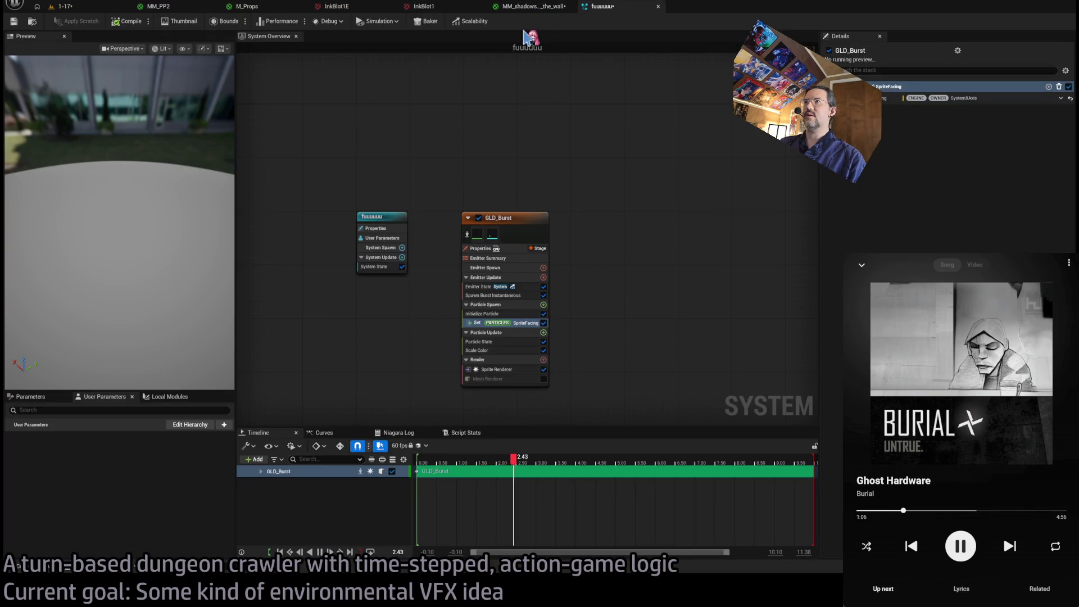
left_click(524, 9)
left_click_drag(654, 276, 581, 256)
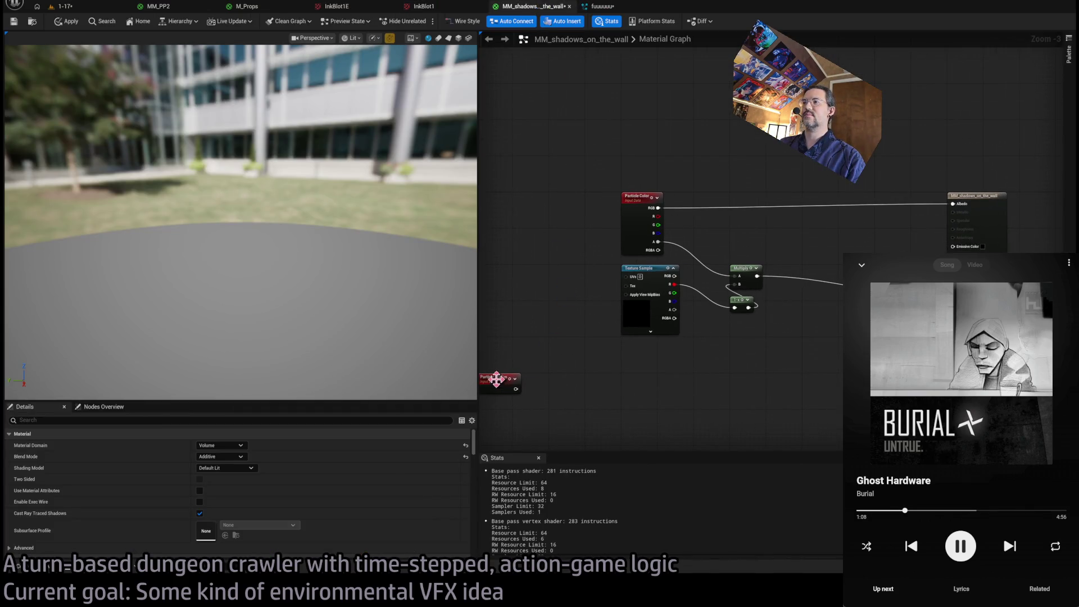
mouse_move(496, 379)
left_mouse_down()
mouse_move(559, 360)
mouse_move(534, 348)
left_mouse_up()
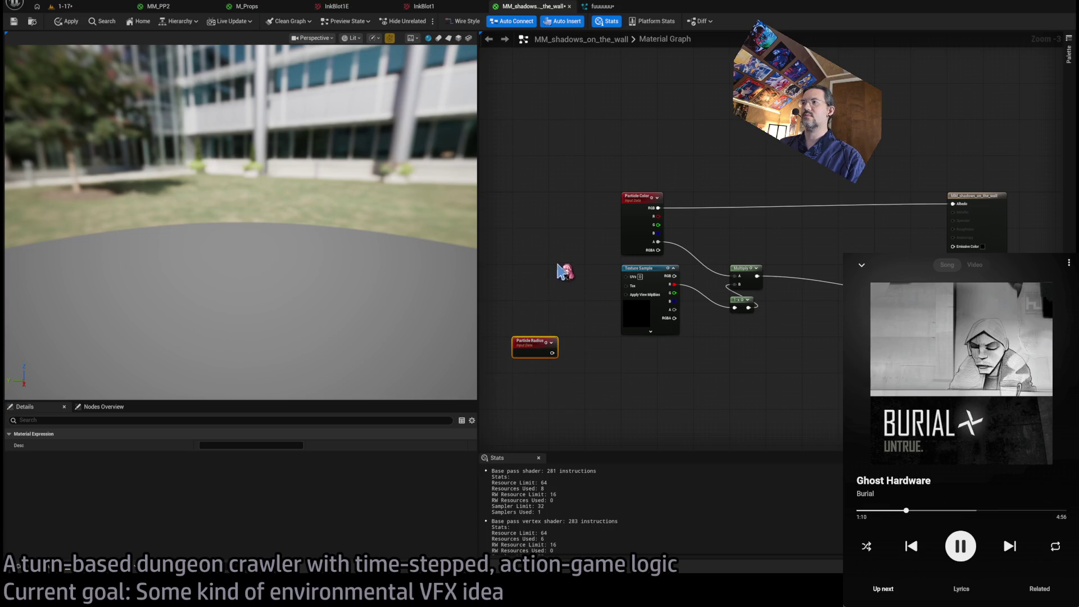
left_click_drag(557, 266, 611, 271)
scroll(586, 360, "up", 3)
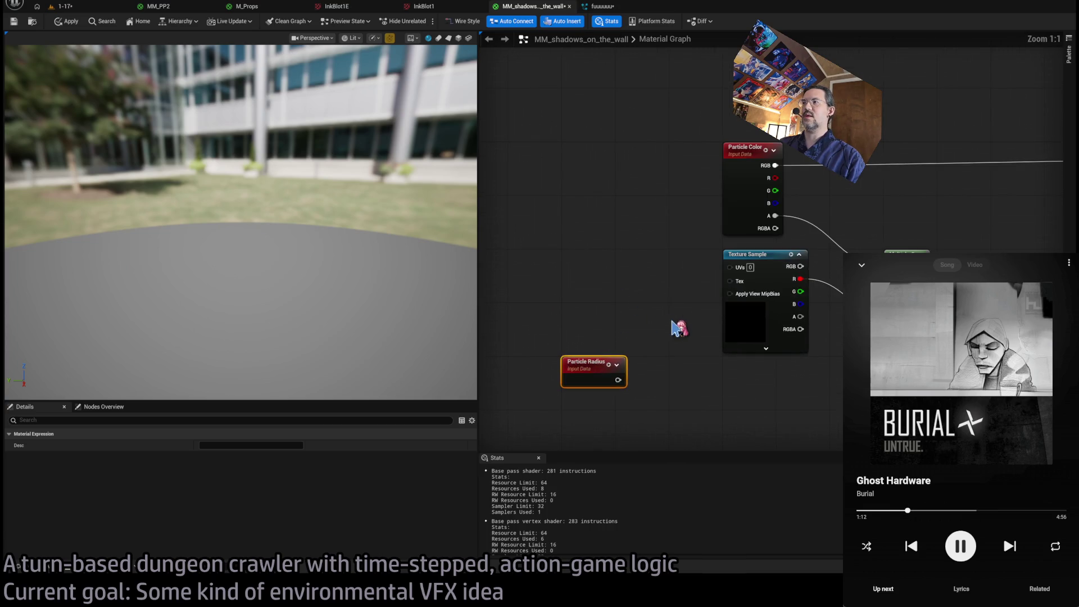
mouse_move(580, 339)
left_mouse_down()
mouse_move(680, 362)
mouse_move(593, 384)
left_mouse_up()
left_click(622, 347)
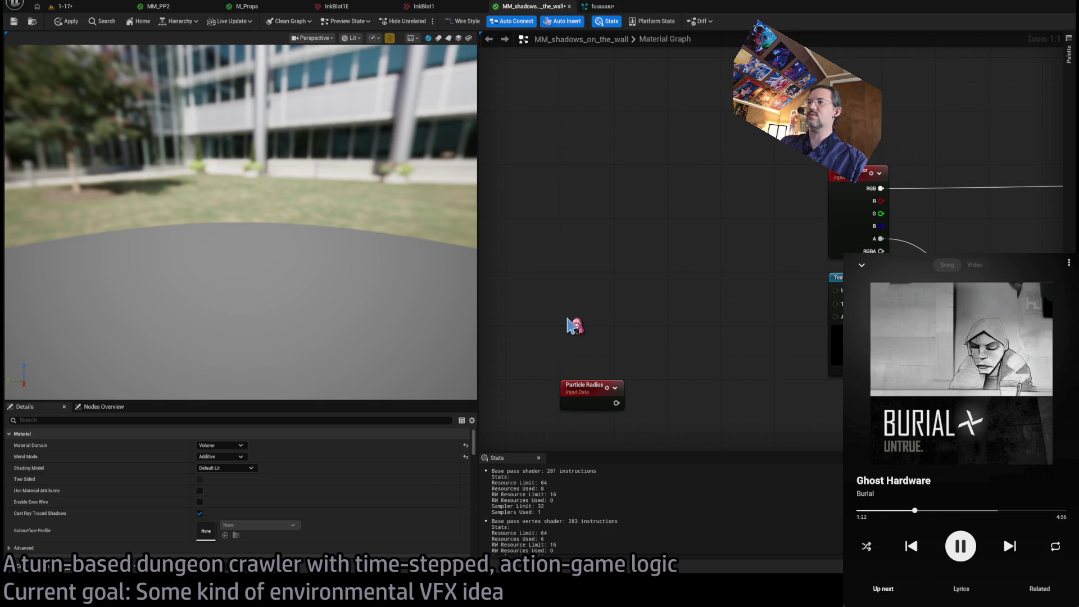
Add Local Position and Break Float3 nodes, with Local Position's XYZ feeding Break Float3.
key("ctrl+v")
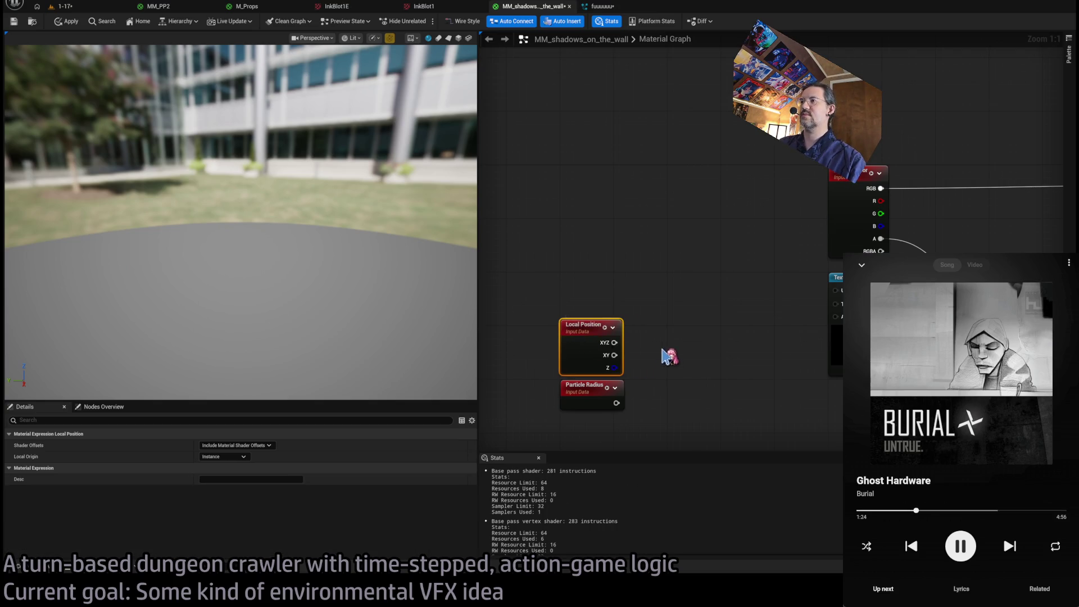
left_click_drag(666, 355, 630, 350)
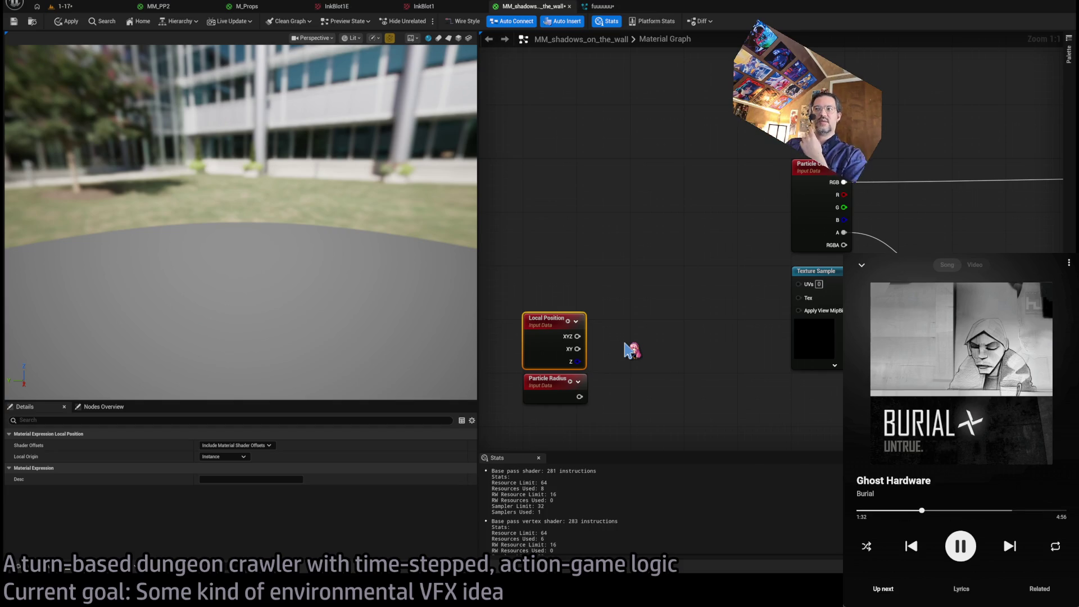
mouse_move(577, 336)
left_mouse_down()
mouse_move(635, 332)
mouse_move(618, 314)
left_mouse_up()
left_click(613, 304)
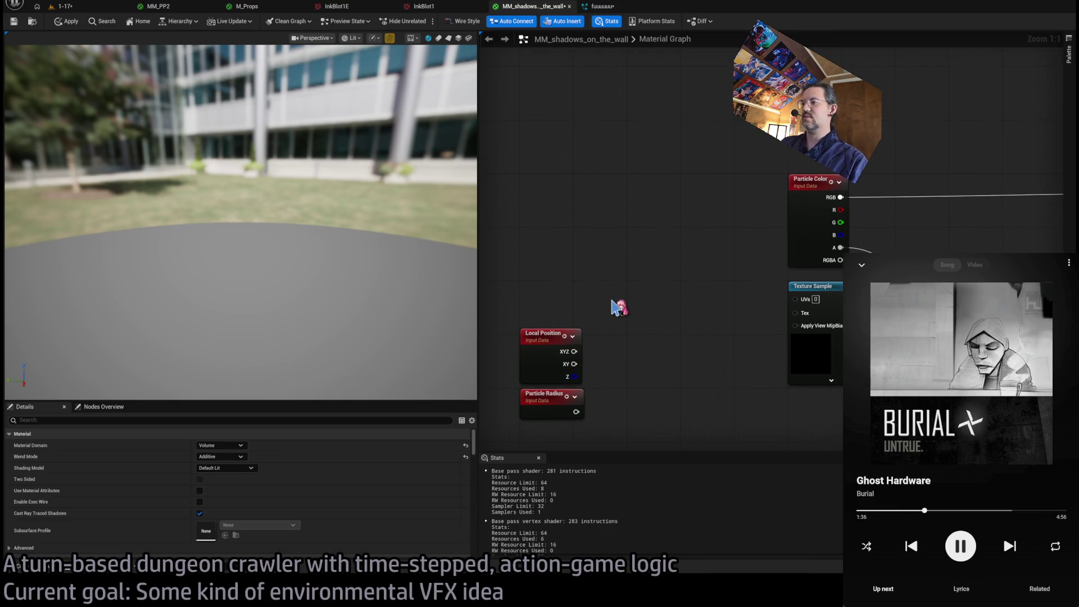
key("ctrl+v")
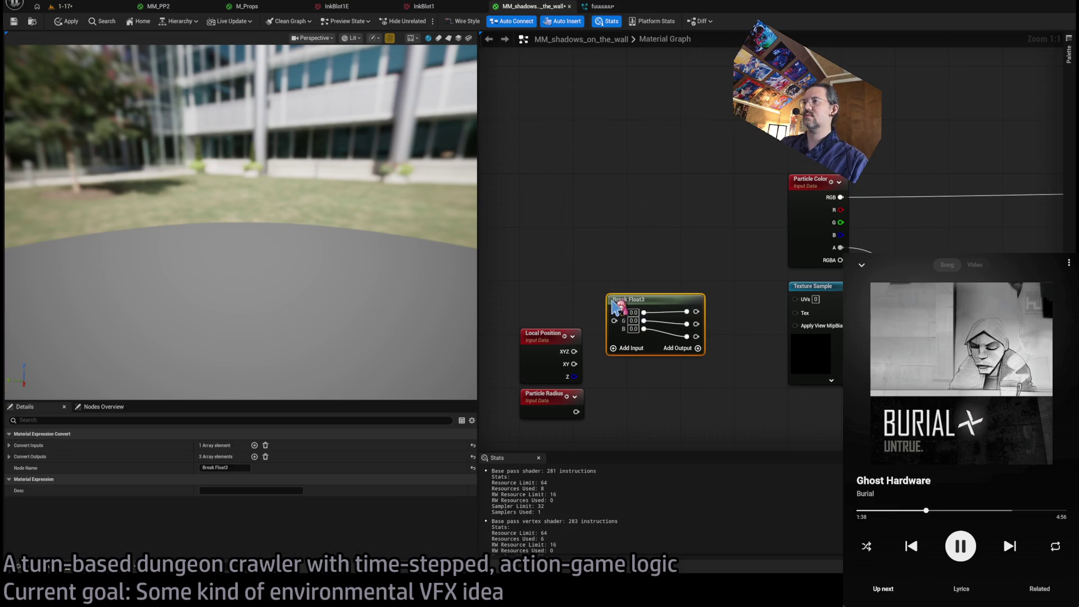
mouse_move(575, 352)
left_mouse_down()
mouse_move(614, 320)
mouse_move(527, 293)
mouse_move(520, 275)
left_mouse_up()
mouse_move(730, 283)
left_mouse_down()
mouse_move(621, 270)
mouse_move(643, 269)
left_mouse_up()
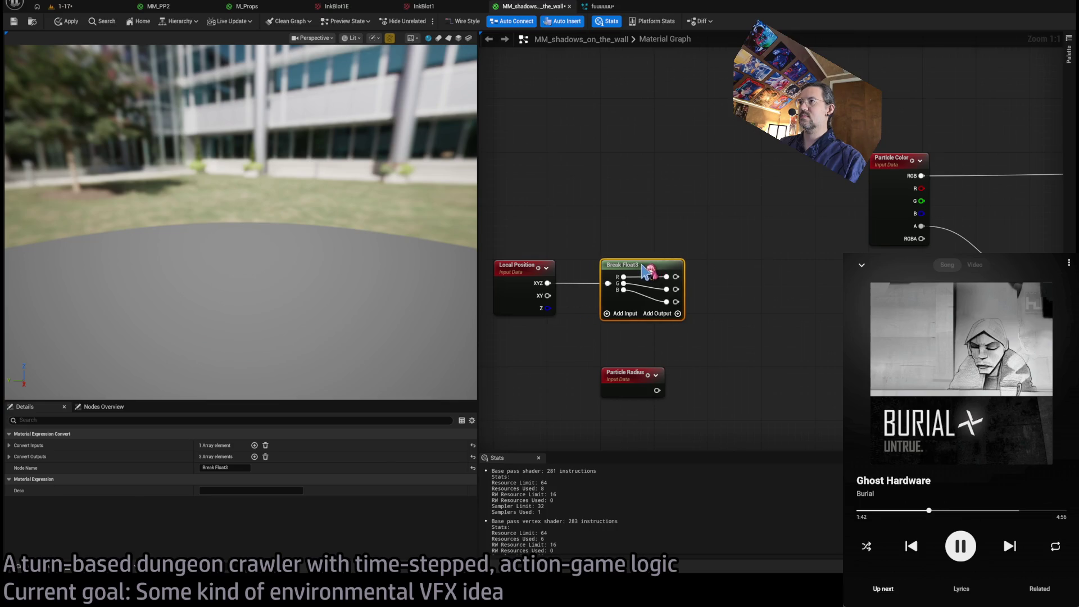
left_click(637, 236)
mouse_move(713, 319)
left_mouse_down()
mouse_move(684, 318)
mouse_move(687, 300)
left_mouse_up()
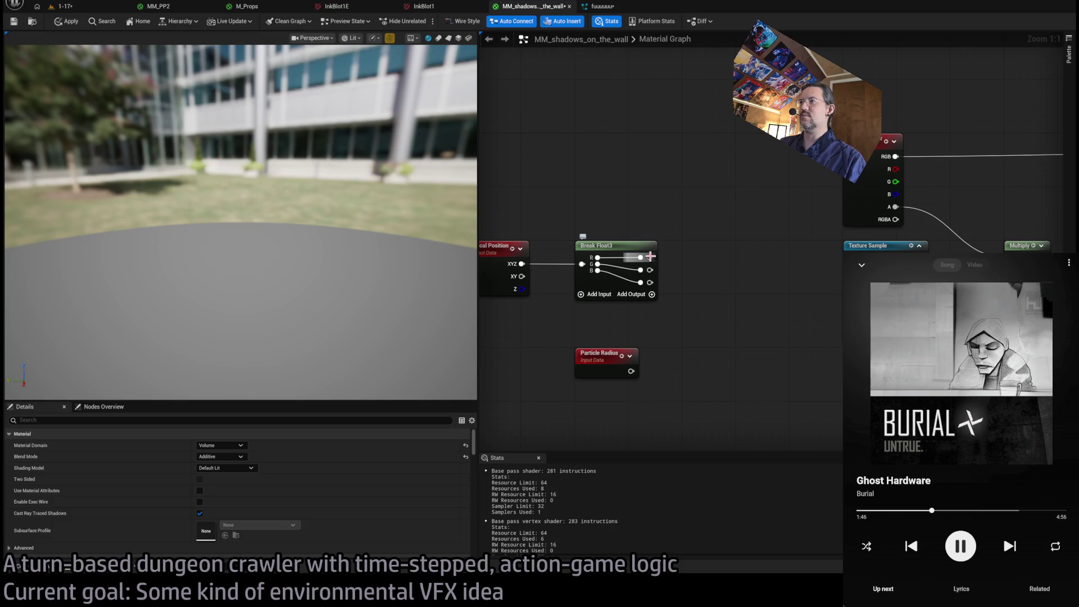
Divide Break Float3's R and G channels each by Particle Radius using two Divide nodes.
left_click_drag(651, 256, 709, 286)
key("d")
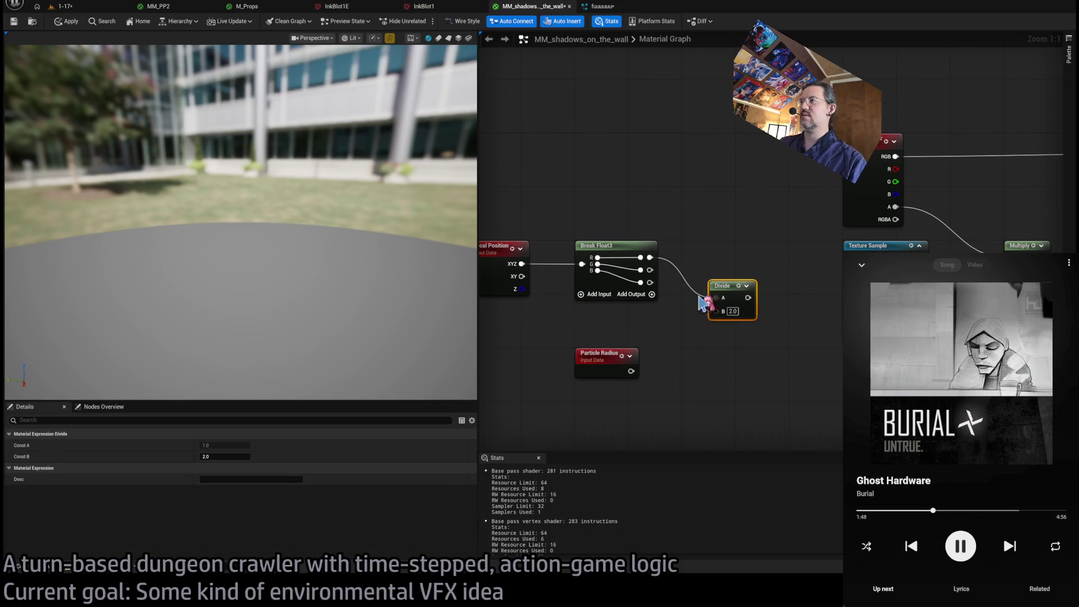
left_click_drag(631, 370, 715, 311)
mouse_move(650, 270)
left_mouse_down()
mouse_move(697, 368)
mouse_move(693, 359)
left_mouse_up()
key("d")
key("Delete")
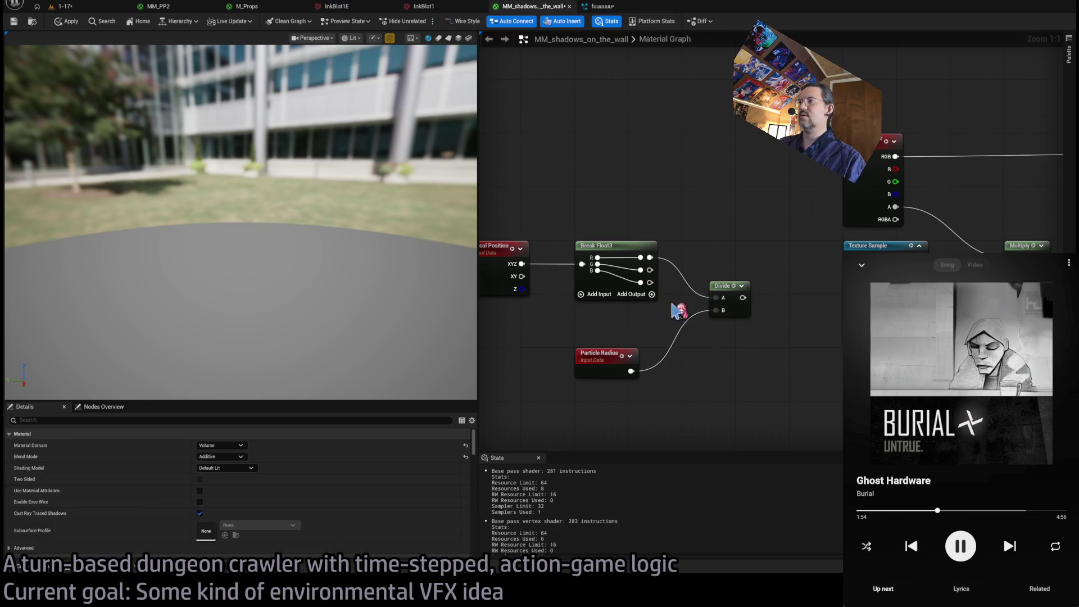
mouse_move(650, 270)
left_mouse_down()
mouse_move(702, 337)
mouse_move(720, 333)
left_mouse_up()
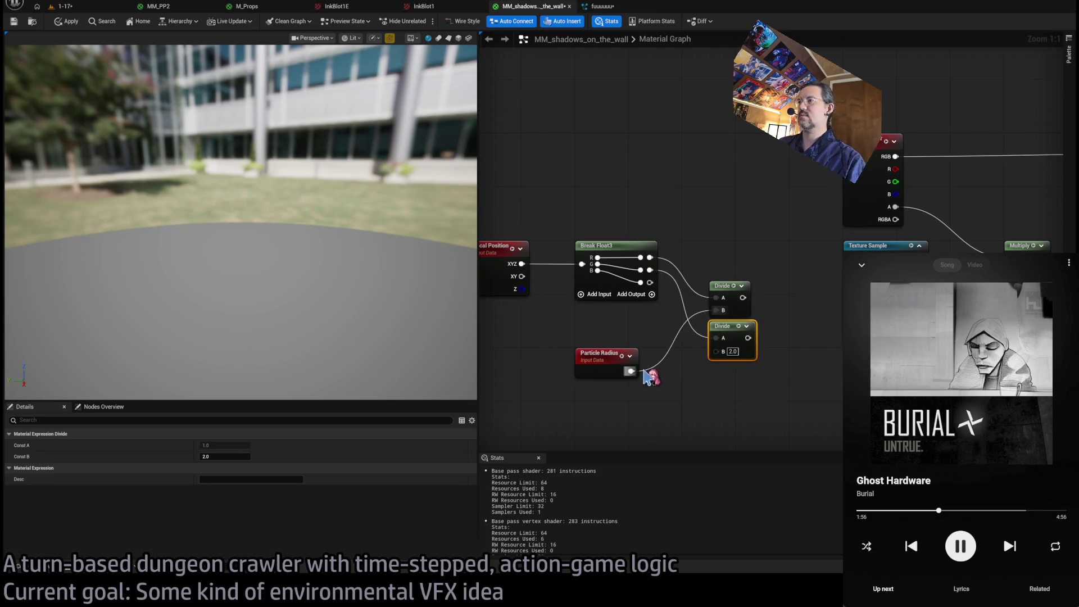
left_click_drag(635, 382, 725, 351)
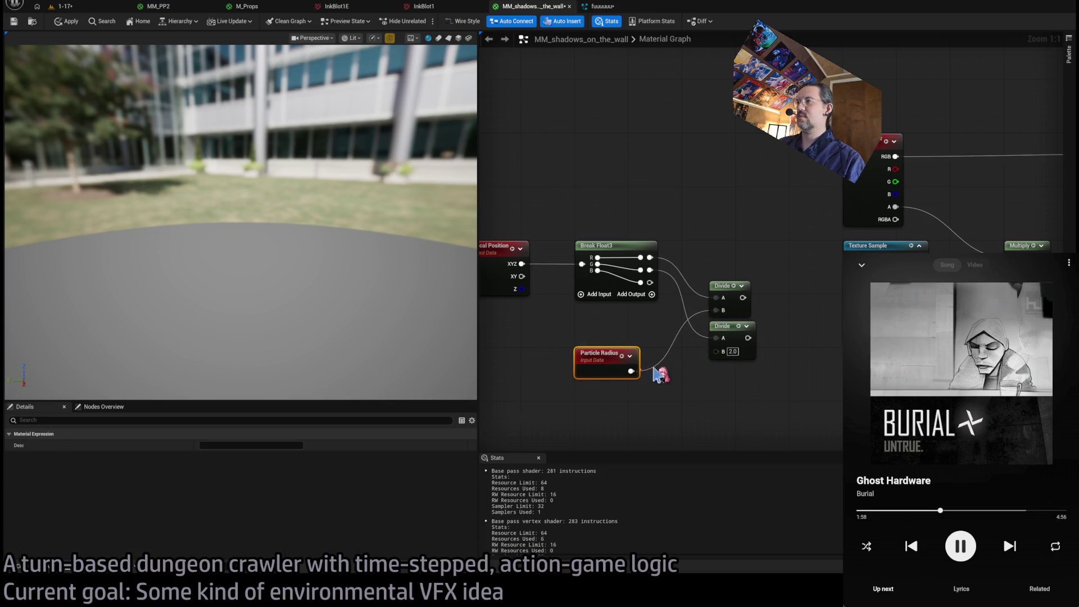
mouse_move(617, 279)
left_mouse_down()
mouse_move(653, 288)
mouse_move(728, 354)
left_mouse_up()
mouse_move(663, 285)
left_mouse_down()
mouse_move(722, 301)
mouse_move(728, 313)
left_mouse_up()
mouse_move(787, 341)
left_mouse_down()
mouse_move(737, 336)
mouse_move(737, 308)
left_mouse_up()
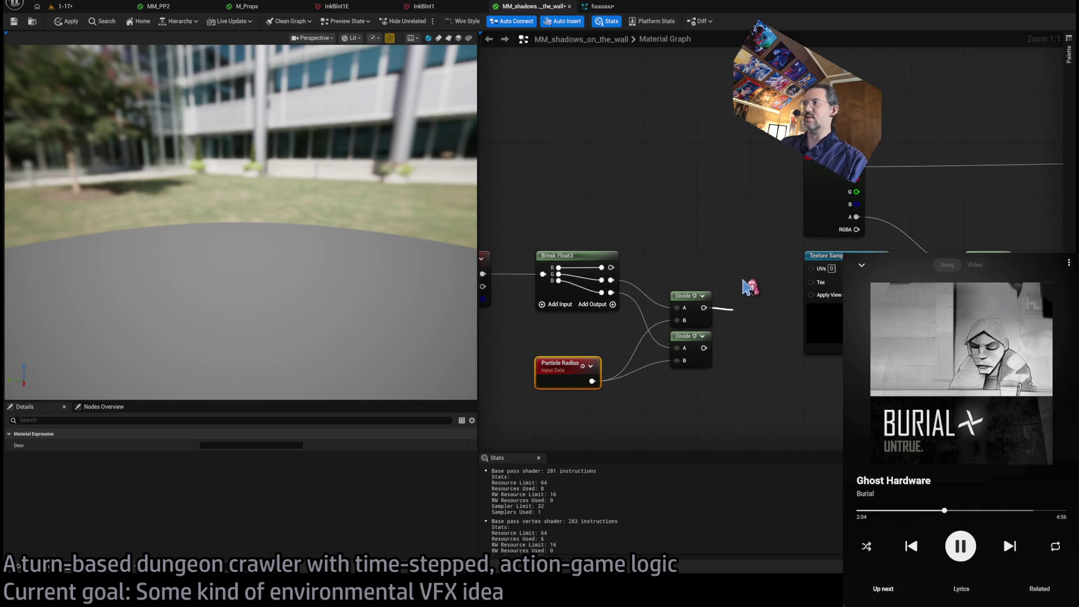
left_click(730, 250)
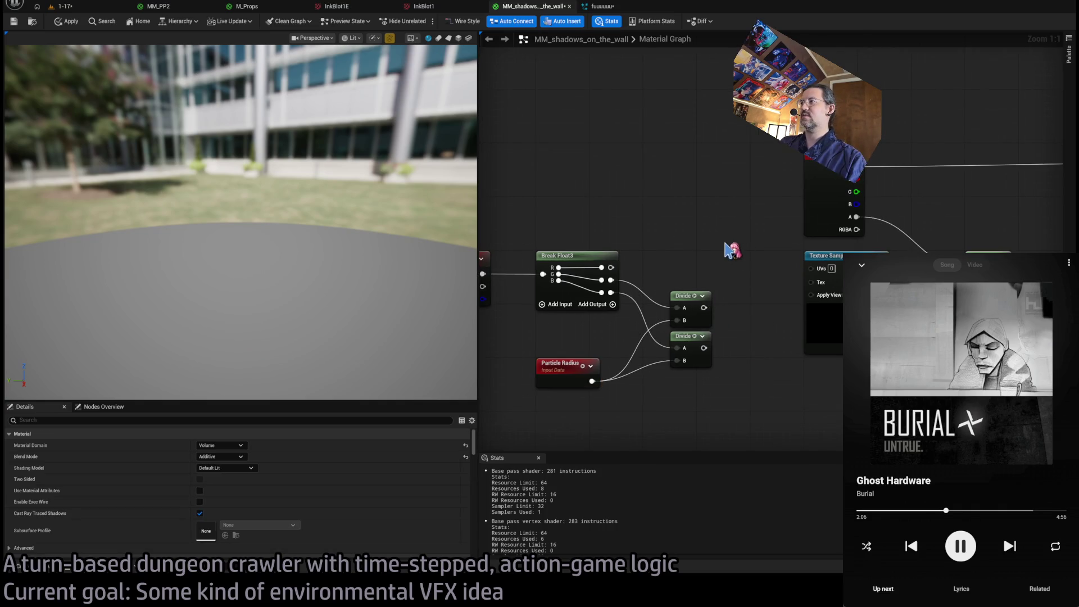
Combine both Divide results in Make Vector2, feed it into the texture's UVs, and apply.
key("ctrl+v")
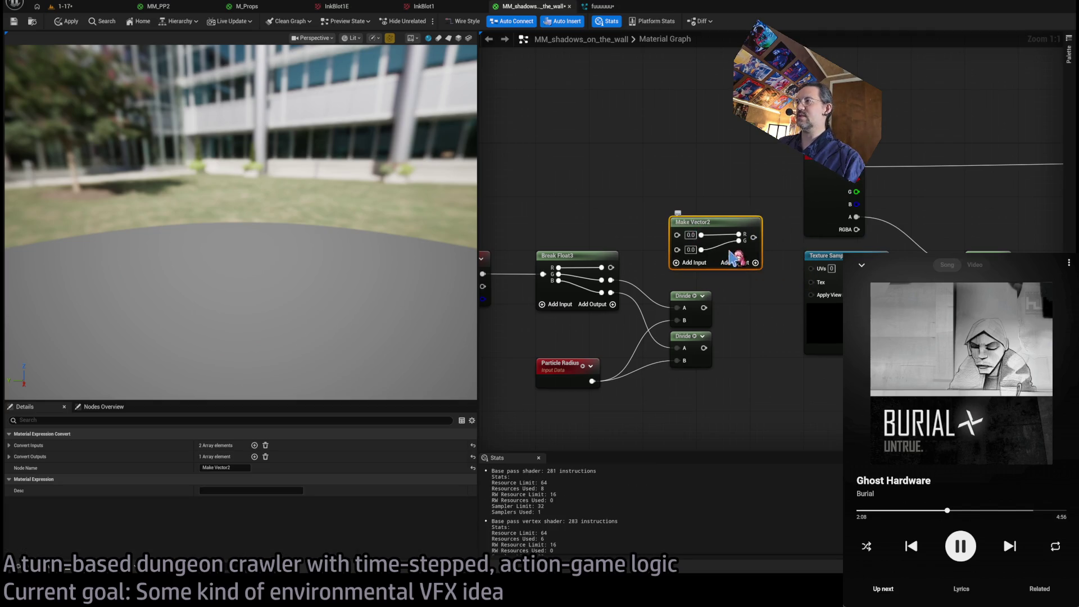
left_click_drag(753, 237, 810, 268)
left_click(707, 308)
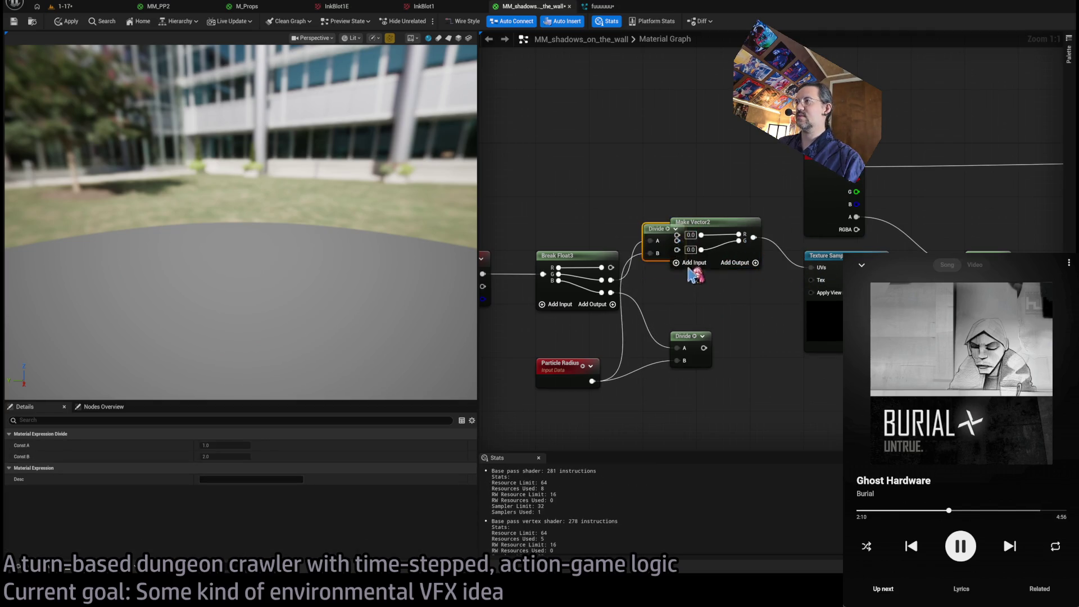
left_click_drag(704, 307, 678, 234)
mouse_move(703, 348)
left_mouse_down()
mouse_move(716, 315)
mouse_move(678, 247)
left_mouse_up()
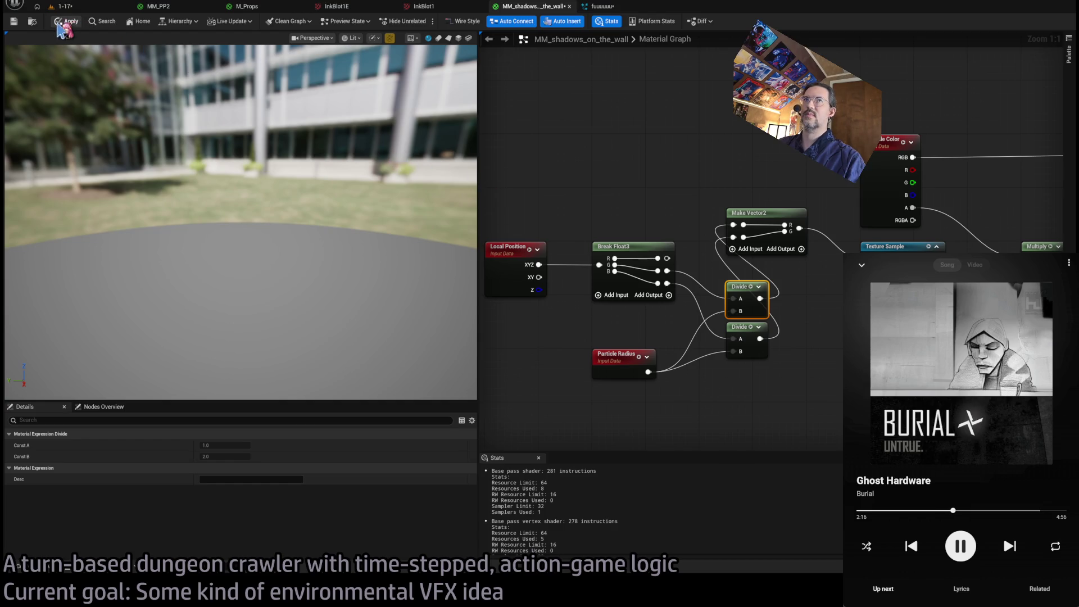
left_click(90, 17)
Replay the 1-17 level in Play-in-Editor and look around at the wall shadows.
left_click(92, 7)
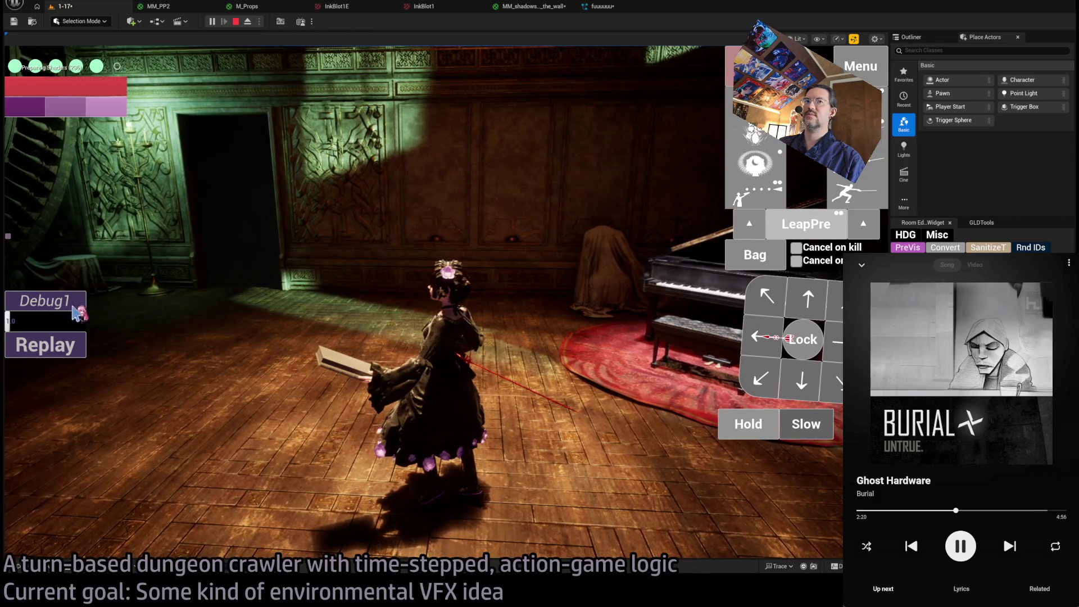
left_click(69, 350)
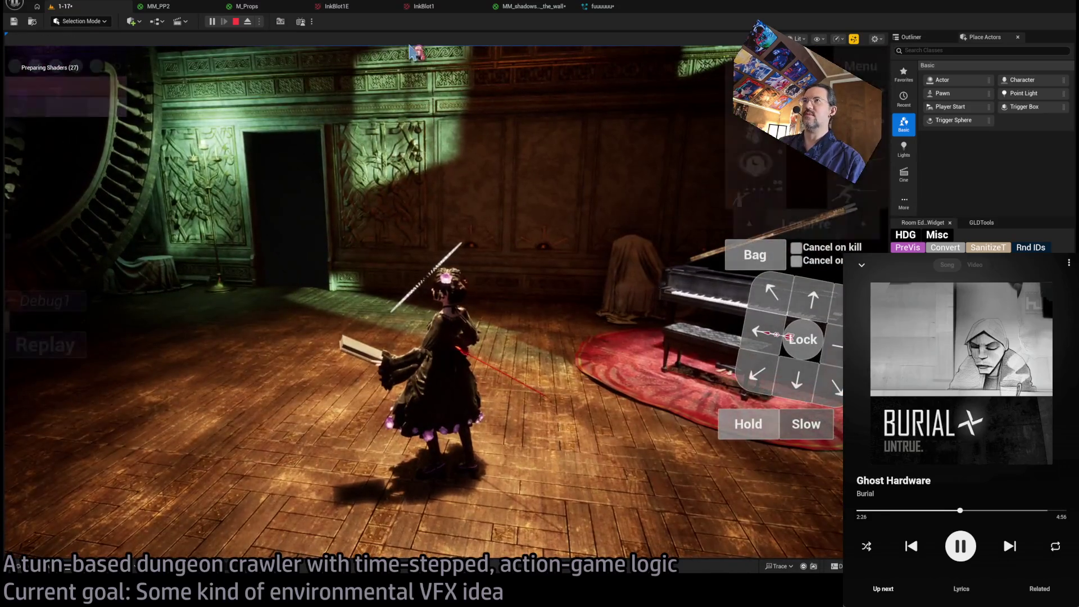
left_click(534, 6)
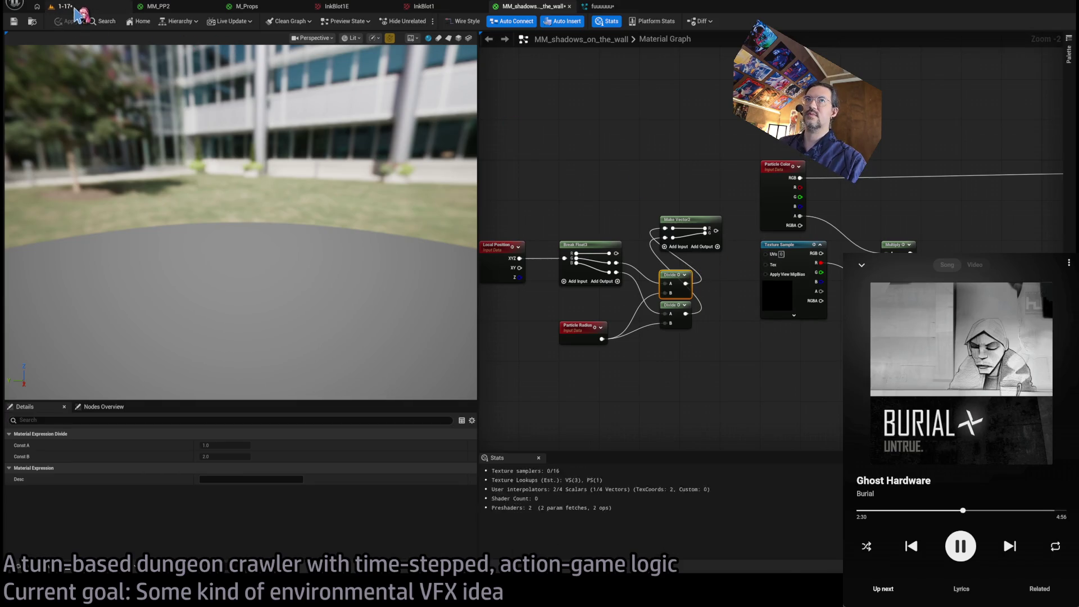
left_click(337, 6)
left_click(542, 173)
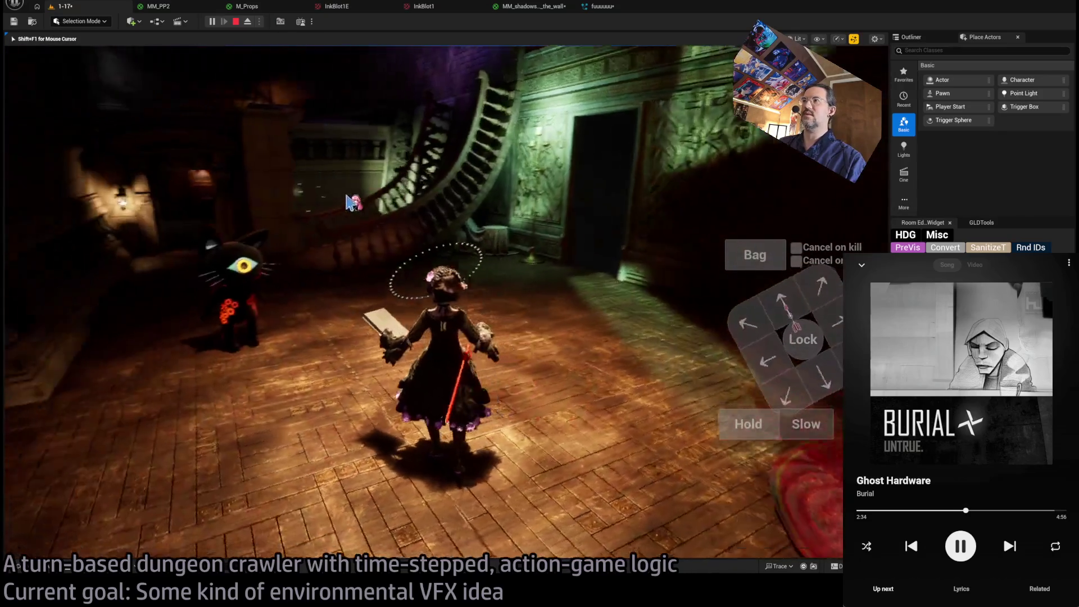
key("ctrl+Tab")
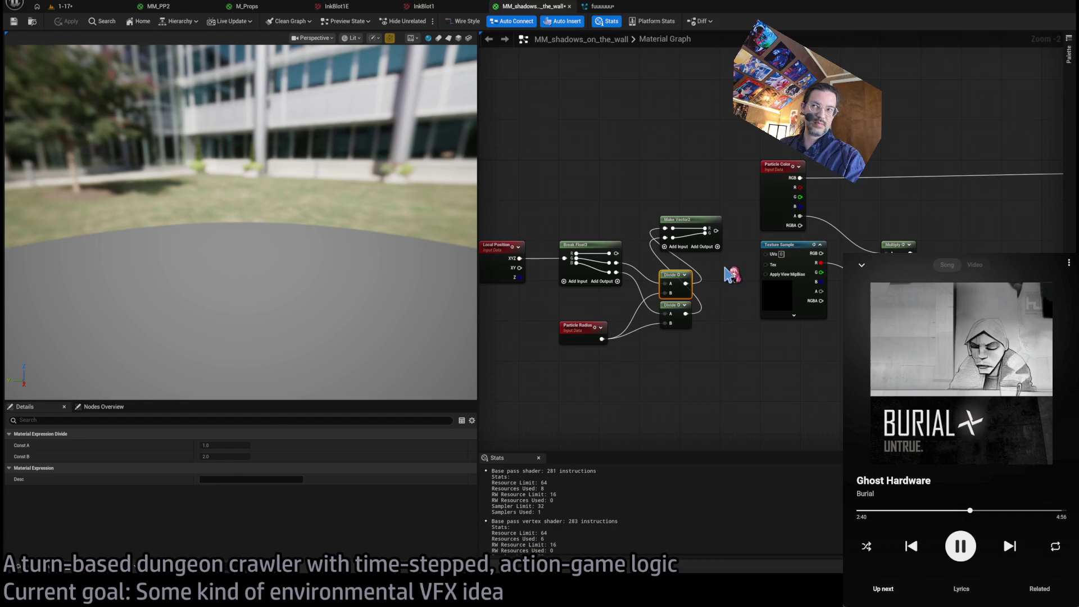
Wire Make Vector2's output into the Texture Sample's UVs and recheck the running level.
left_click_drag(715, 230, 766, 253)
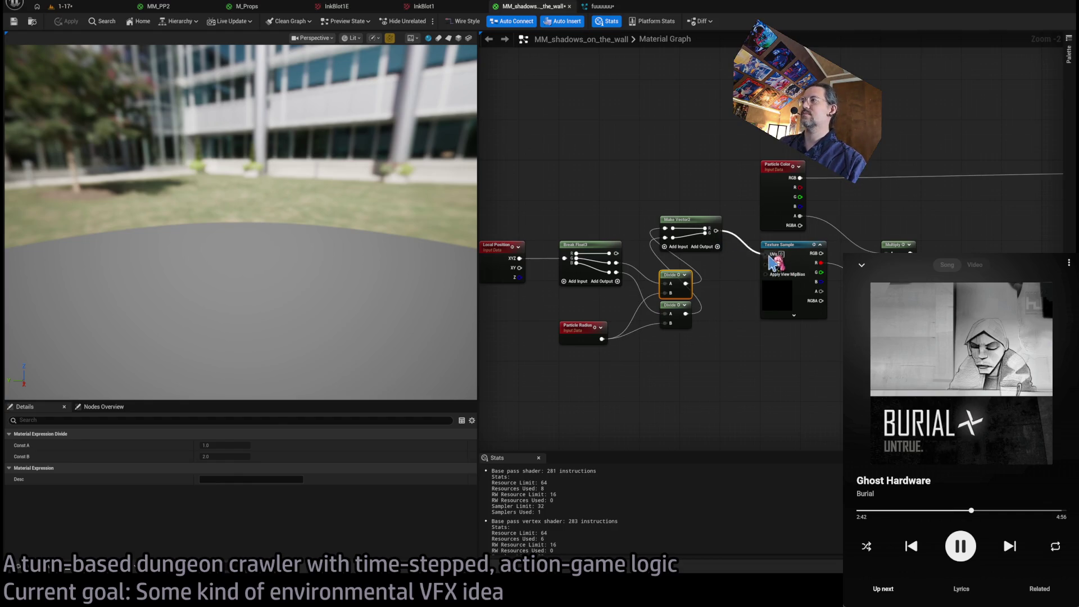
scroll(724, 298, "up", 1)
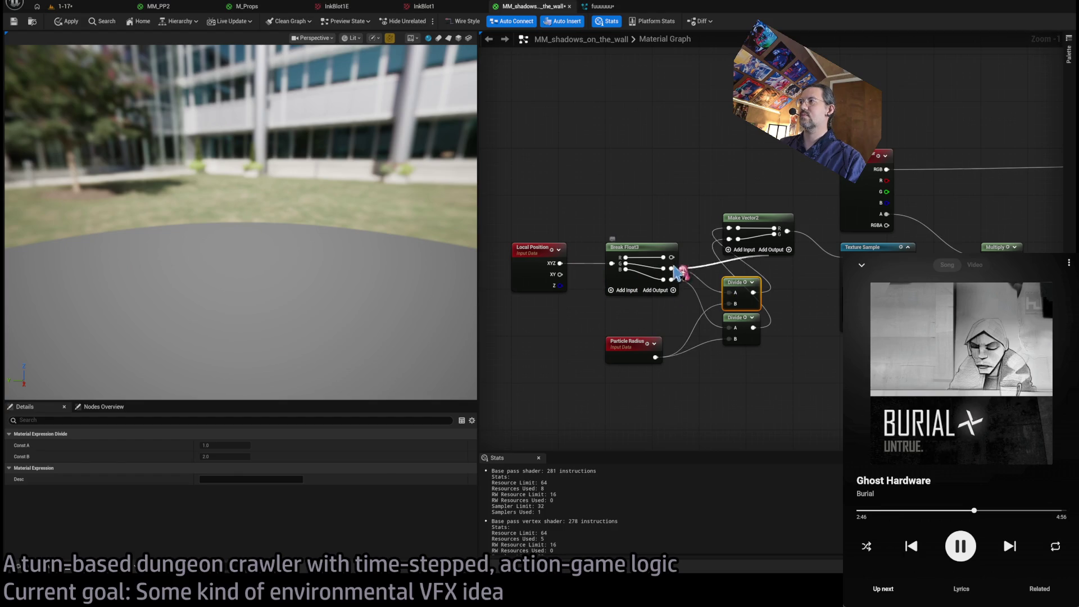
left_click_drag(731, 233, 736, 226)
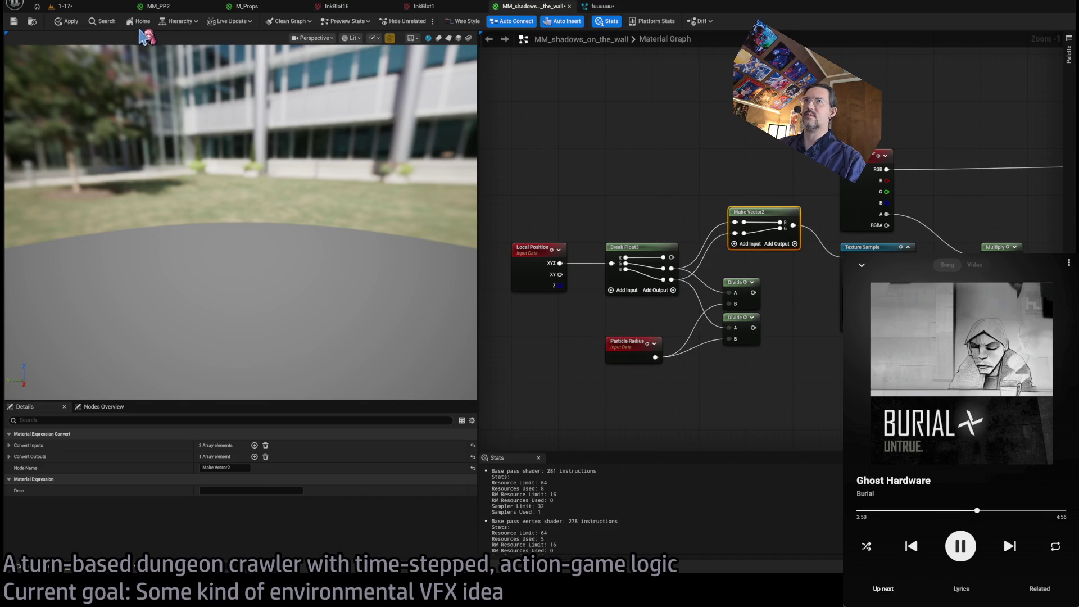
left_click(103, 22)
left_click(65, 6)
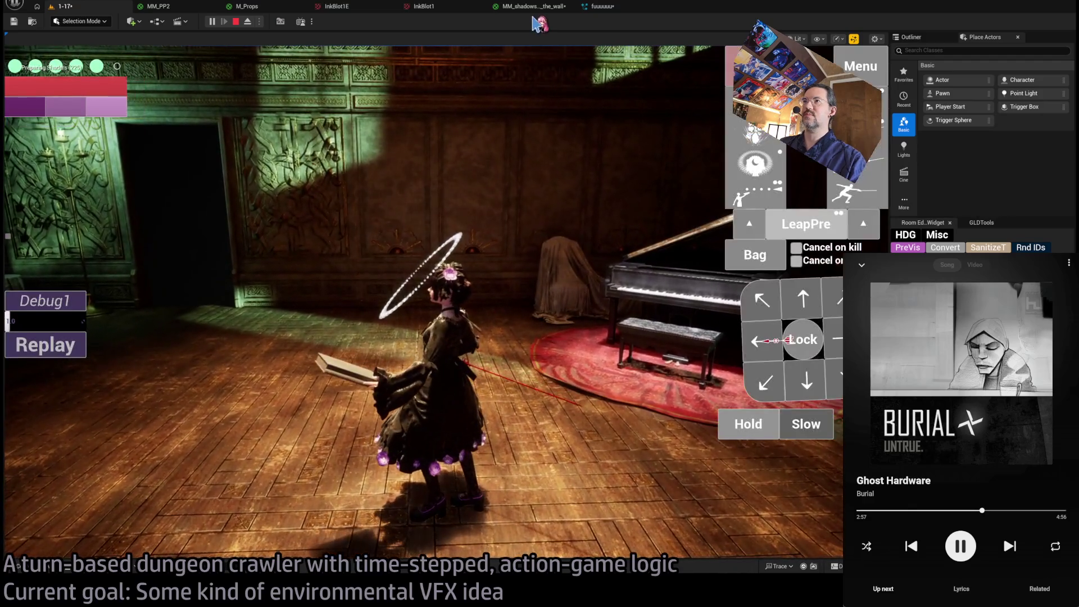
left_click(533, 6)
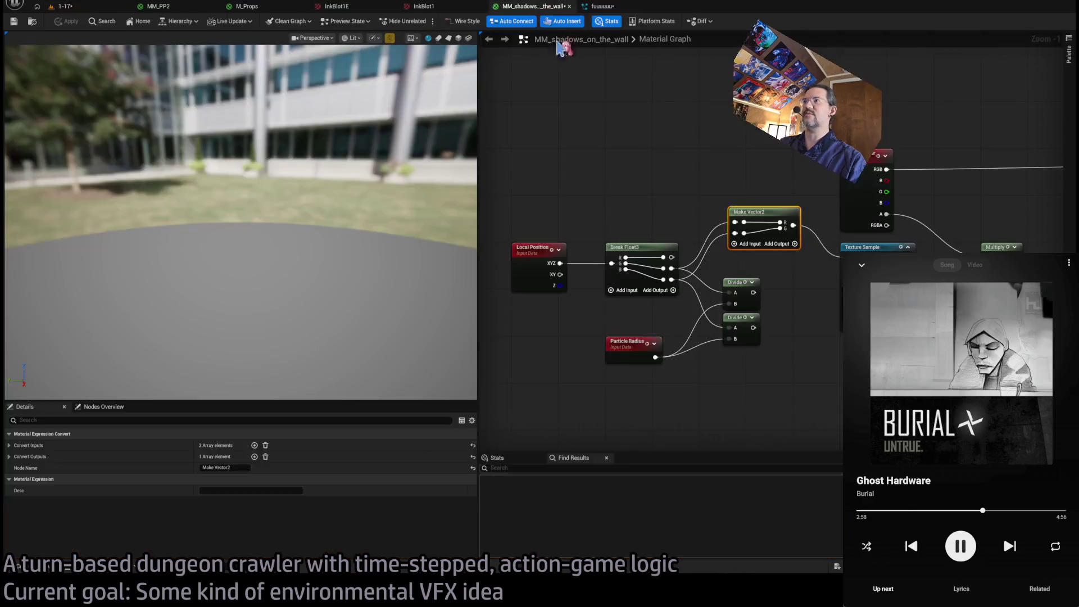
Compare the in-game wall shadows against the shadows material, then view the InkBlot1 texture.
left_click_drag(753, 180, 715, 291)
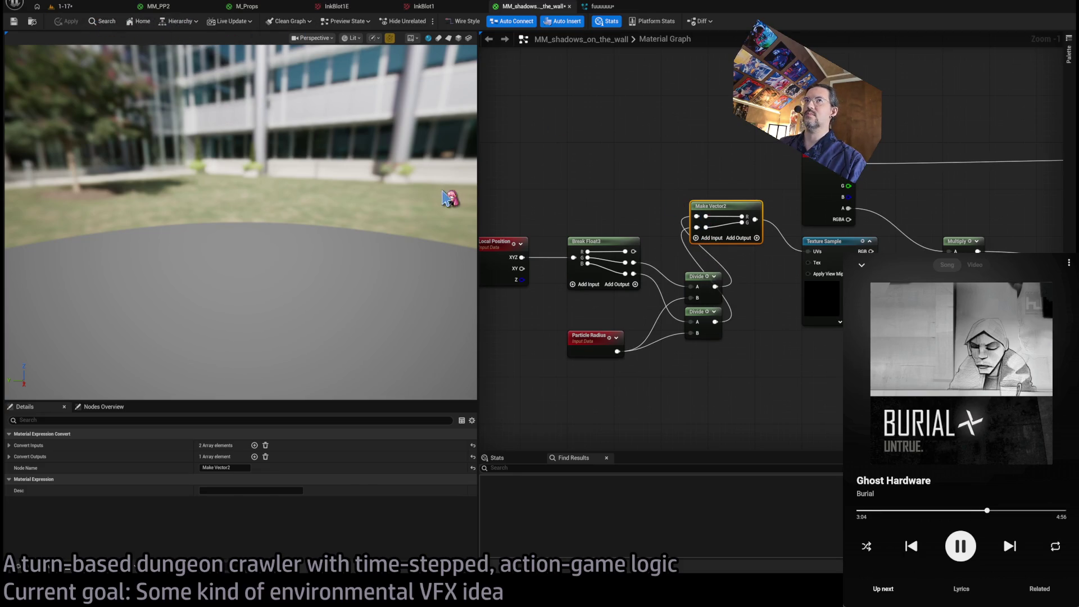
left_click(69, 7)
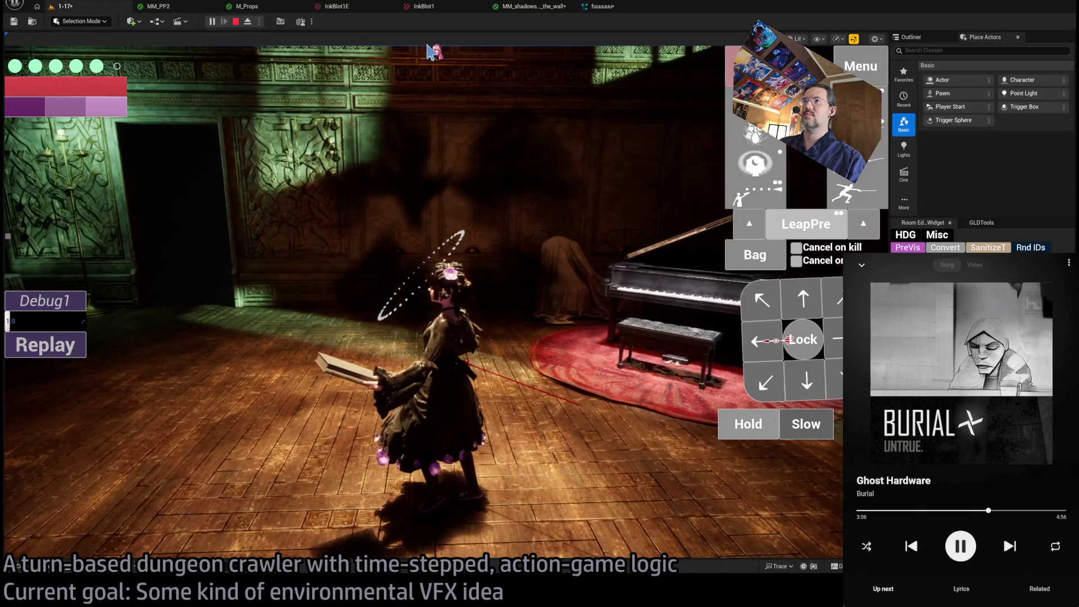
left_click(433, 52)
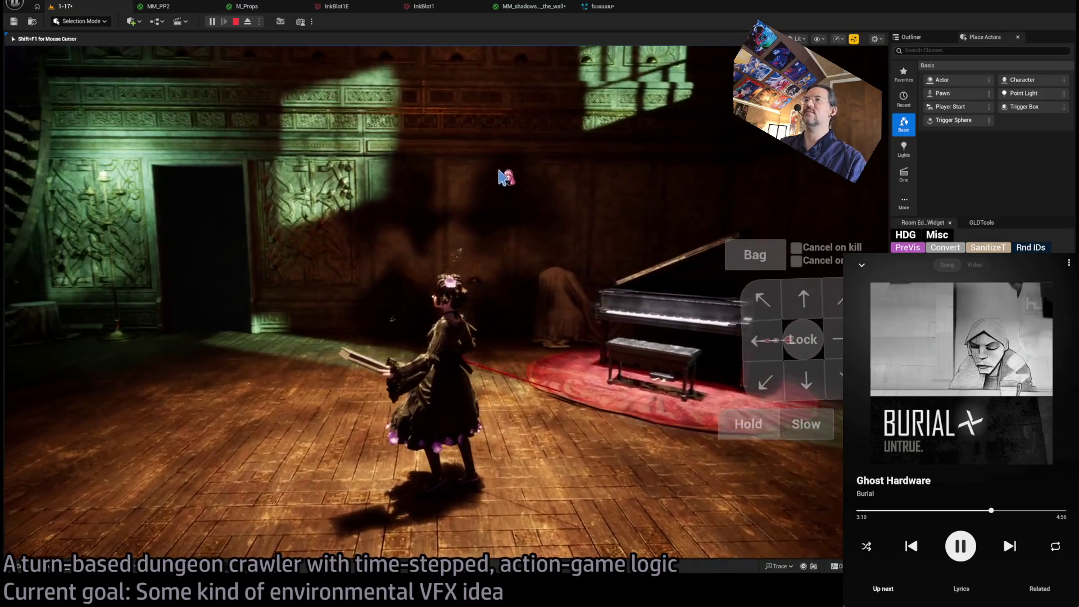
key("shift+F1")
left_click(541, 8)
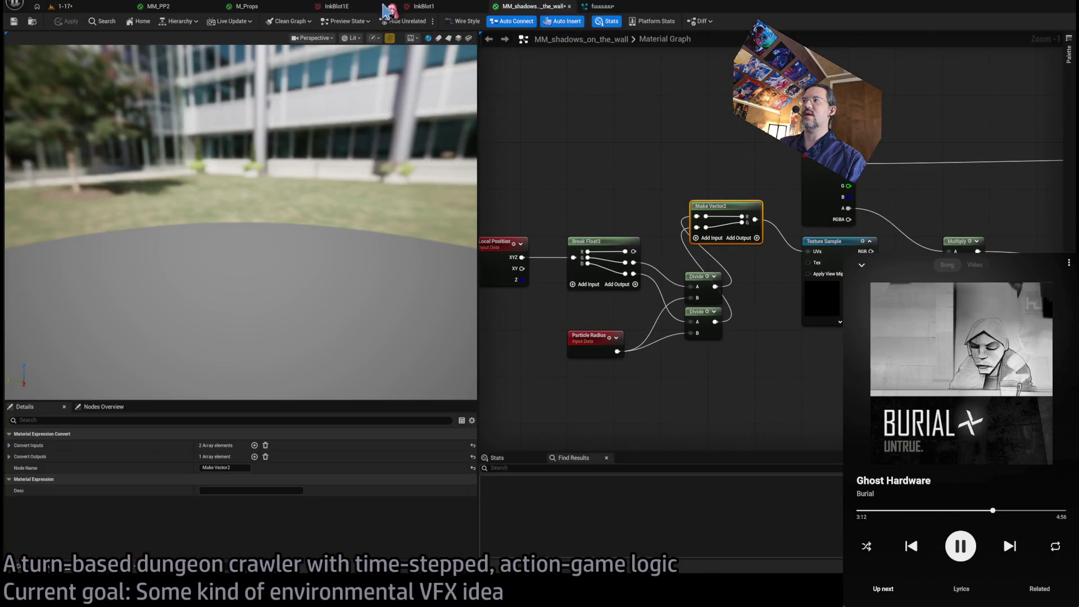
left_click(67, 6)
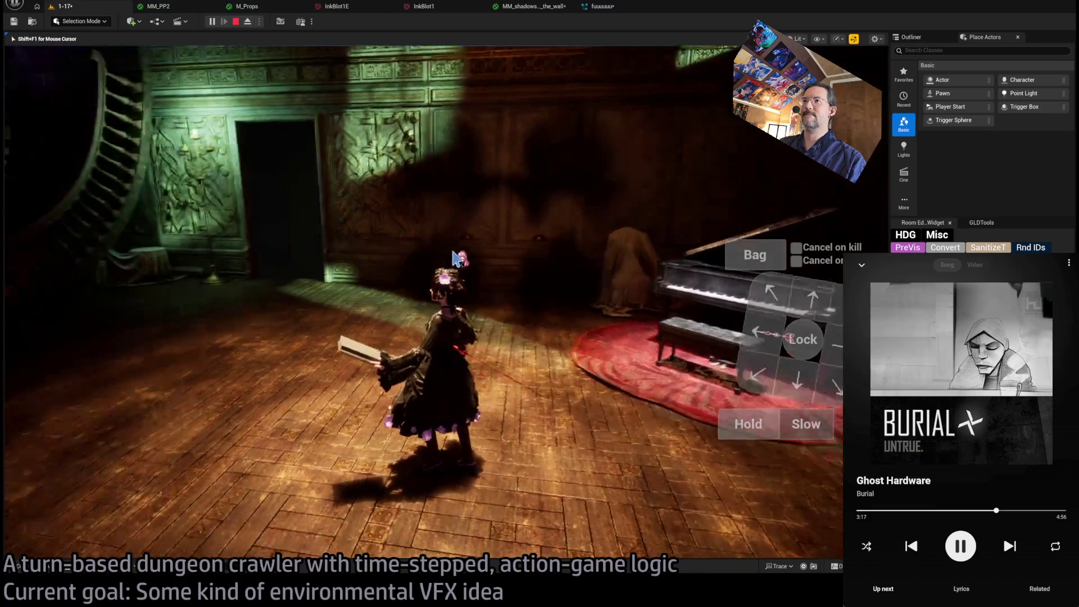
left_click(462, 274)
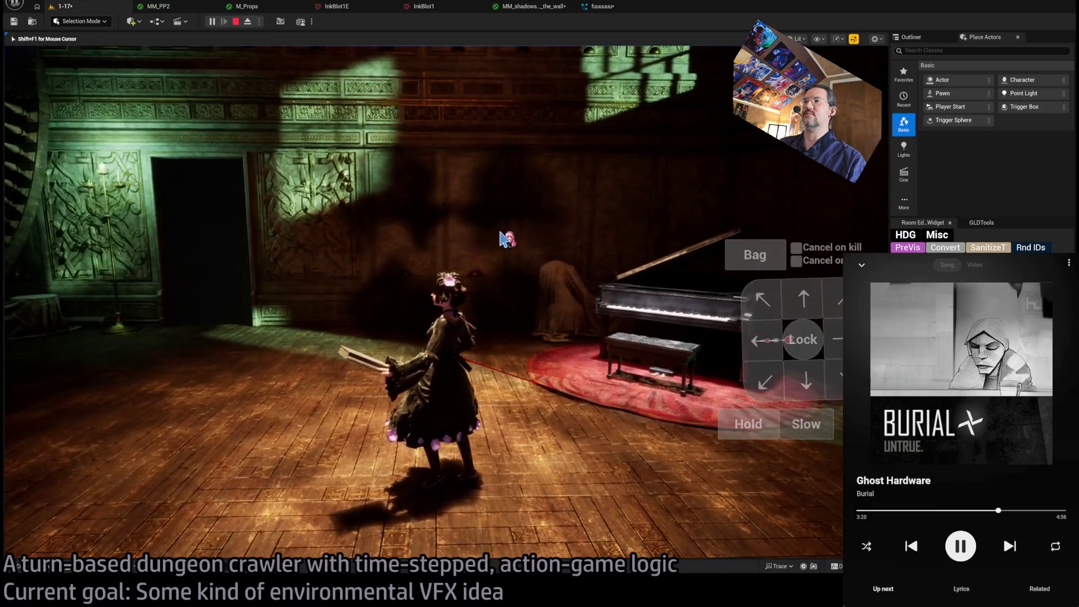
left_click(533, 6)
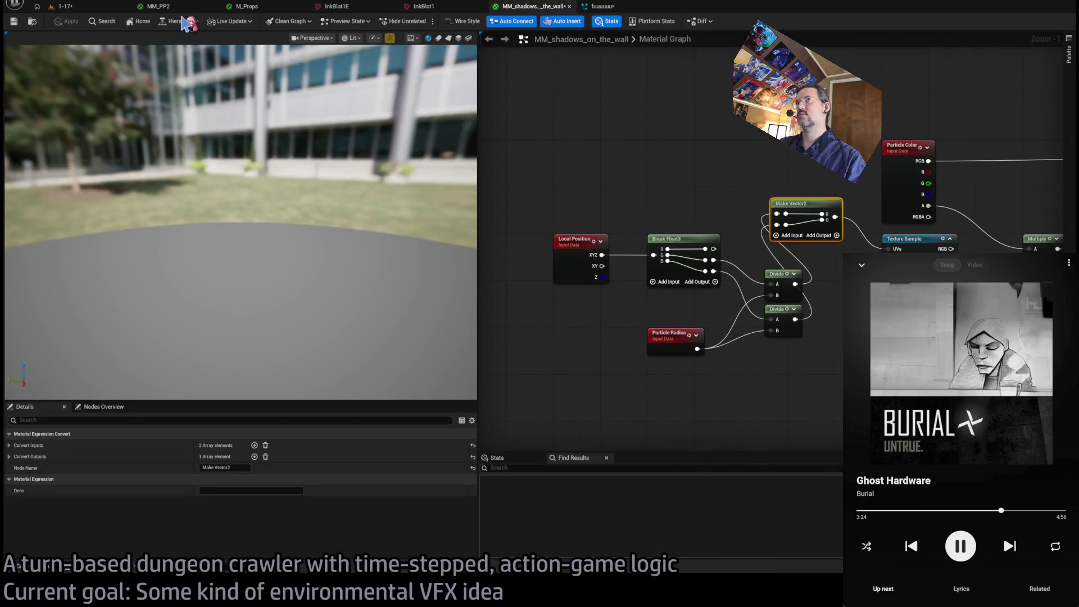
left_click(65, 7)
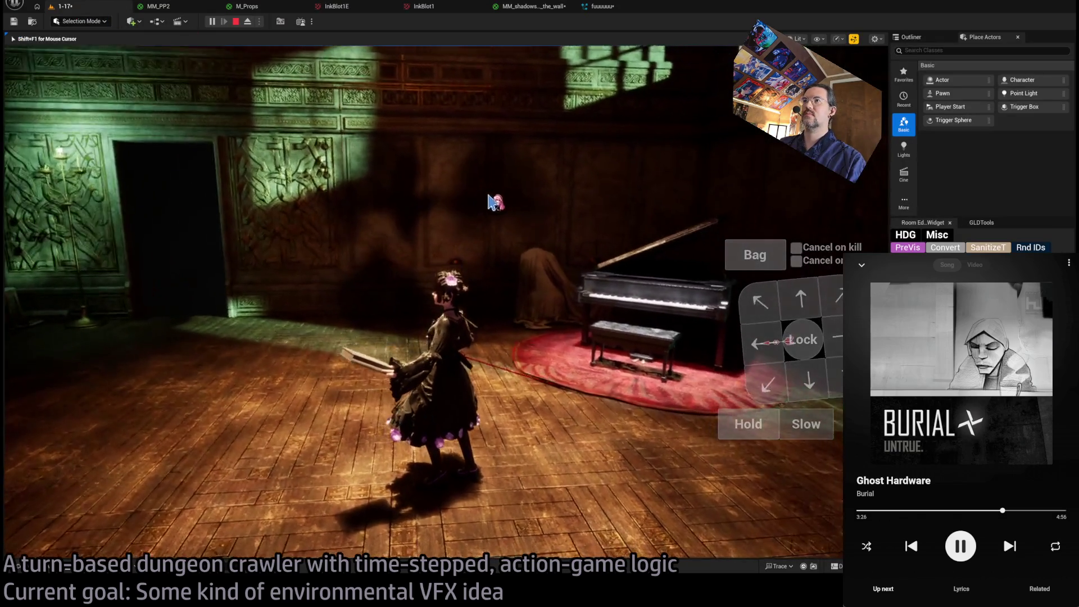
scroll(479, 180, "down", 3)
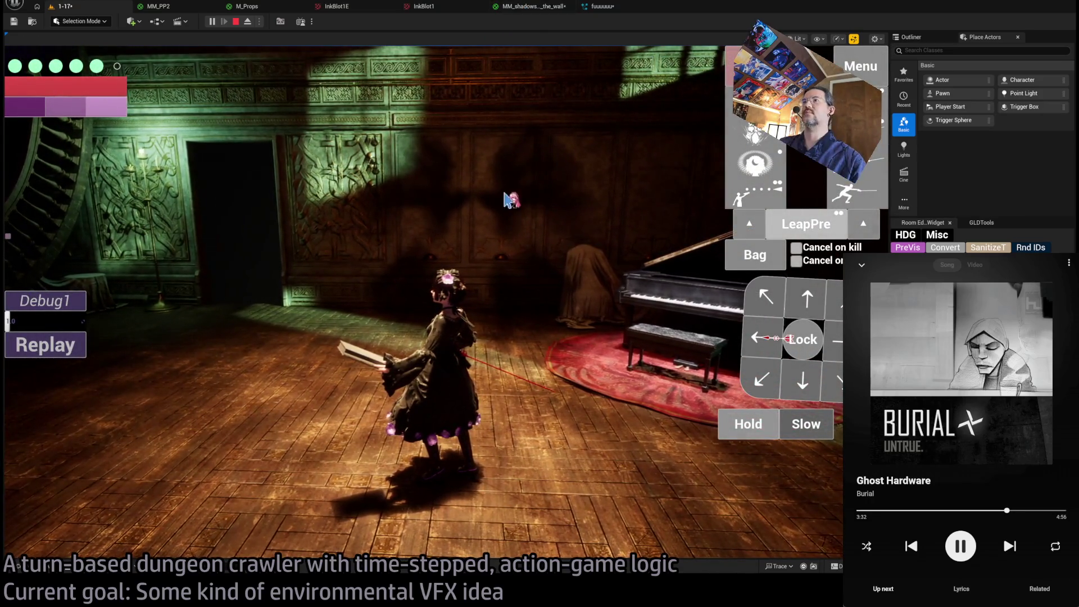
left_click(436, 8)
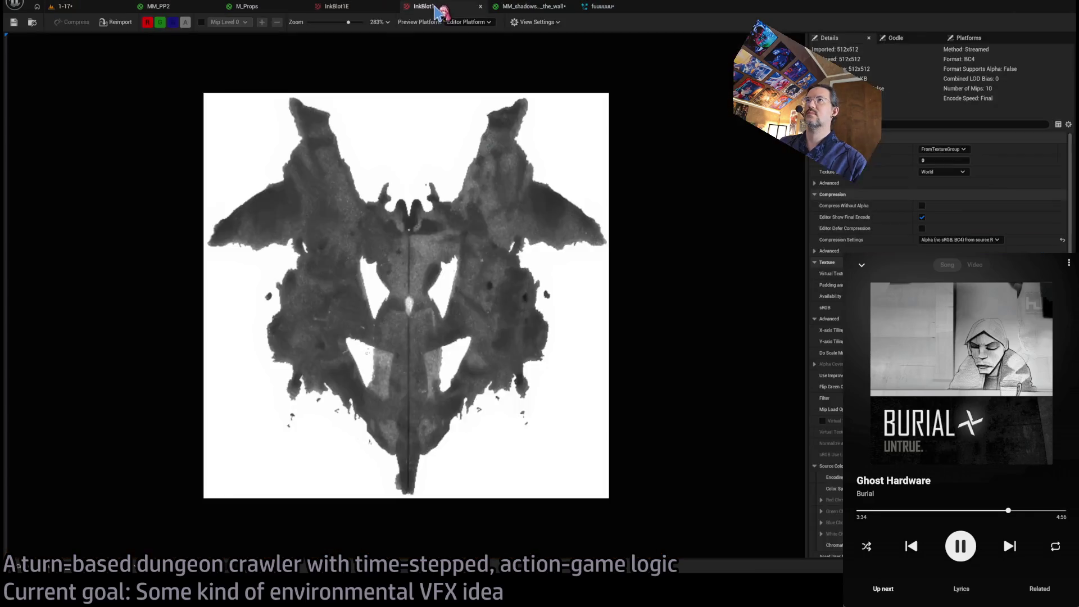
Turn the camera in the running 1-17 level to inspect blot shadows and view the piano room.
left_click(522, 7)
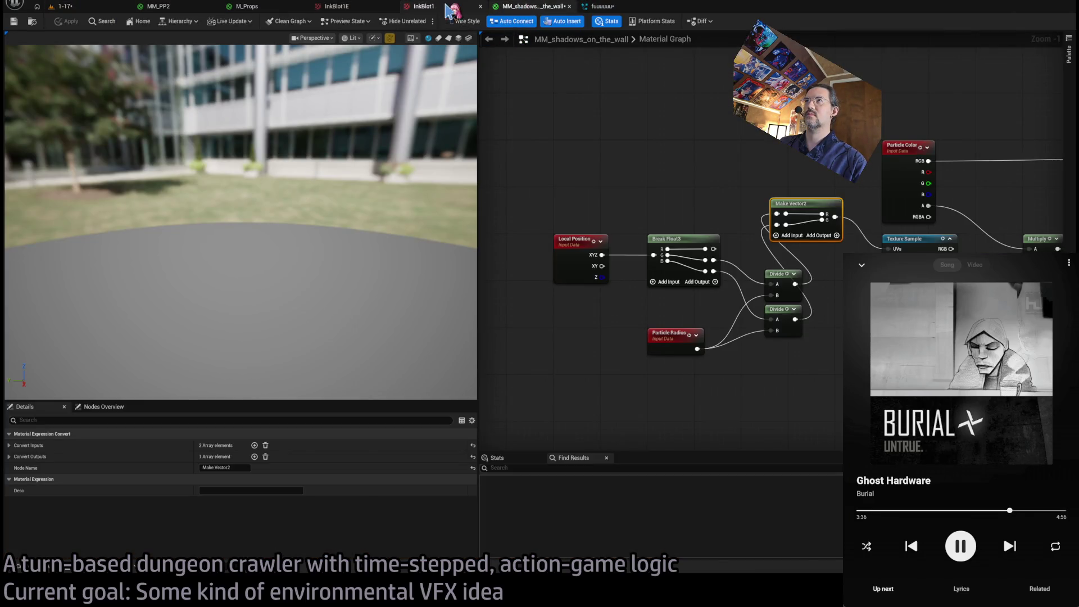
left_click(444, 8)
left_click(87, 11)
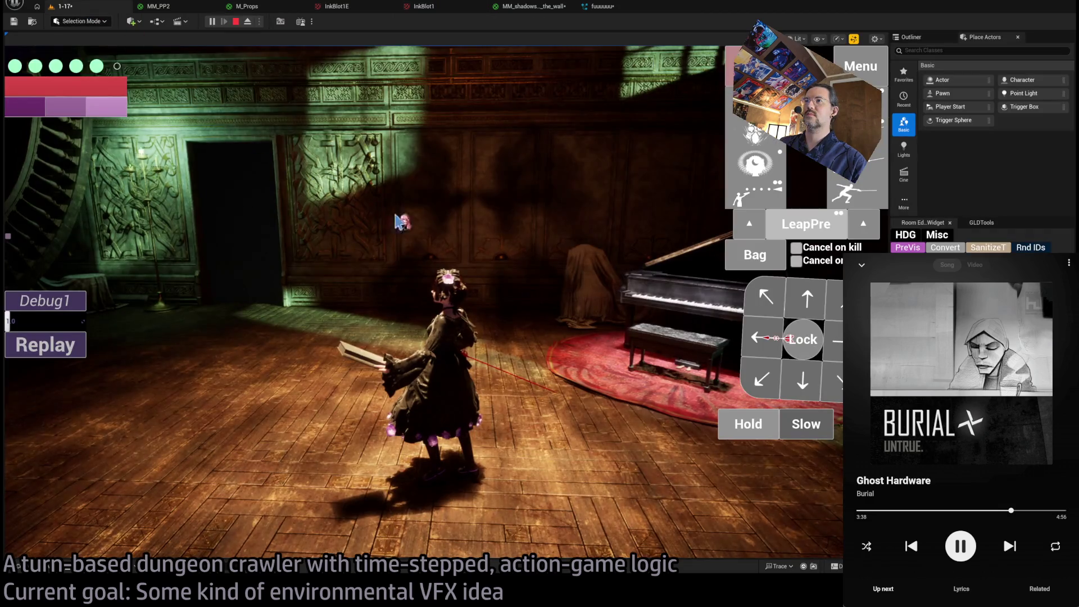
left_click(402, 222)
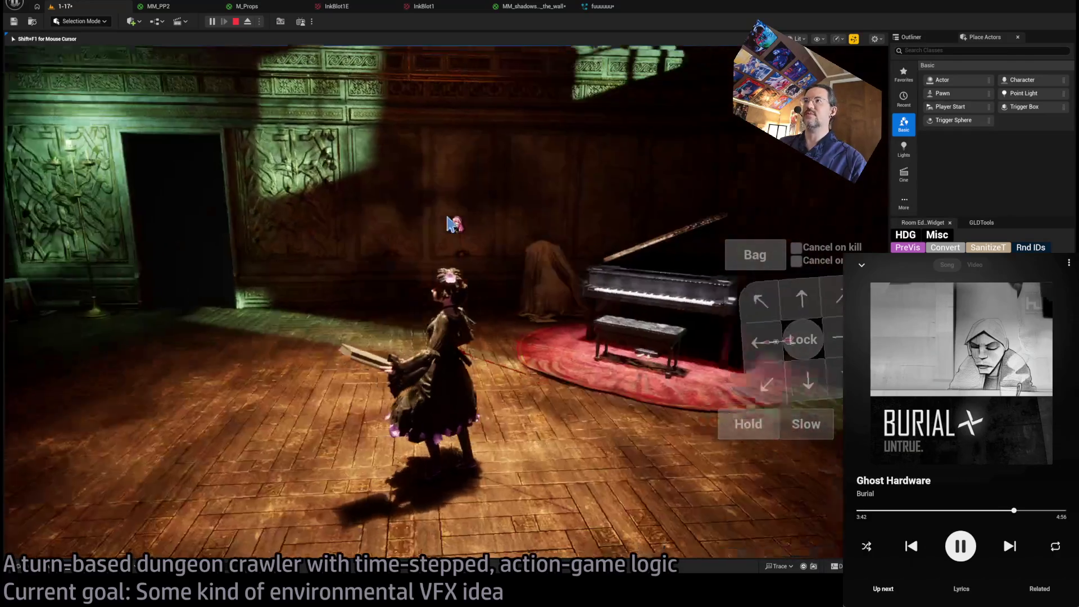
key("shift+F1")
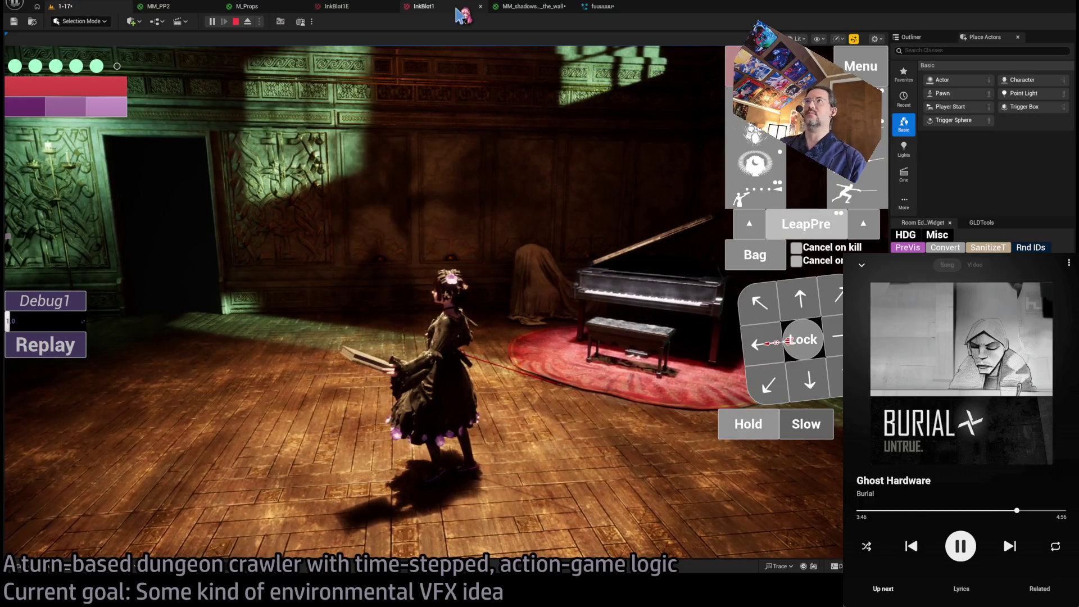
left_click(457, 7)
left_click(528, 6)
left_click(67, 6)
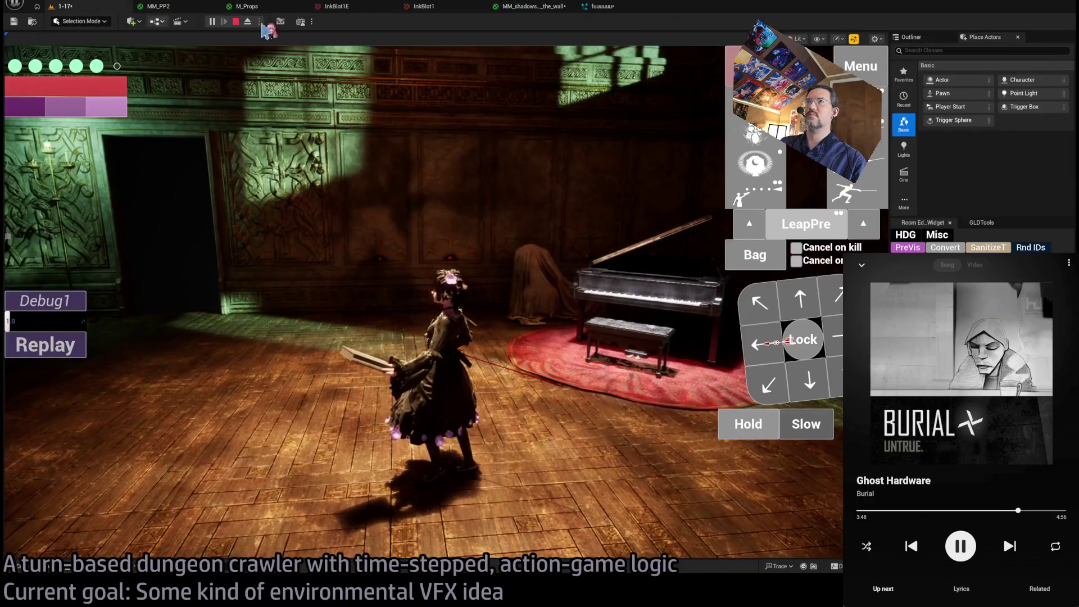
left_click(512, 191)
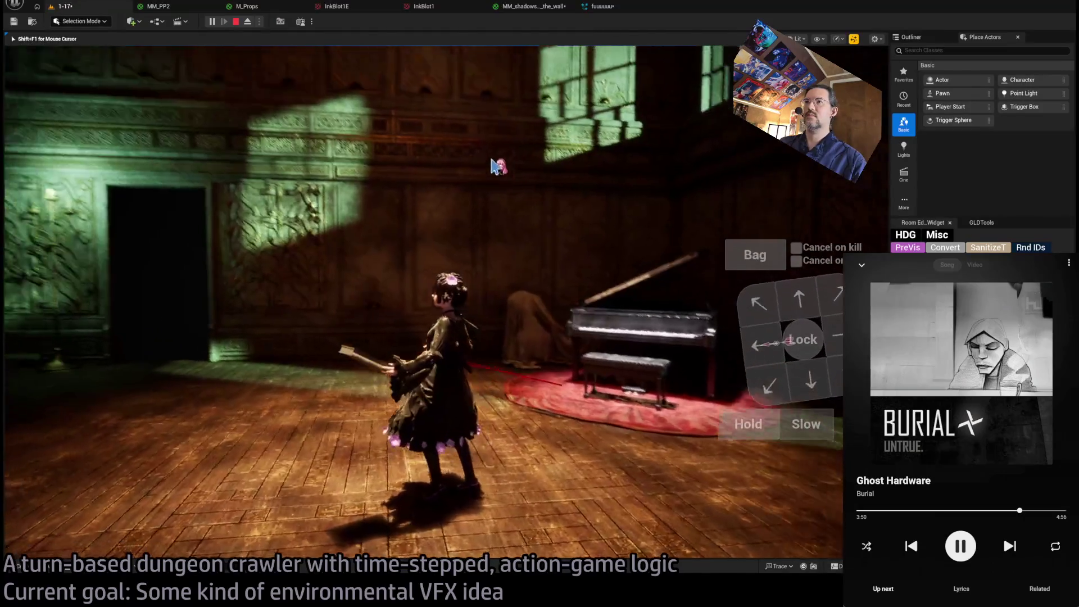
key("shift+F1")
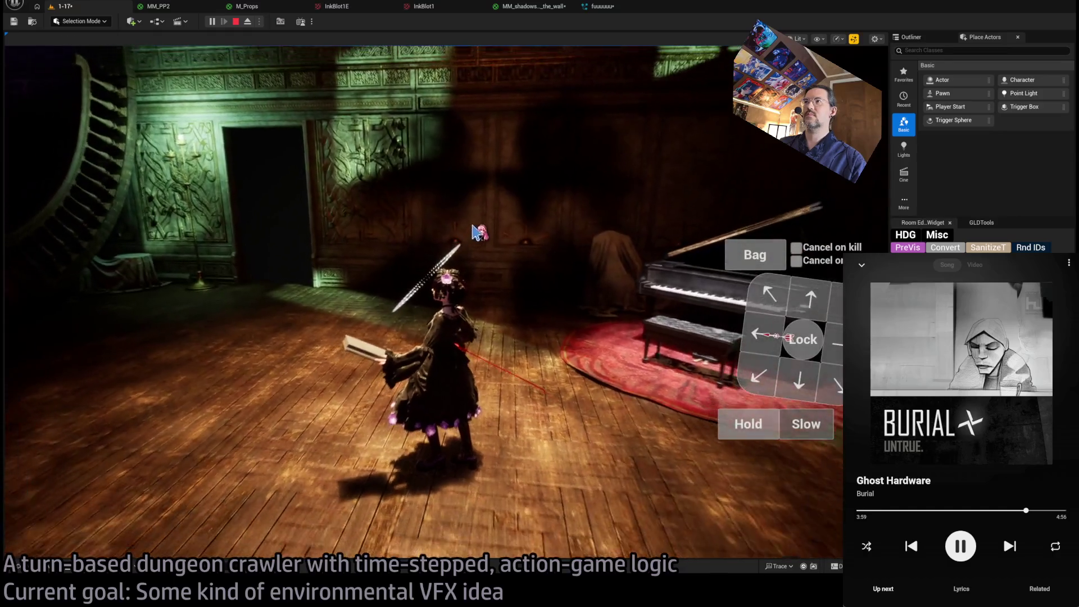
left_click(476, 233)
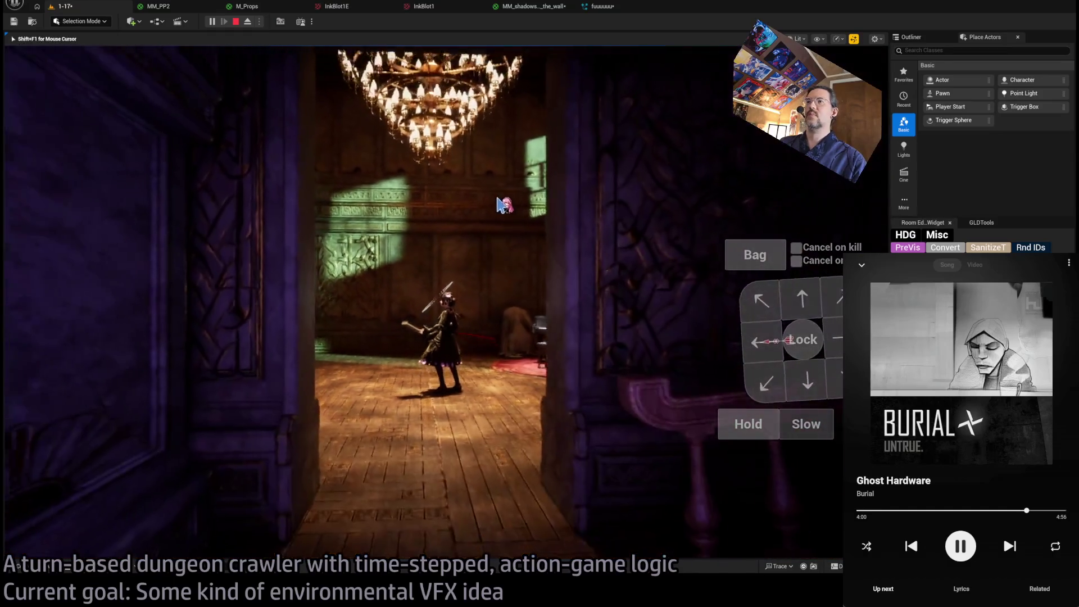